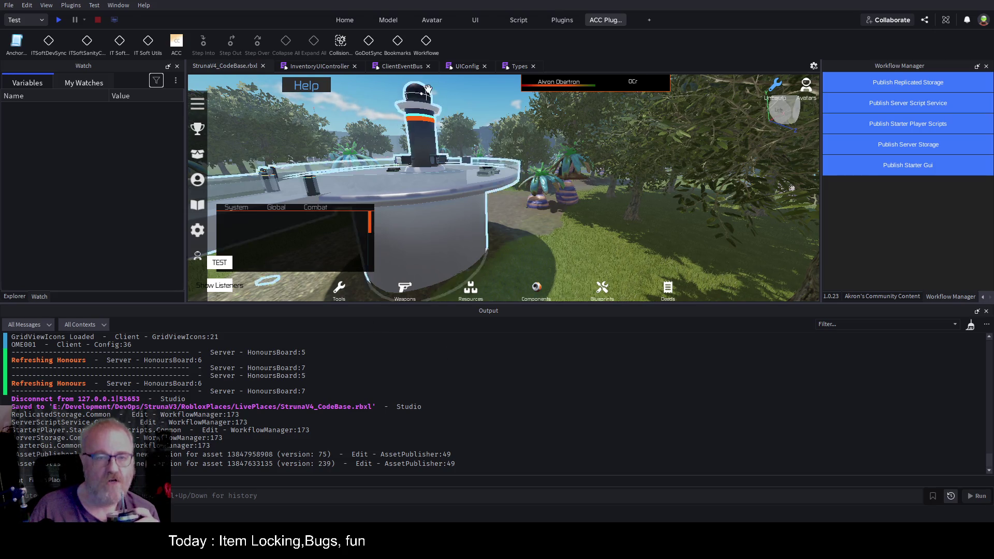
Delete the extra blank line before MakeSellButton in InventoryUIController, save, and select ItemSold on line 322
click(324, 66)
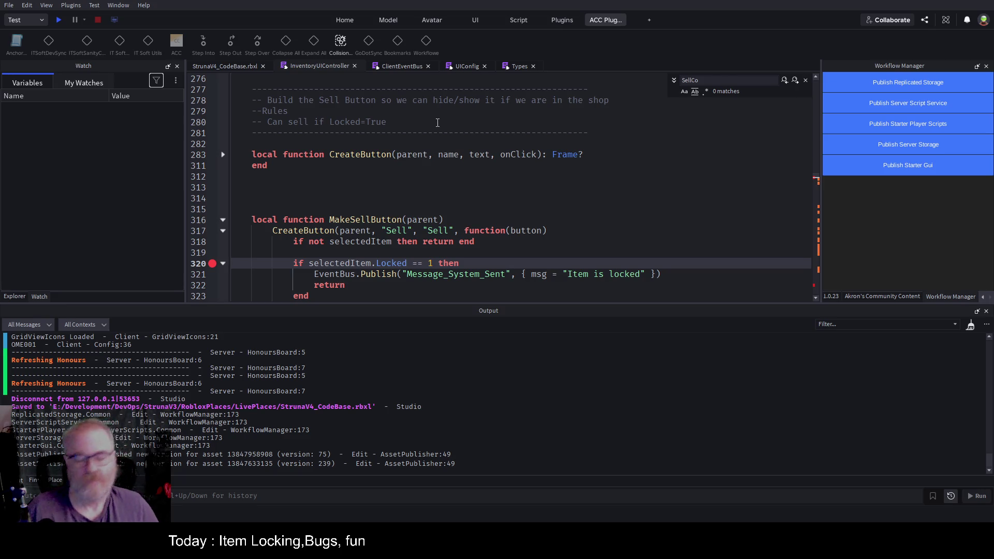
click(609, 179)
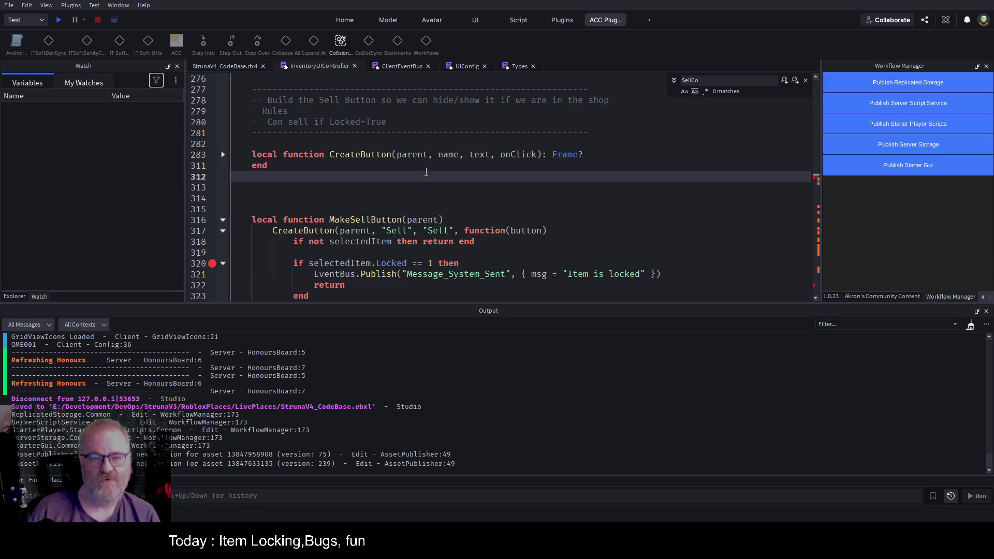
key(Down)
key(Down)
key(Down)
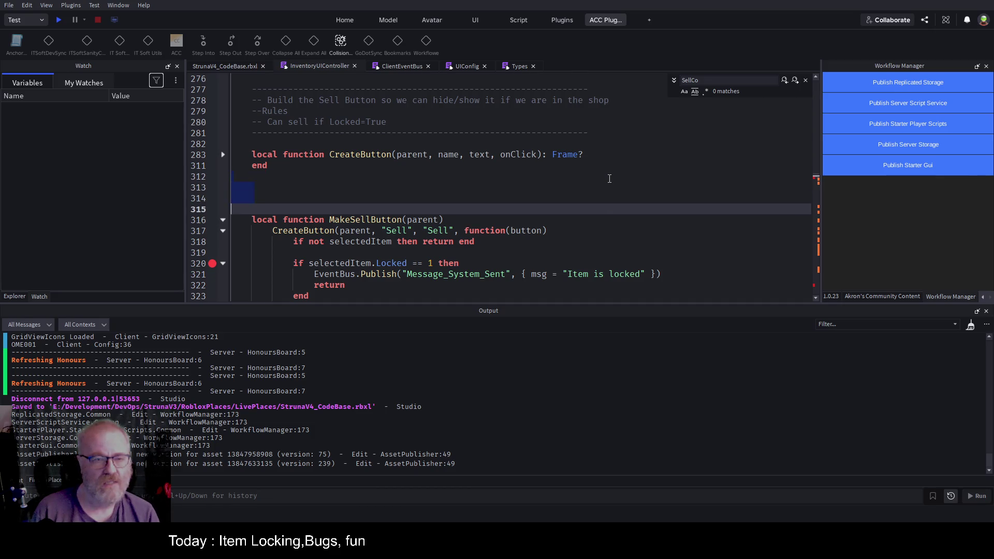
key(BackSpace)
key(BackSpace)
key(BackSpace)
key(ctrl+s)
scroll(435, 208, down, 2)
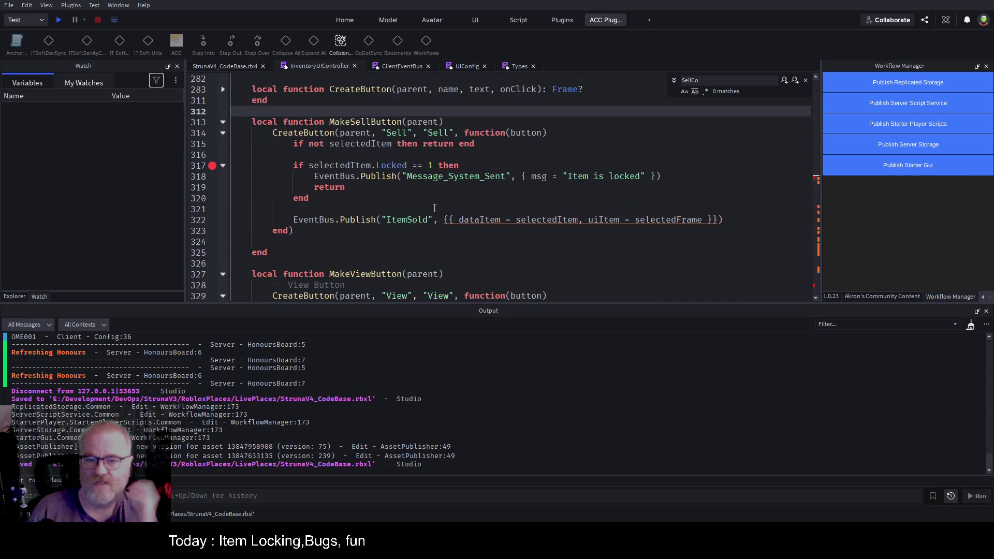
double_click(404, 222)
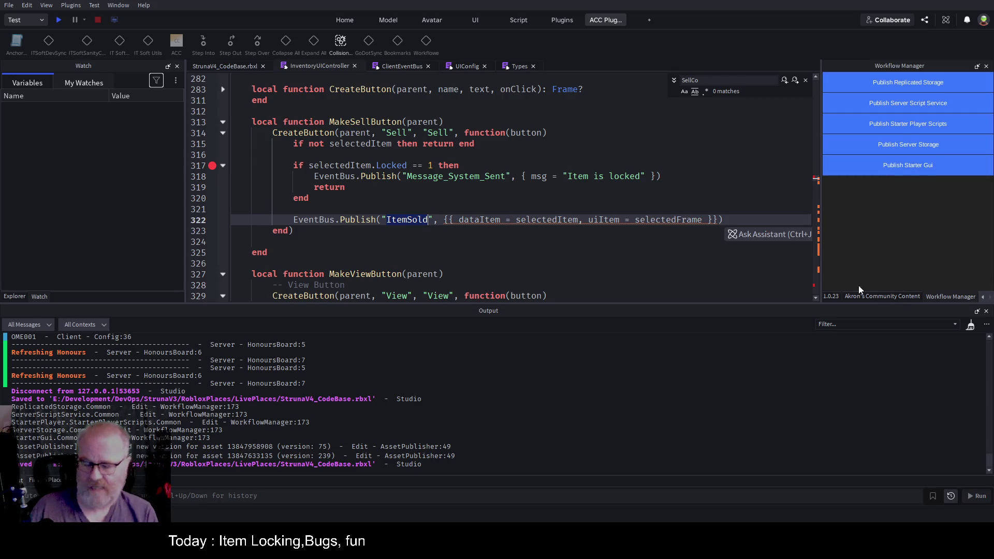
Search all scripts for subscribe("ItemSold and open the InventoryDataStore match at line 272
click(55, 481)
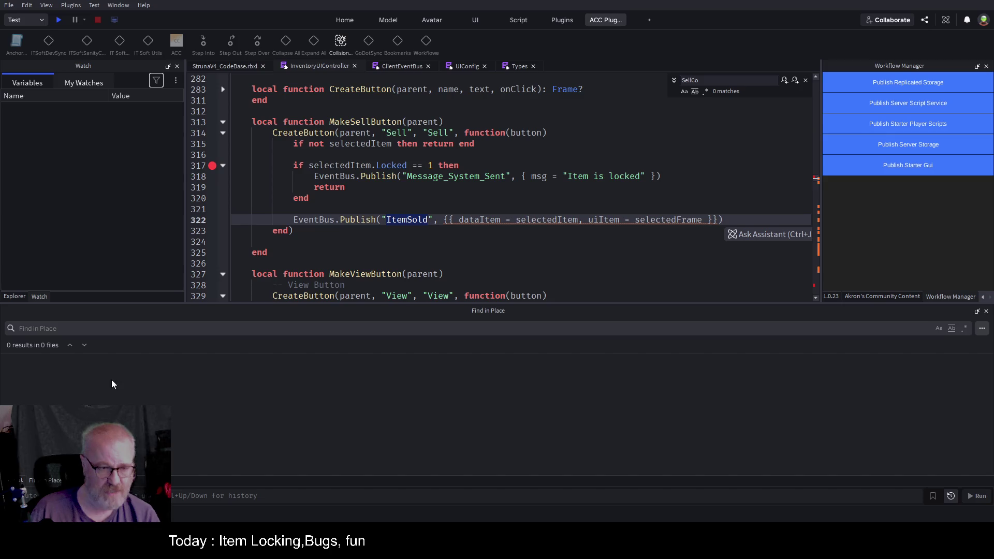
click(130, 329)
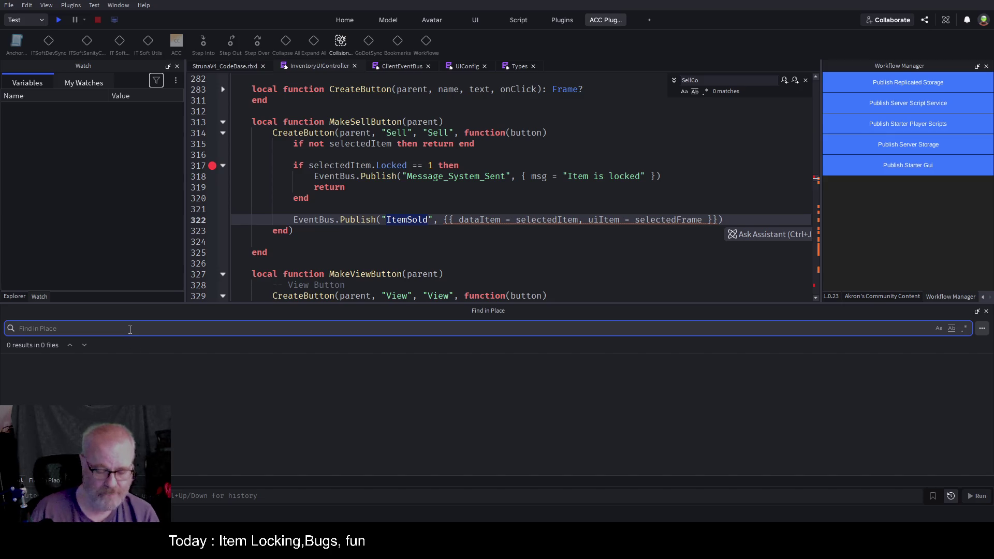
text(sub)
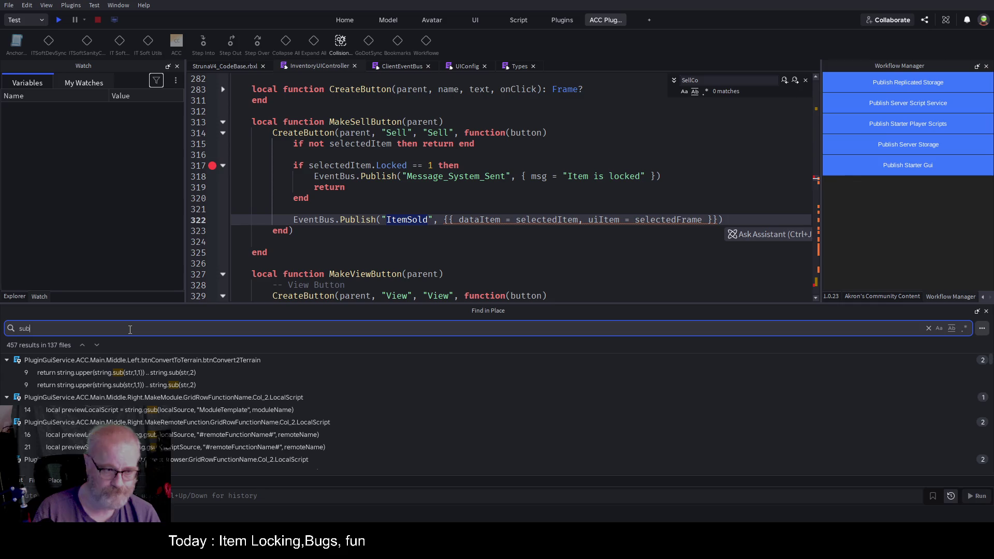
text(sc)
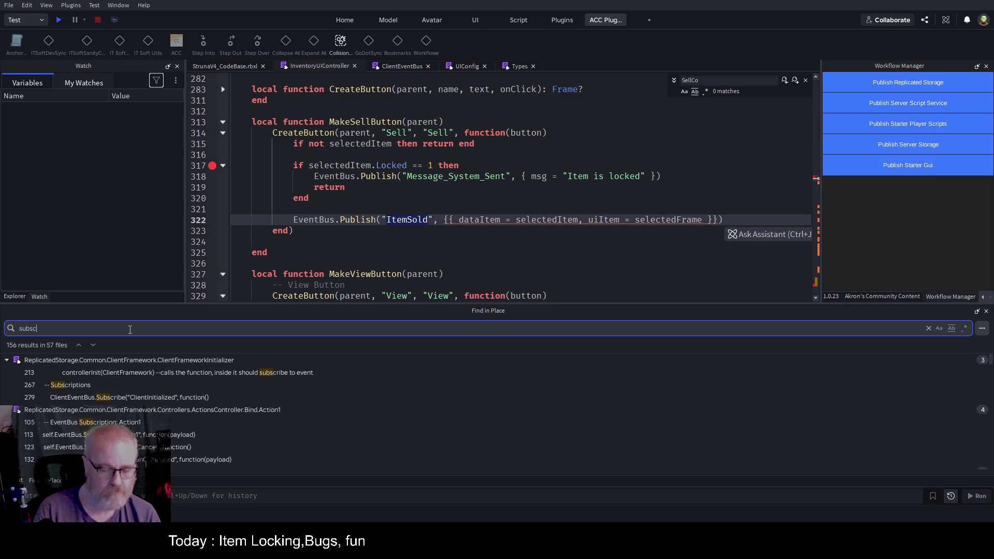
text(ribe)
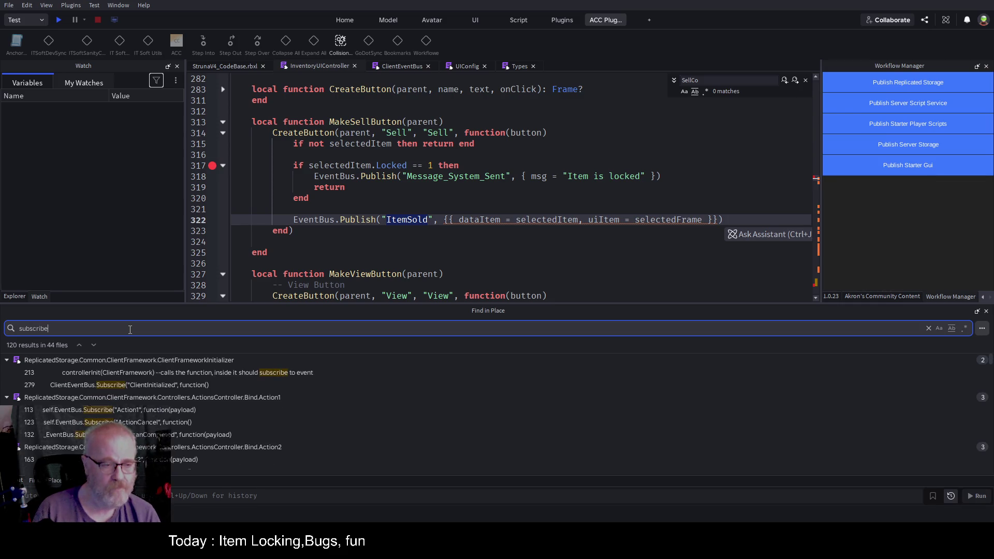
text(()
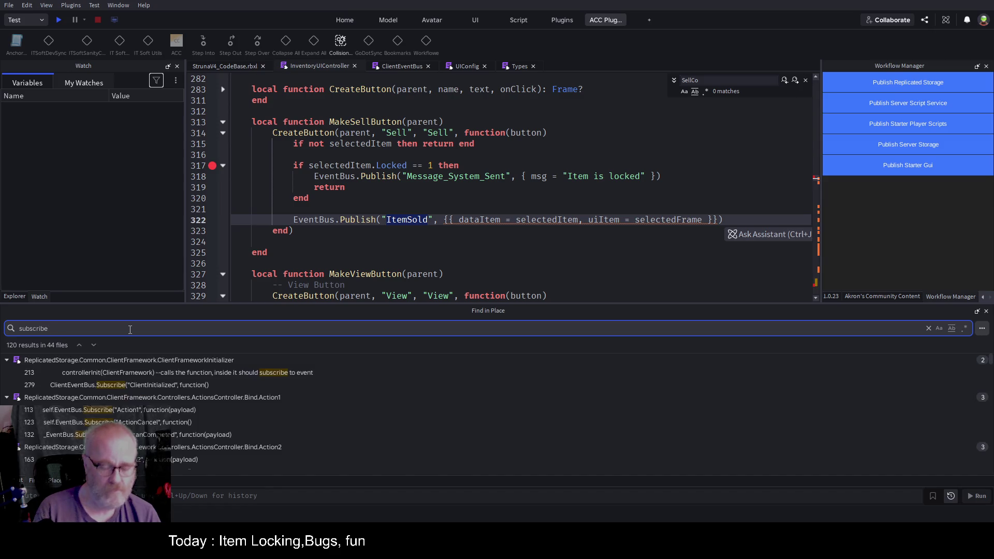
text("ItemSold)
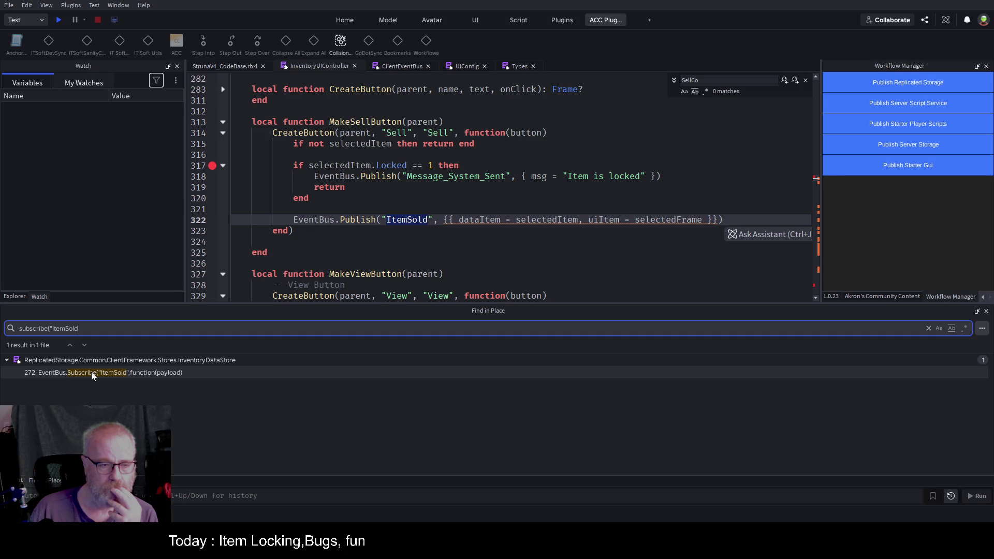
click(91, 372)
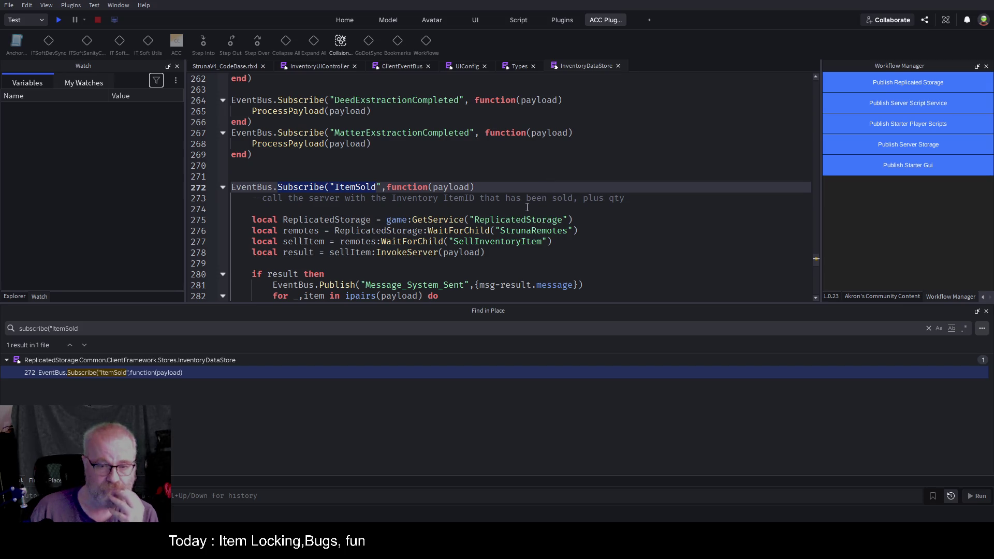
Scroll through the ItemSold handler and inspect the Patch call on line 291
scroll(450, 260, down, 4)
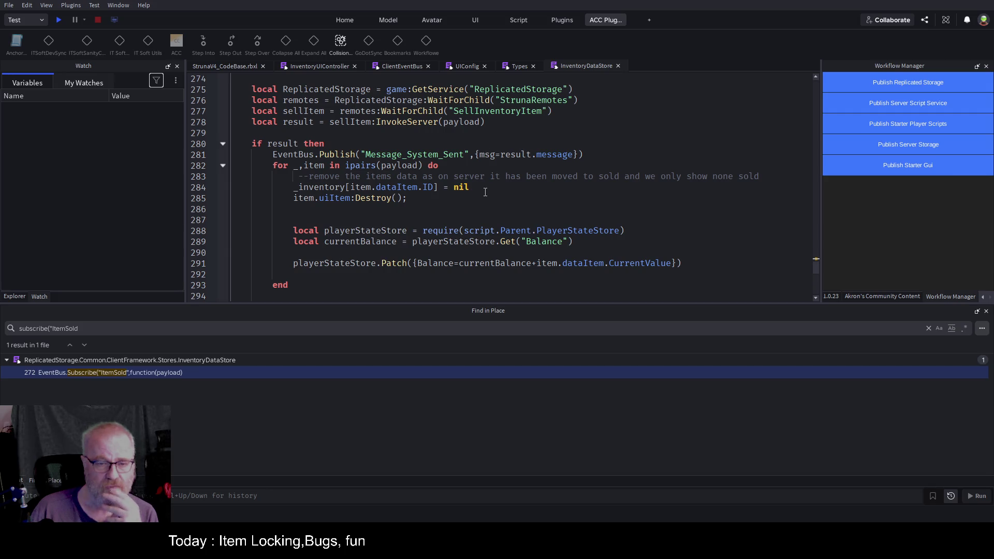
scroll(485, 192, down, 1)
double_click(389, 231)
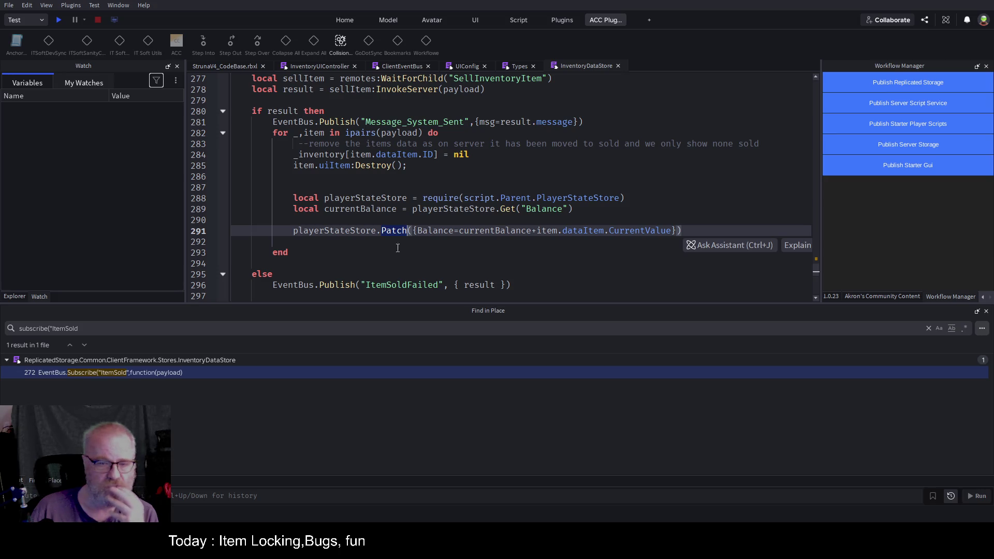
click(647, 266)
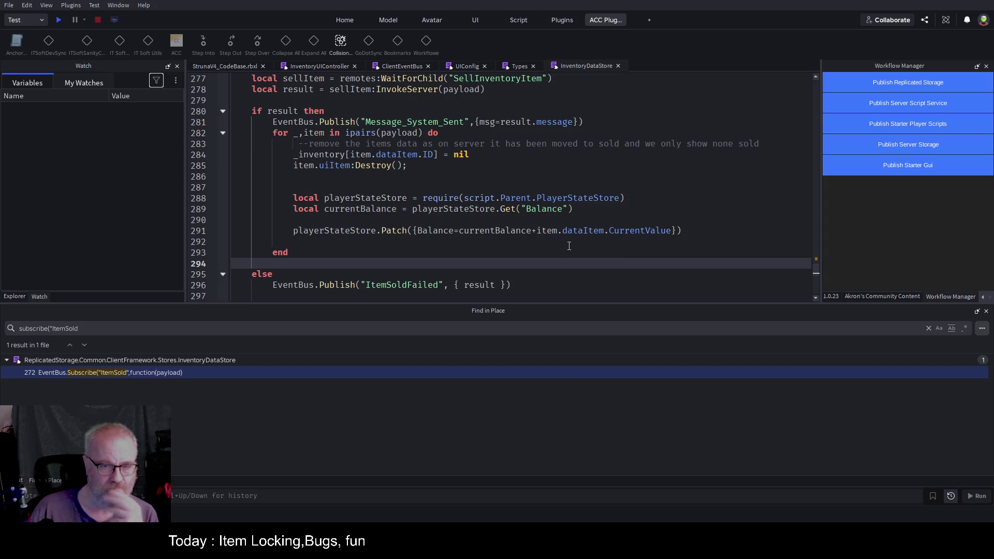
scroll(402, 216, down, 3)
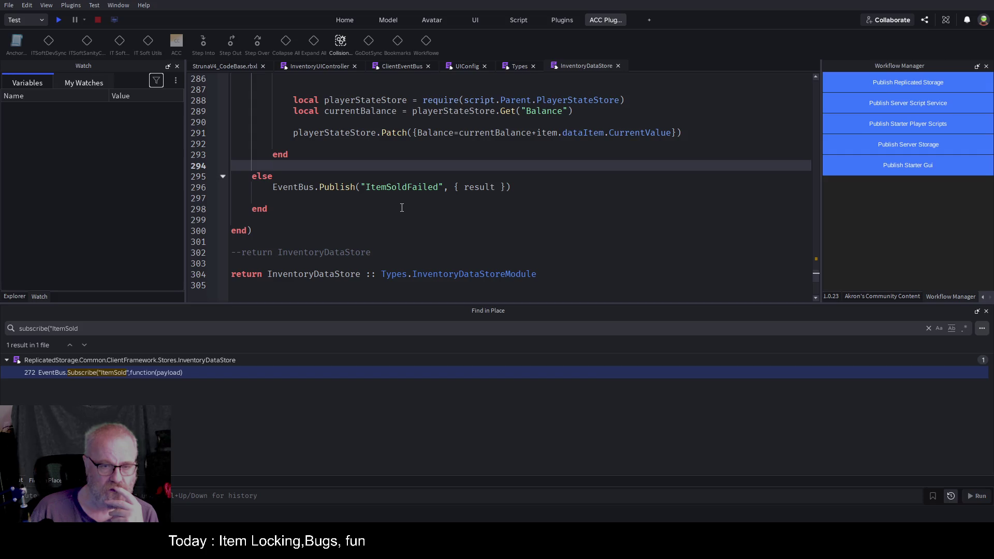
scroll(402, 207, up, 4)
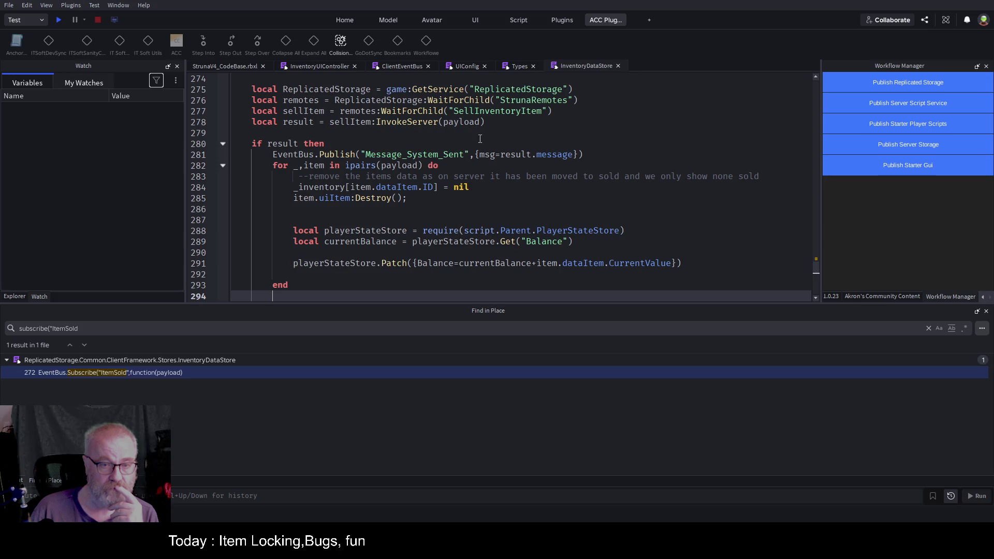
scroll(471, 222, up, 2)
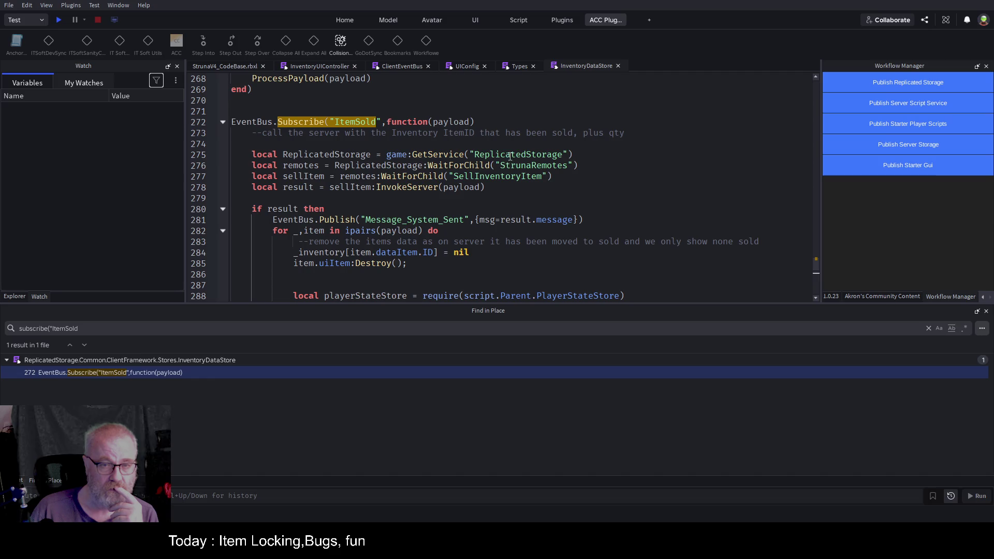
Select the server-call lines 274–278 ending in the InvokeServer call, then return to InventoryUIController
double_click(409, 187)
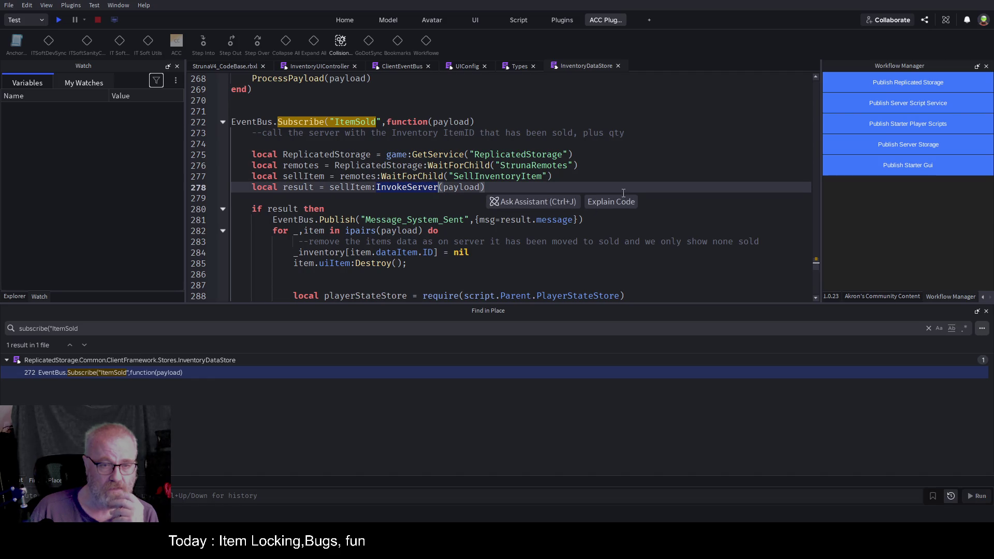
click(533, 190)
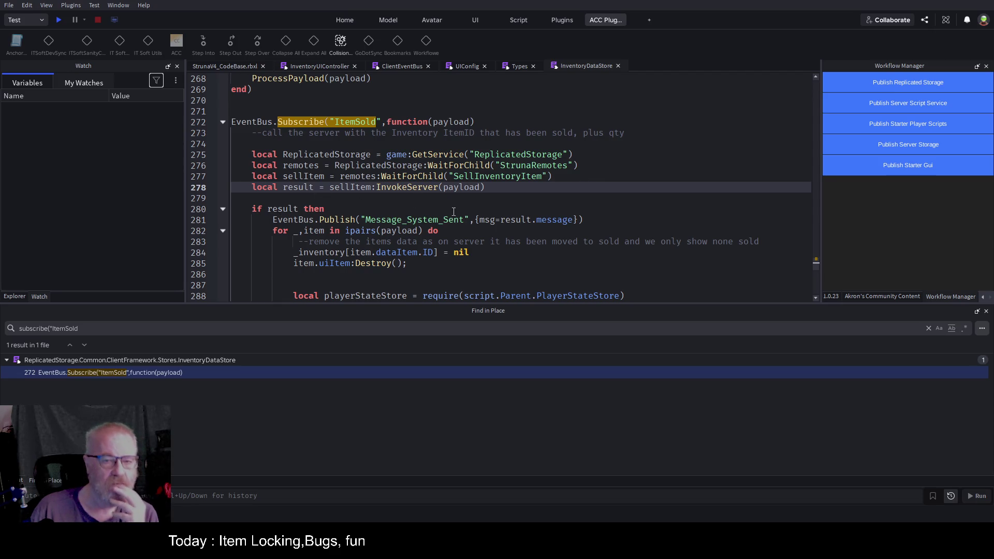
scroll(452, 210, down, 4)
scroll(455, 237, up, 3)
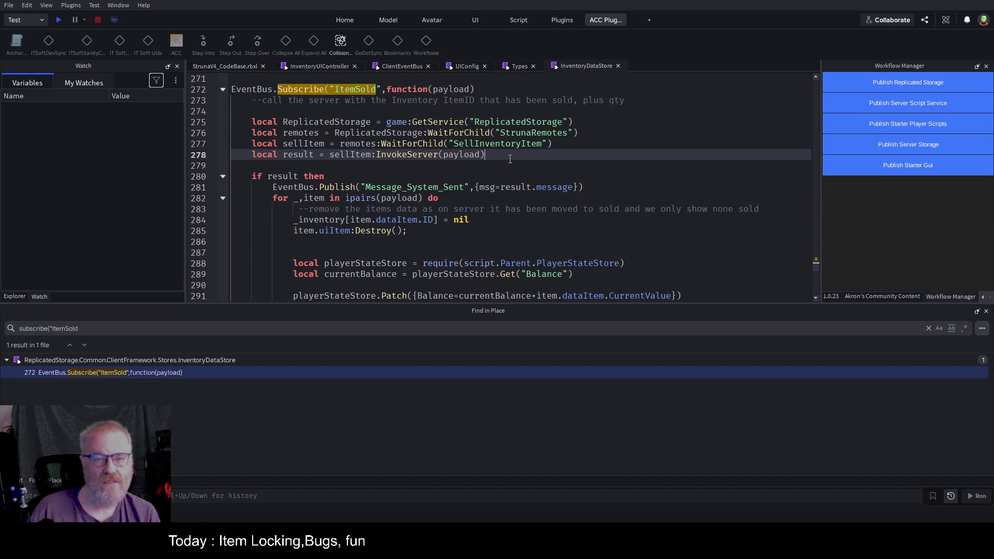
triple_click(238, 155)
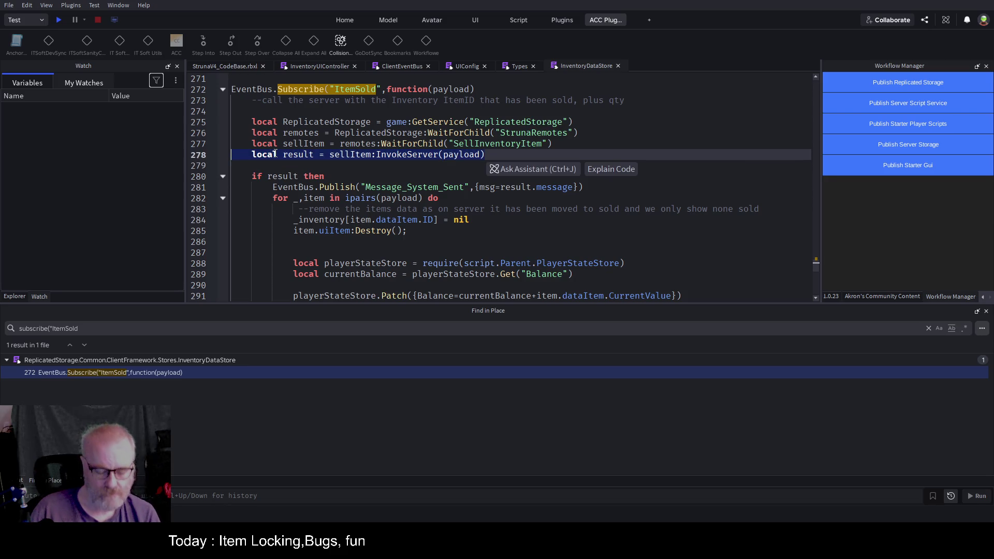
mouse_move(276, 109)
mouse_down()
mouse_move(517, 145)
mouse_move(495, 155)
mouse_up()
click(337, 66)
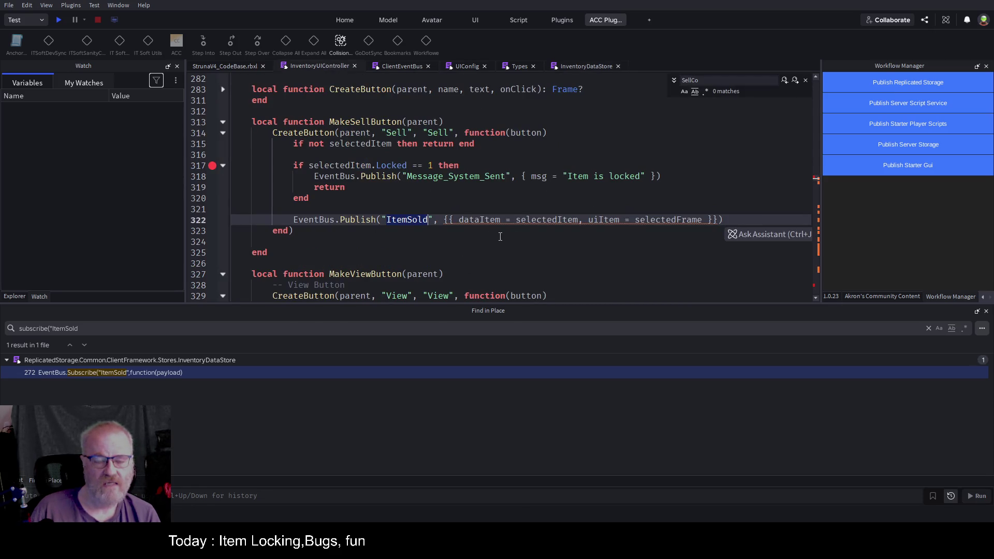
Paste the four server-call lines into the ItemChangedLock handler at the end of InventoryUIController
scroll(409, 239, down, 2)
click(464, 241)
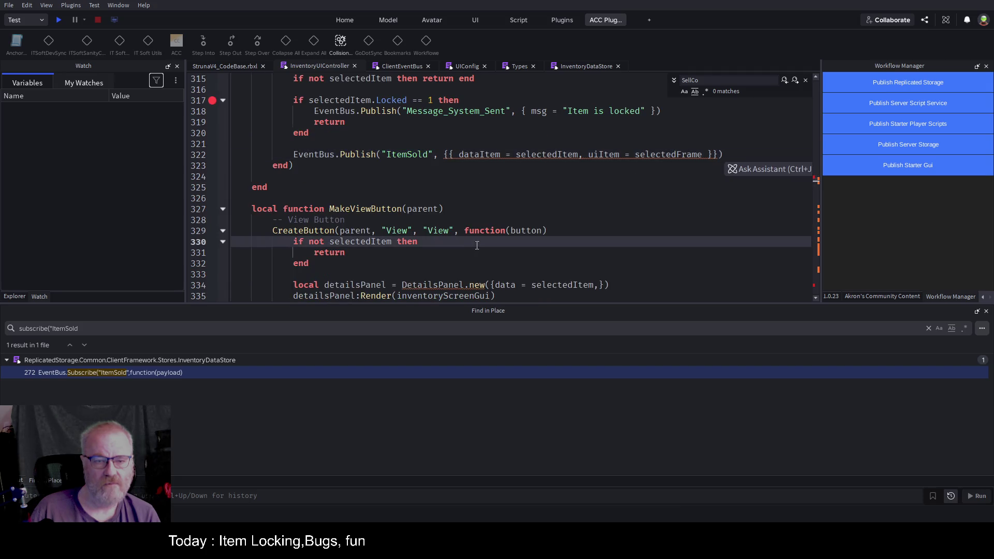
key(ctrl+End)
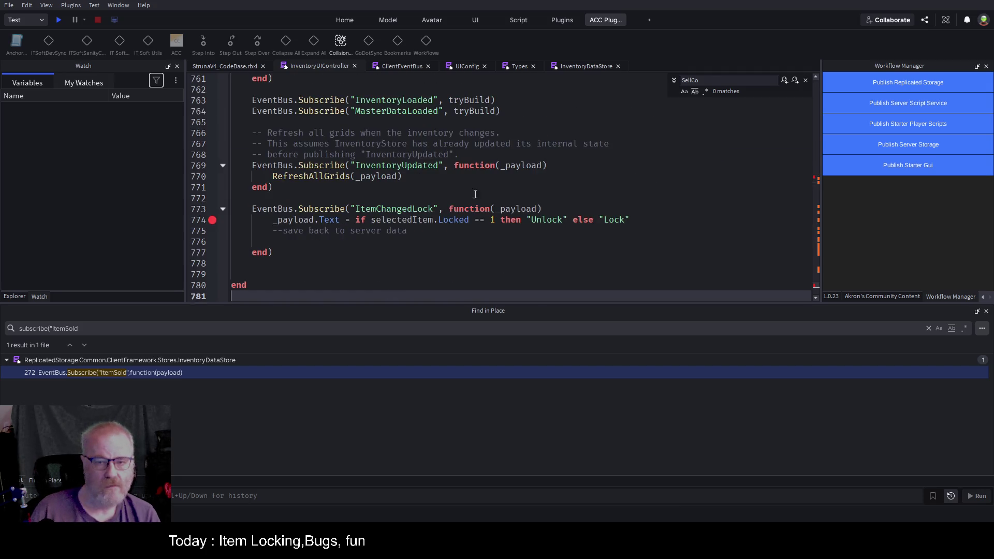
click(358, 241)
text(local ReplicatedStorage = game:GetService("ReplicatedStorage") 	local remotes = ReplicatedStorage:WaitForChild("StrunaRemotes") 	local sellItem = remotes:WaitForChild("SellInventoryItem") 	local result = sellItem:InvokeServer(payload))
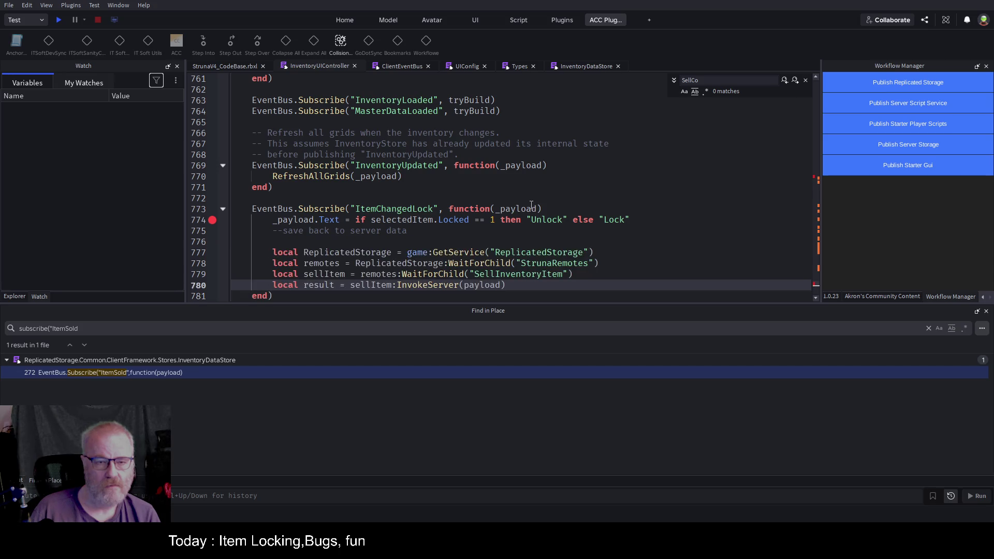
key(Return)
key(Return)
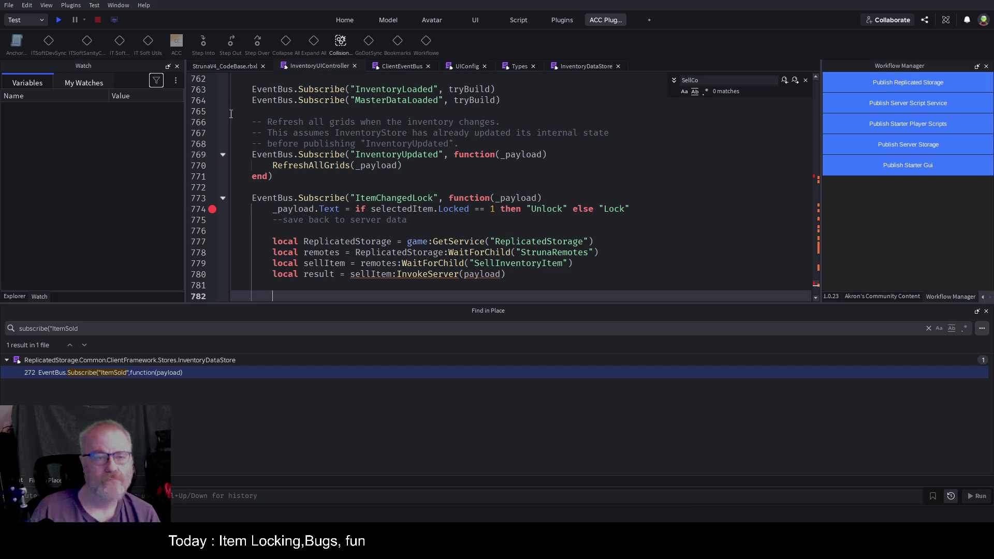
click(446, 222)
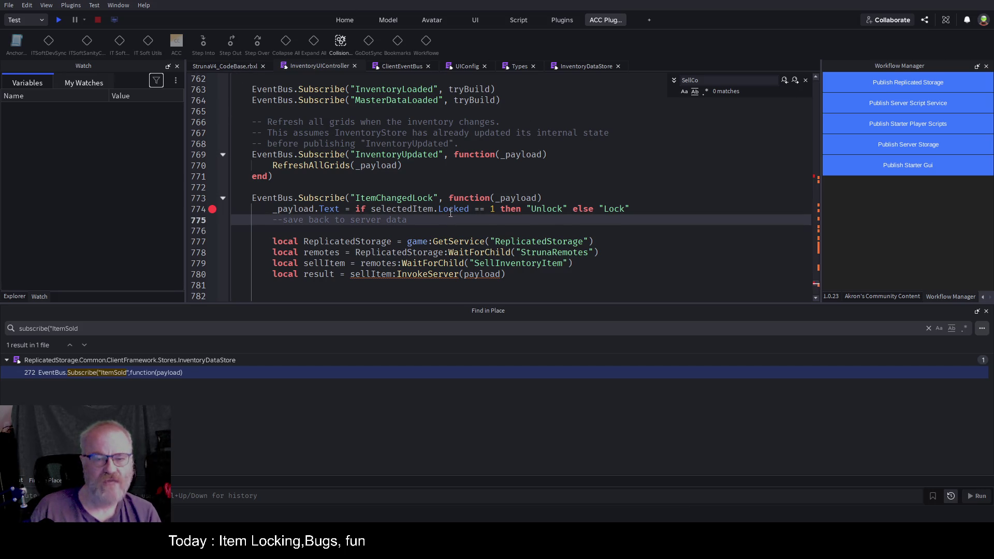
Close the OOF001 item details and select the DE001 and OME001 tool tiles in turn
click(236, 67)
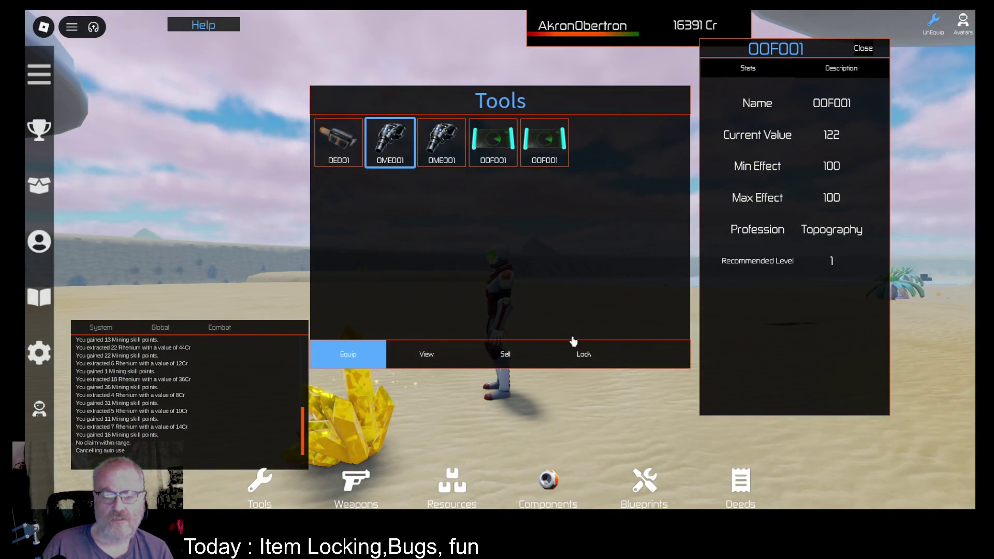
click(863, 48)
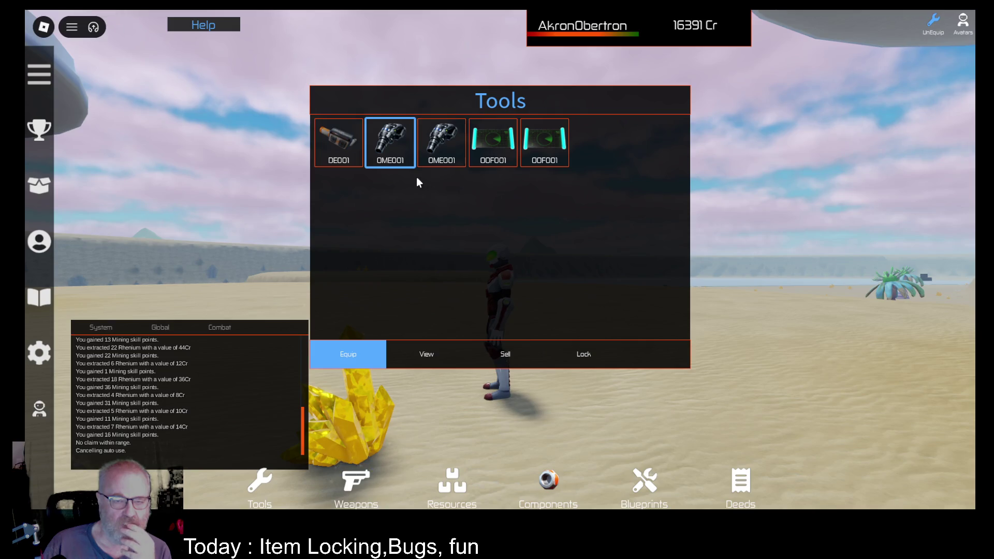
click(442, 143)
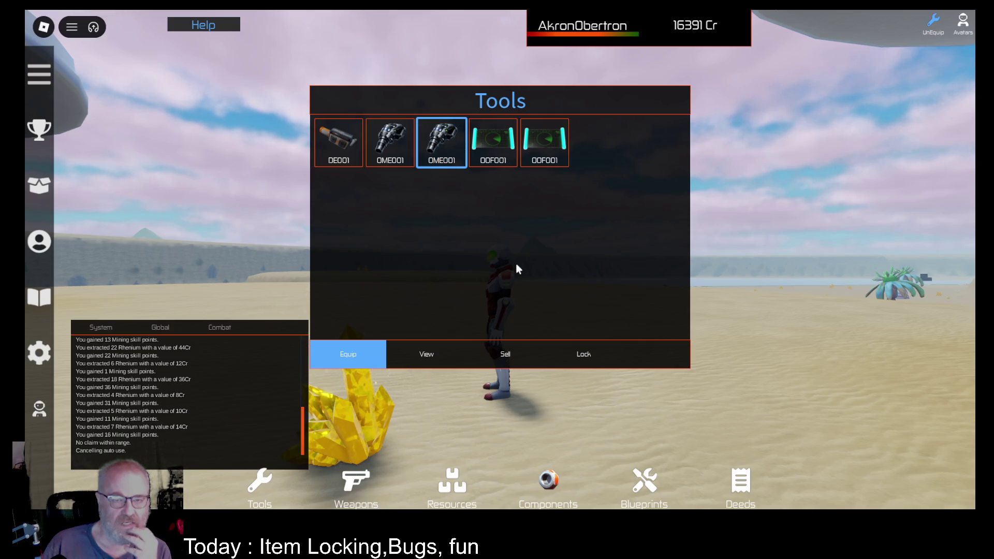
click(390, 142)
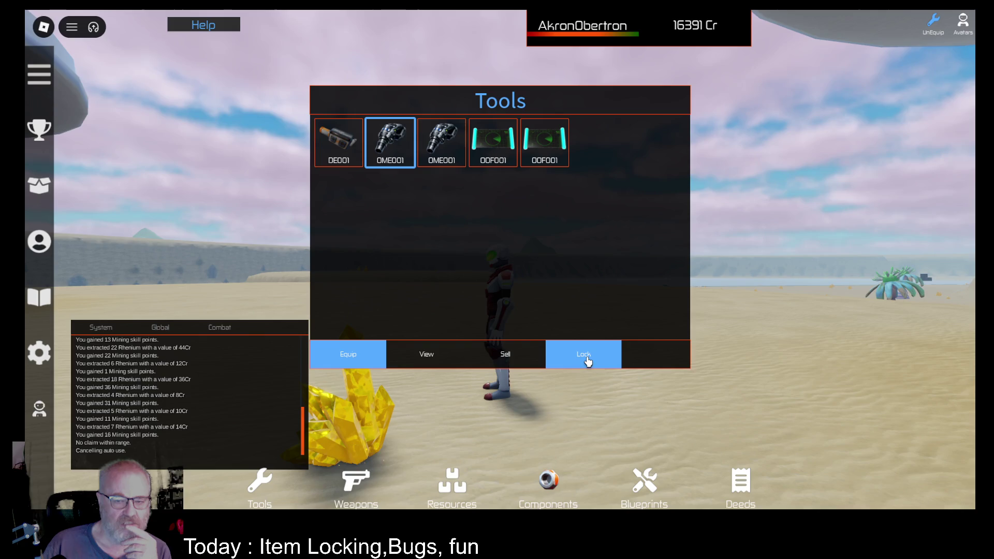
click(339, 142)
click(395, 151)
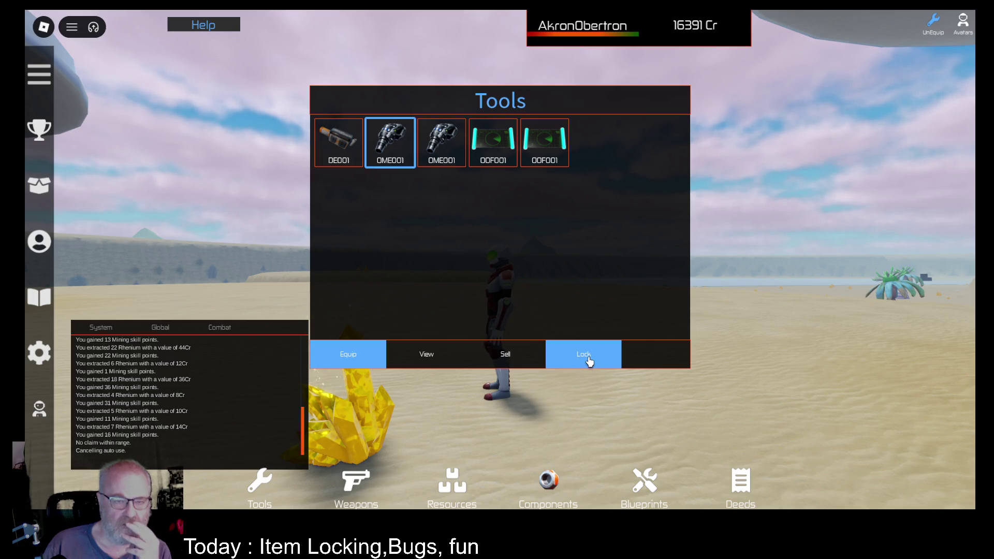
click(437, 152)
click(407, 148)
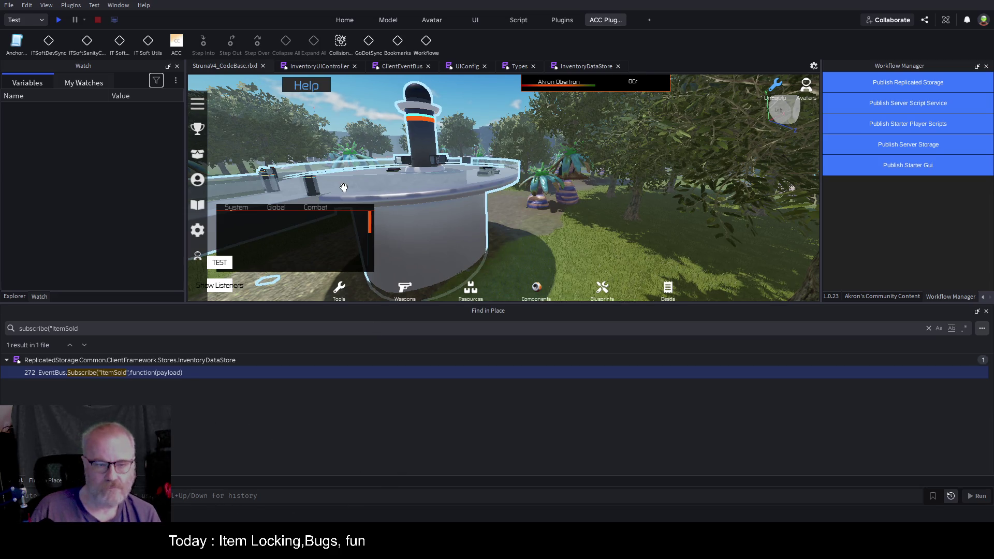
Play-test with an enlarged viewport, view the stats of both OME001 tools, then stop the test
key(F5)
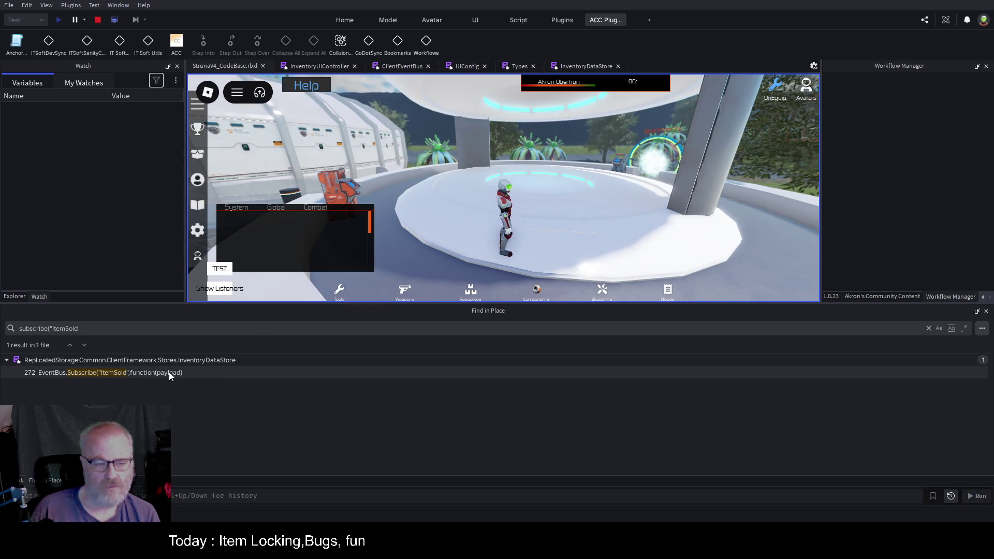
drag(405, 304, 429, 396)
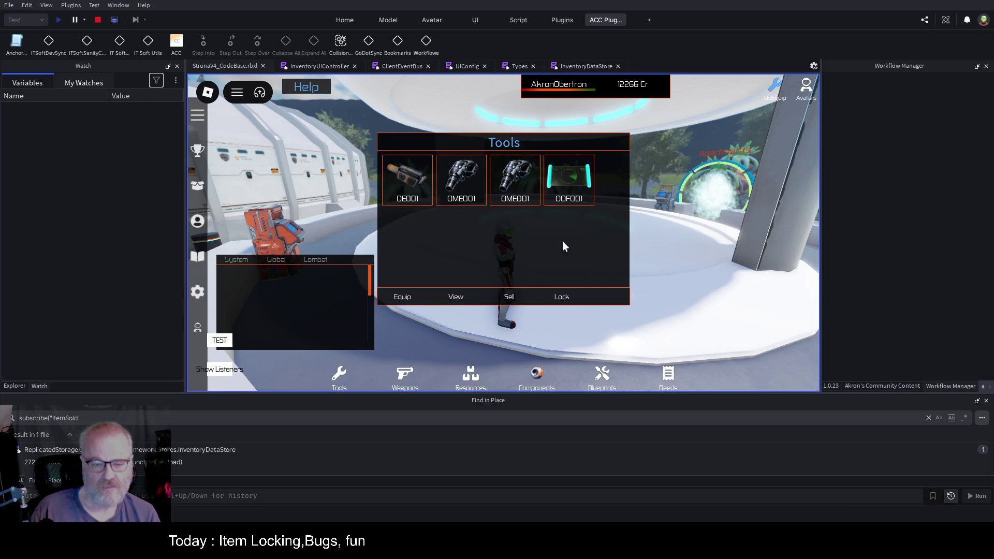
click(462, 196)
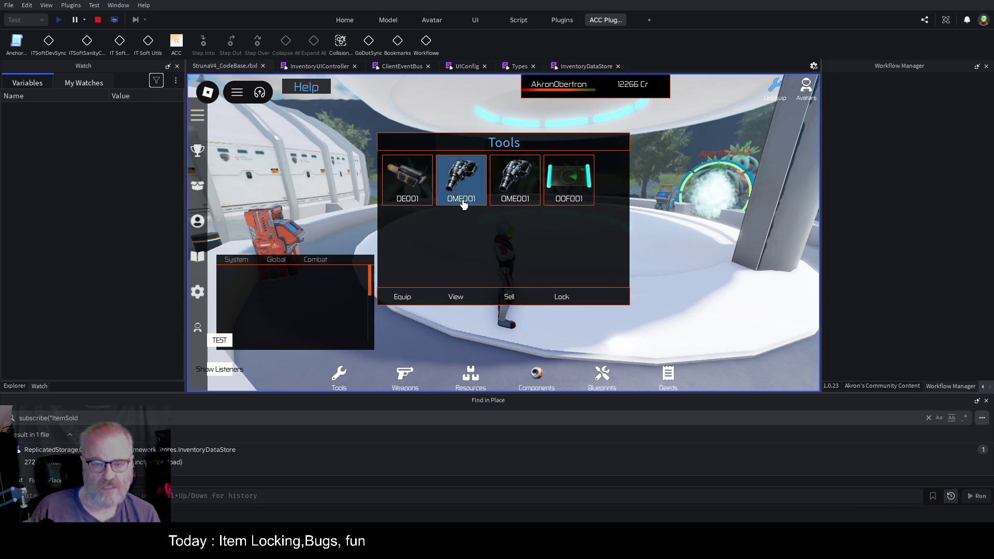
click(457, 297)
click(510, 194)
click(455, 297)
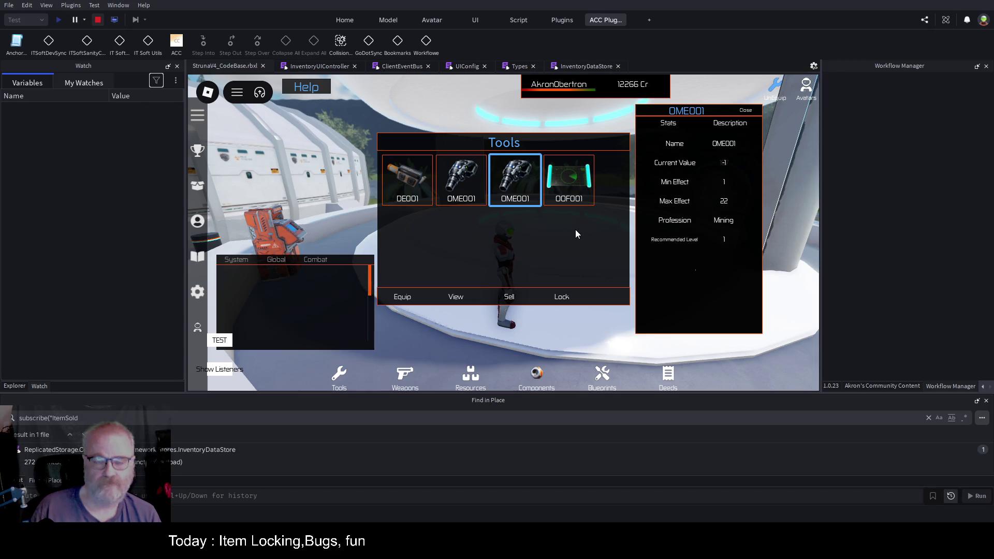
key(shift+F5)
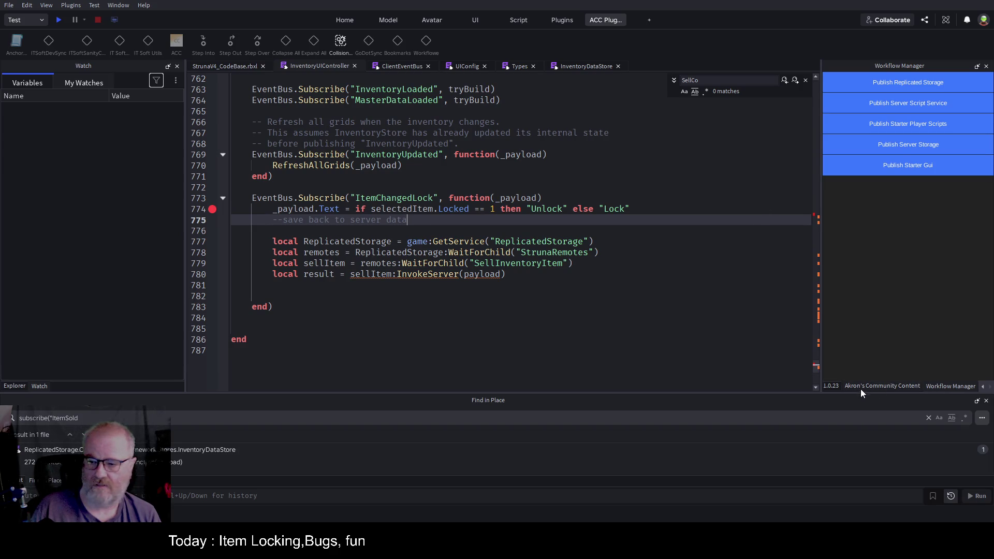
Jump to buildGridForType through the function list and expand its collapsed body
click(832, 386)
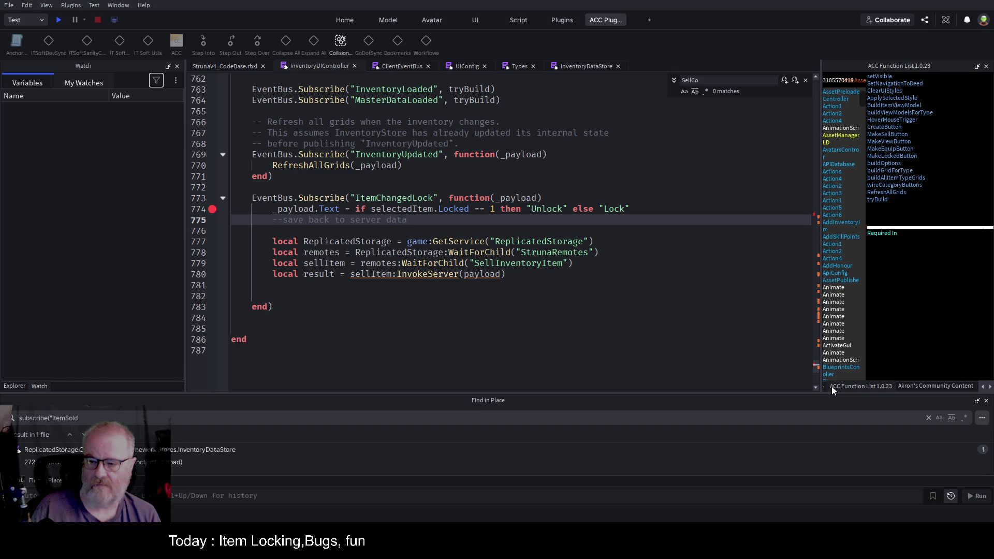
click(895, 164)
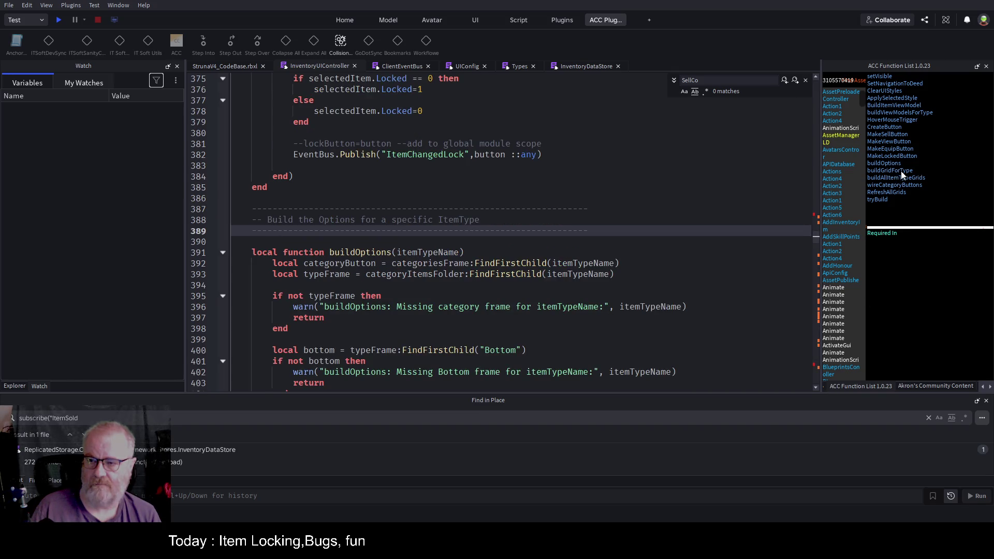
click(902, 172)
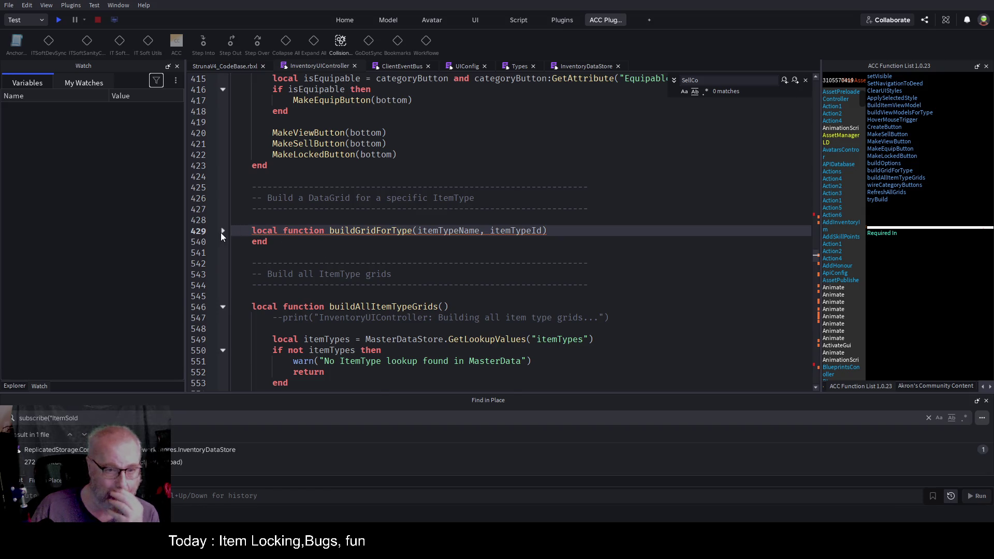
click(222, 232)
Scroll down to onItemClicked and place the caret after the 'Store selection state' comment
scroll(399, 218, down, 6)
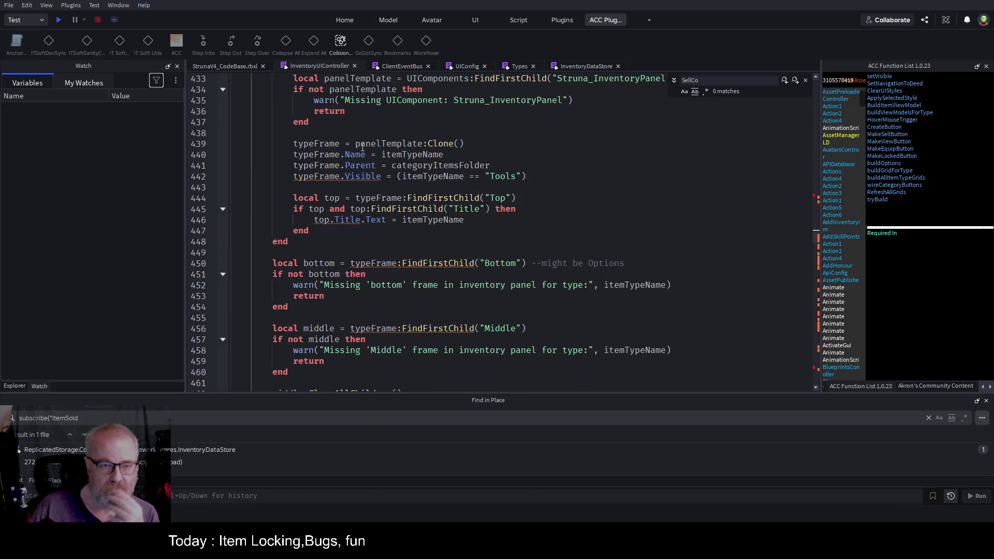
scroll(485, 233, down, 6)
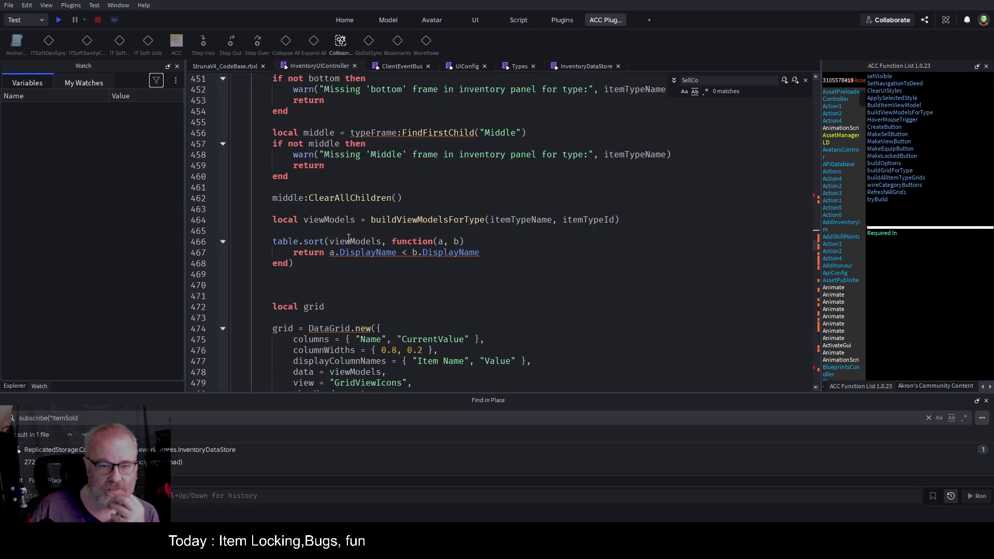
scroll(358, 235, down, 4)
scroll(440, 290, down, 4)
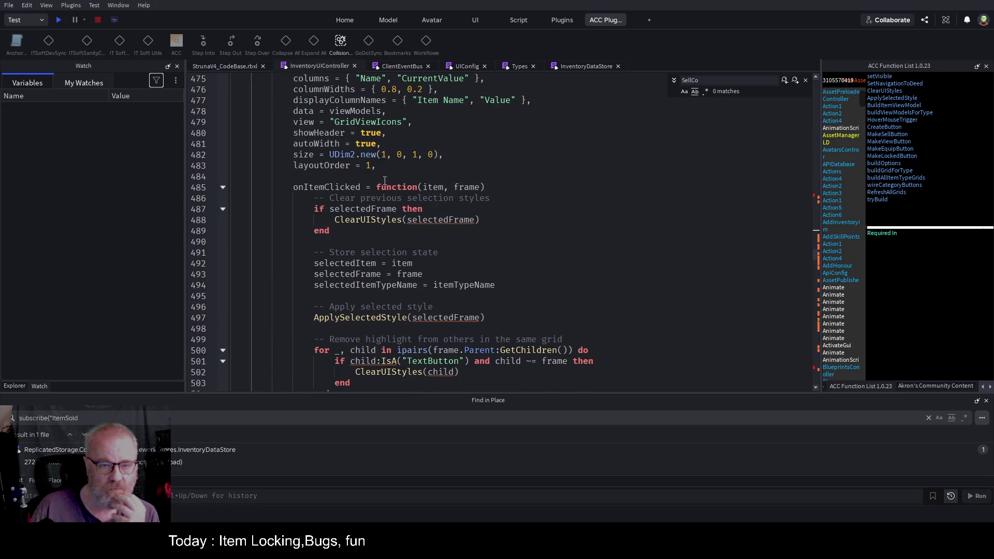
scroll(496, 240, down, 2)
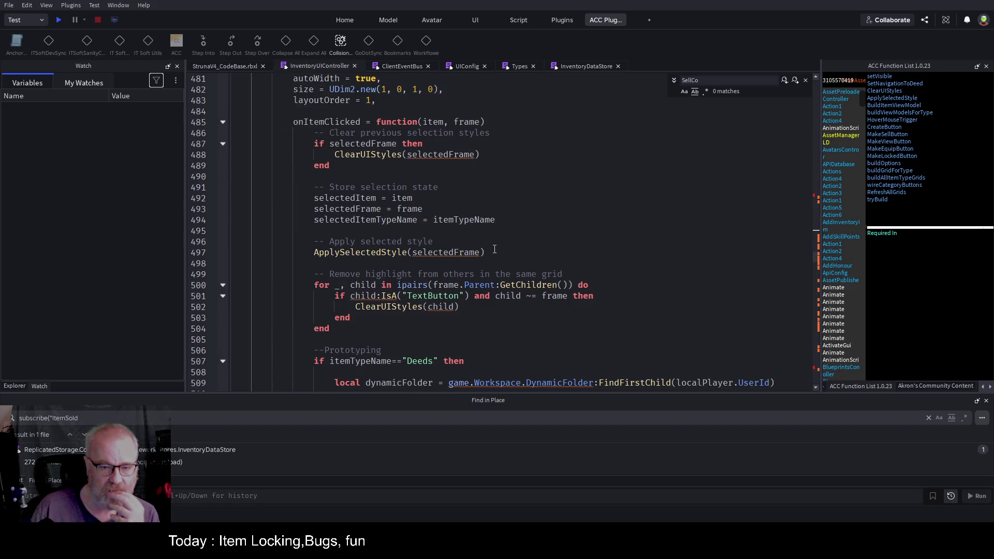
double_click(420, 199)
scroll(601, 234, down, 2)
scroll(601, 235, down, 1)
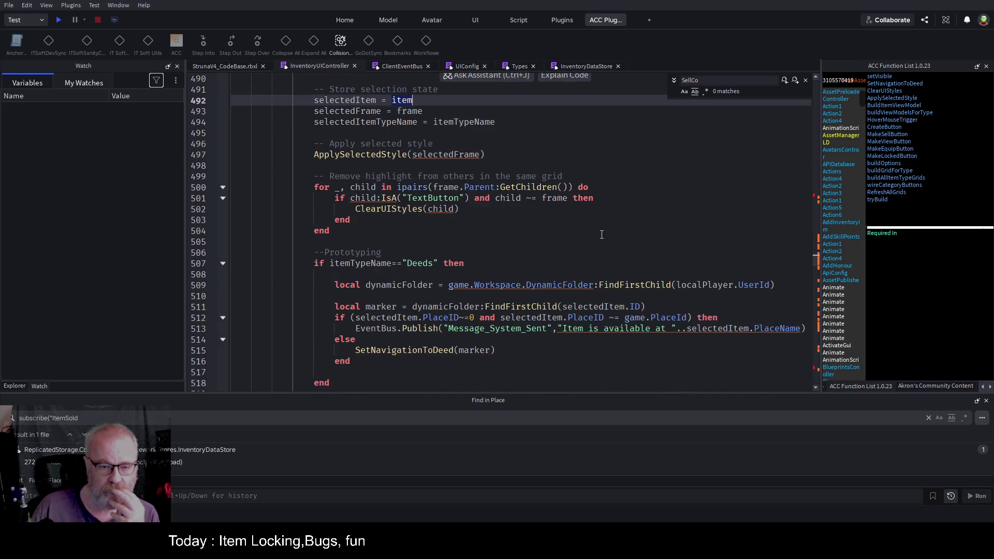
scroll(532, 224, up, 3)
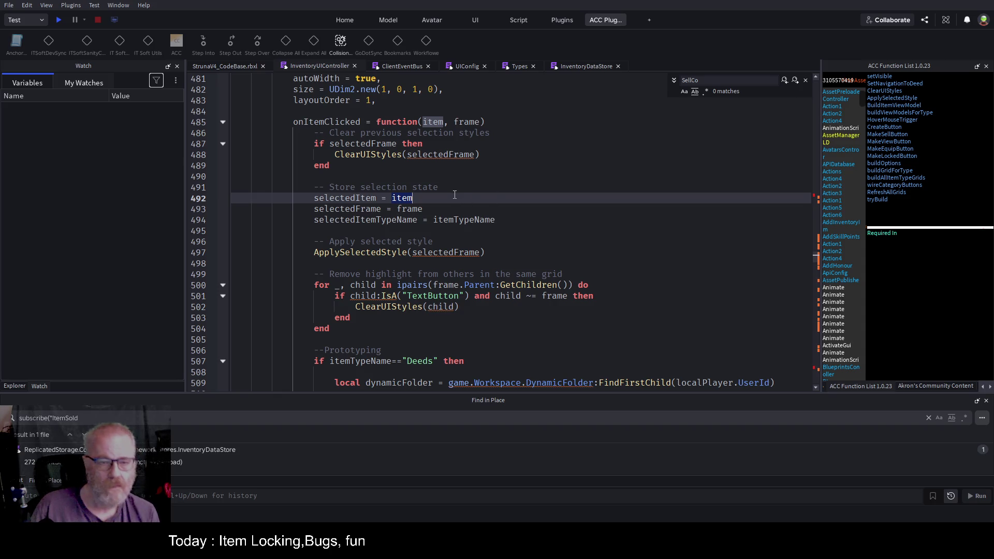
click(504, 183)
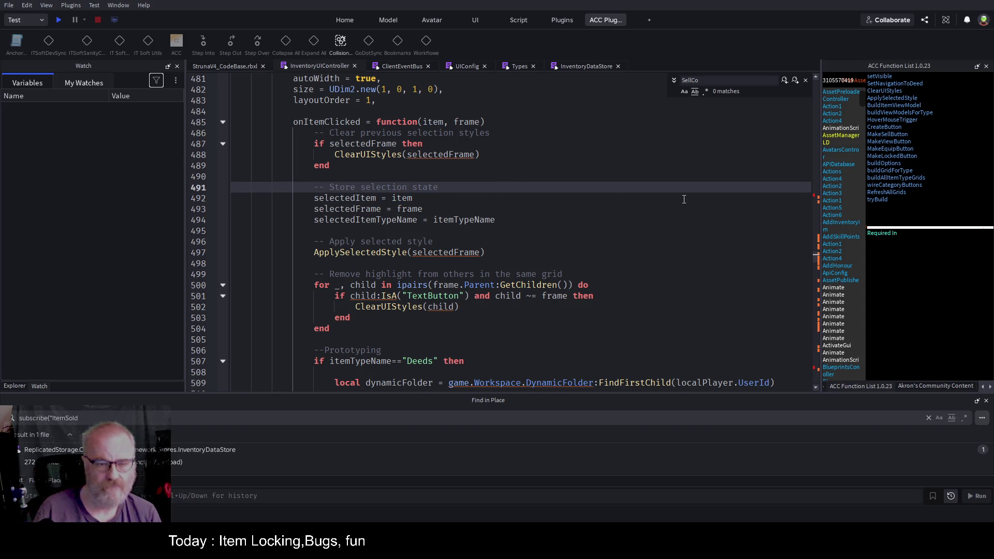
Add print("Locked " ..selectedItem.Locked) below the selection-state comment and start a play-test
key(Return)
text(print(")
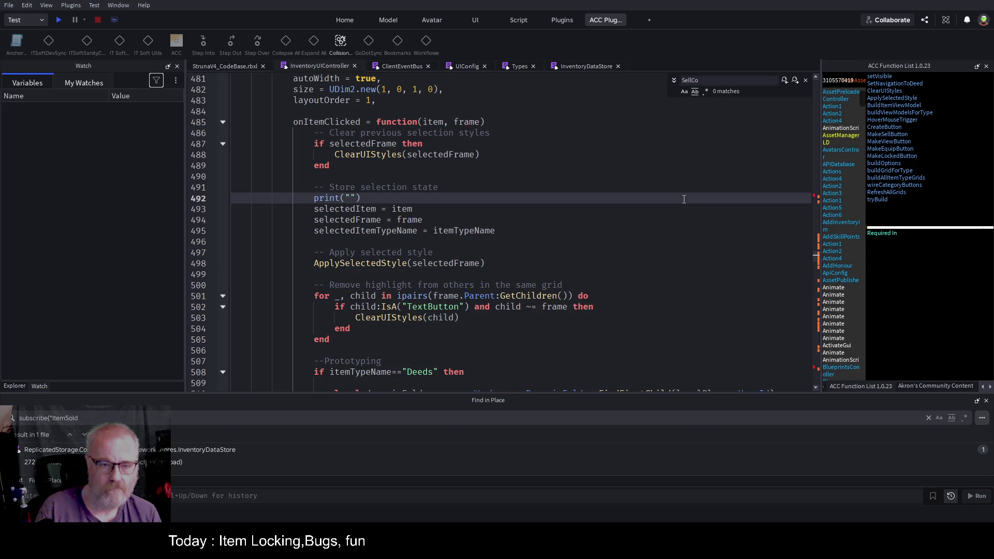
text(Locaked)
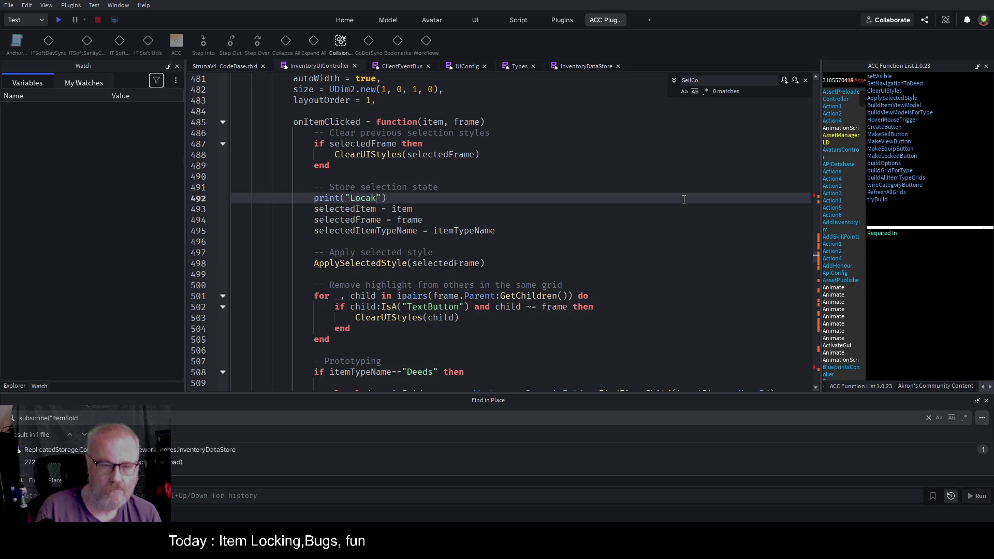
key(Left)
key(Left)
key(Left)
key(BackSpace)
key(Right)
key(Right)
key(Right)
text(..)
key(Left)
key(Left)
key(Left)
key(Right)
key(Right)
key(Right)
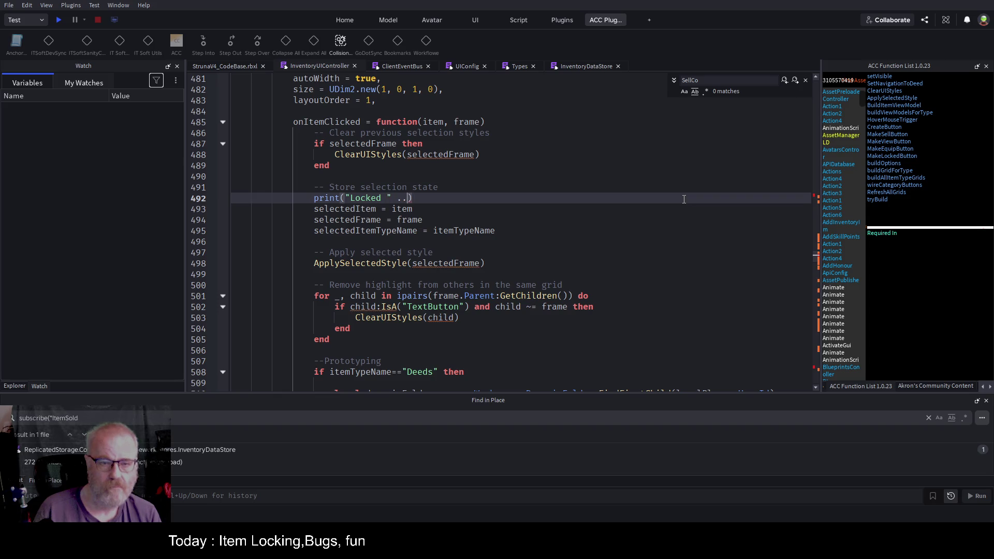
text(selectedItem.)
text(Loc)
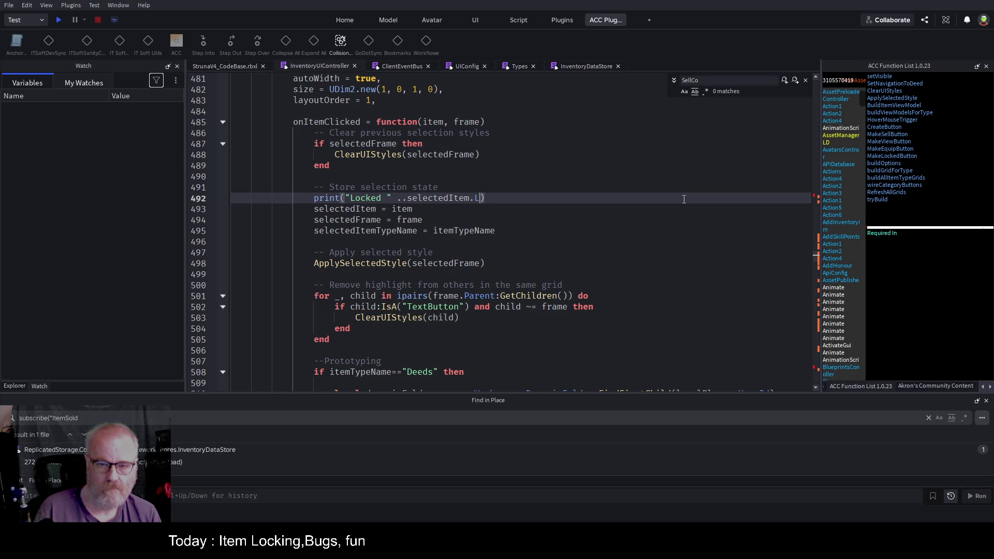
text(ked)
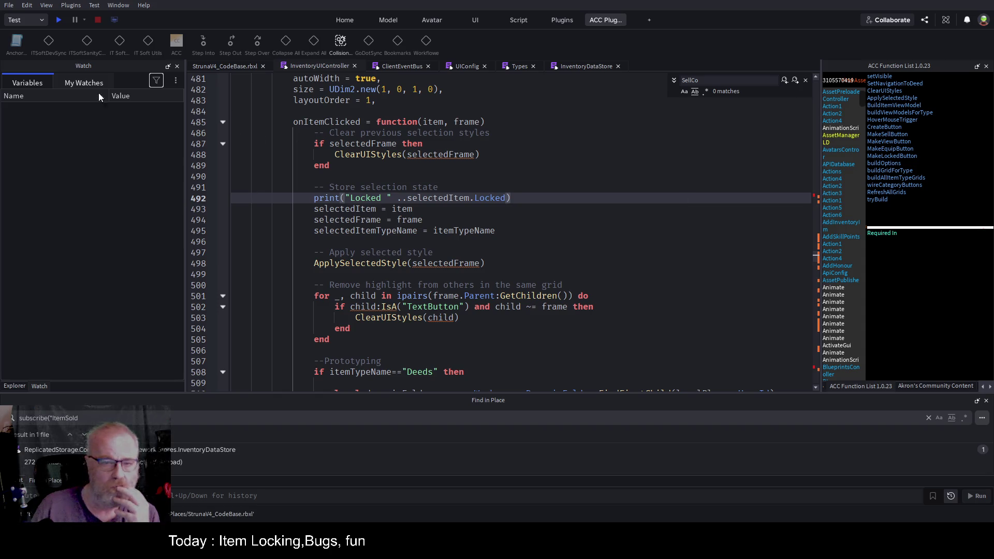
click(60, 20)
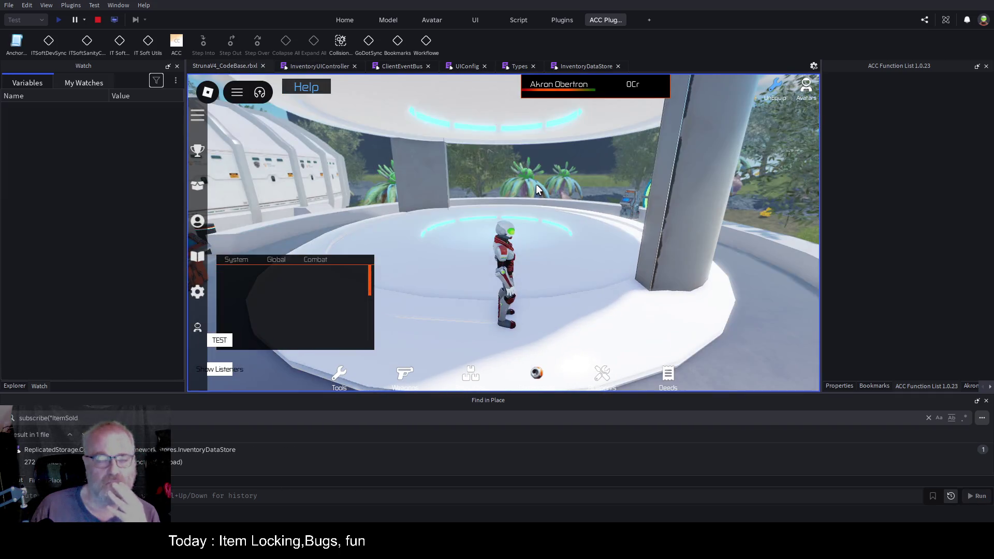
Clear Output, pick an OME001 tool to trigger the nil 'Locked' error, and open line 492
key(d)
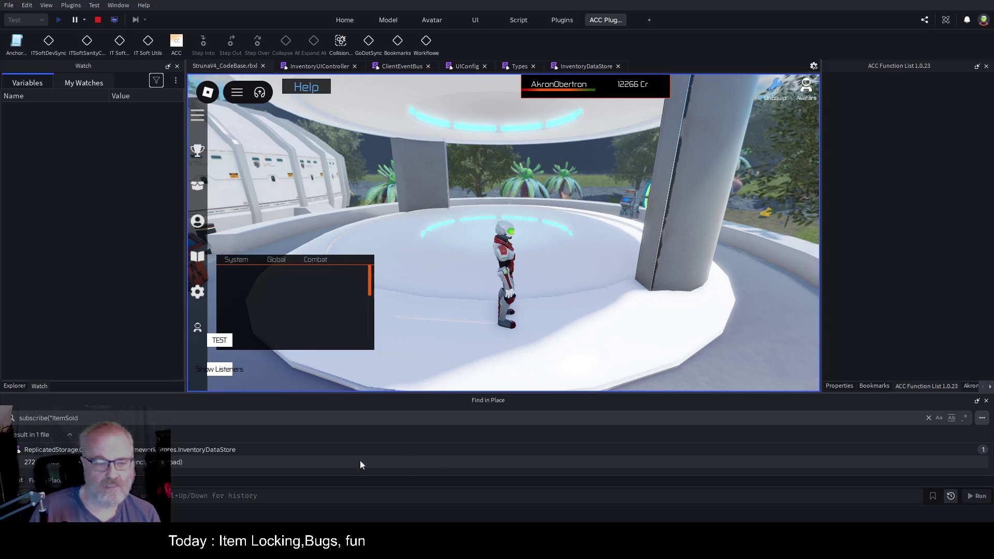
click(20, 481)
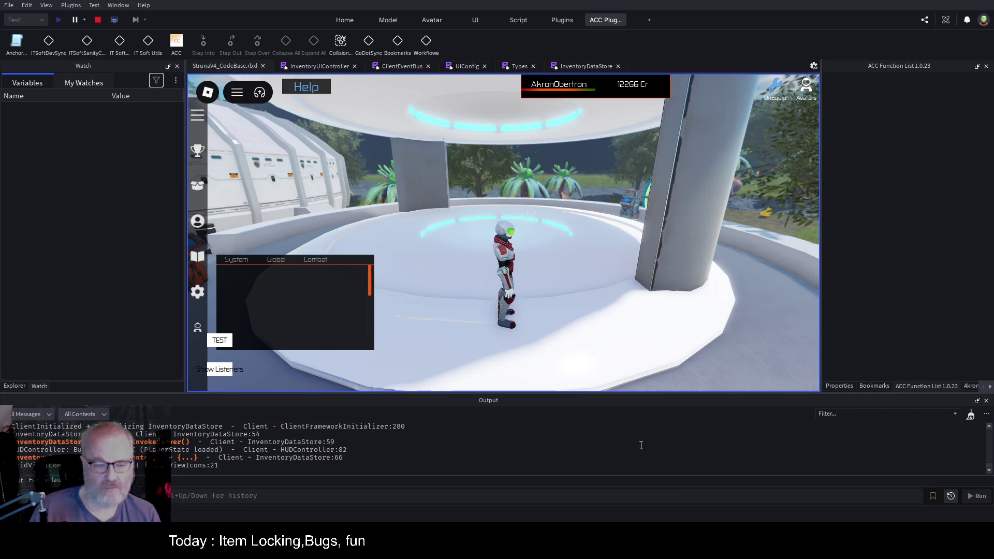
key(ctrl+k)
key(i)
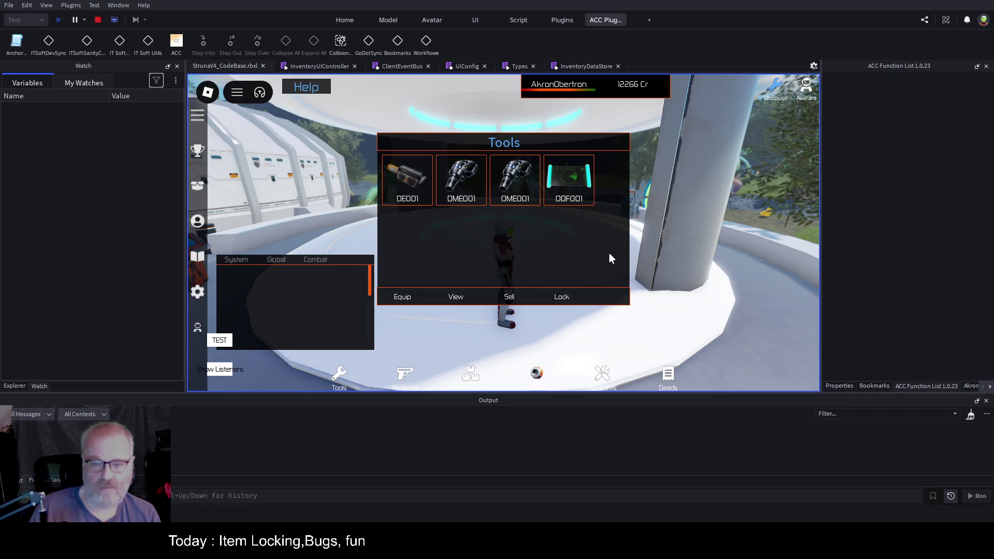
click(473, 182)
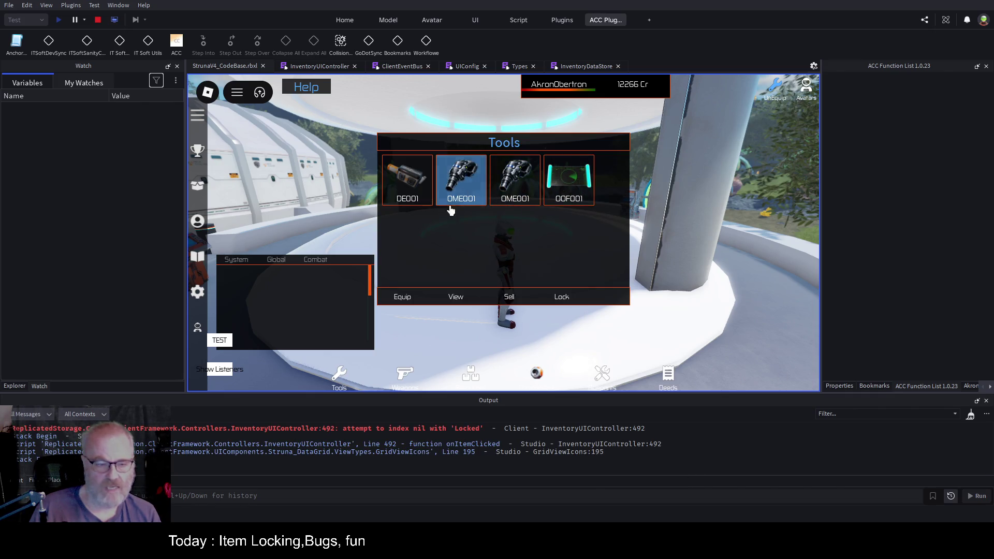
click(467, 430)
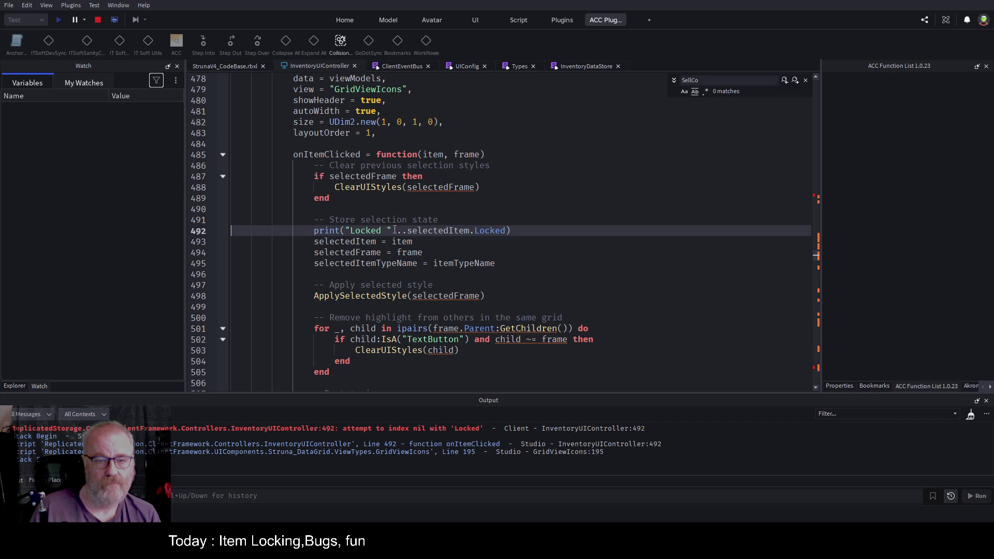
Stop the test, move the Locked print from line 492 to line 496, and play again
click(99, 20)
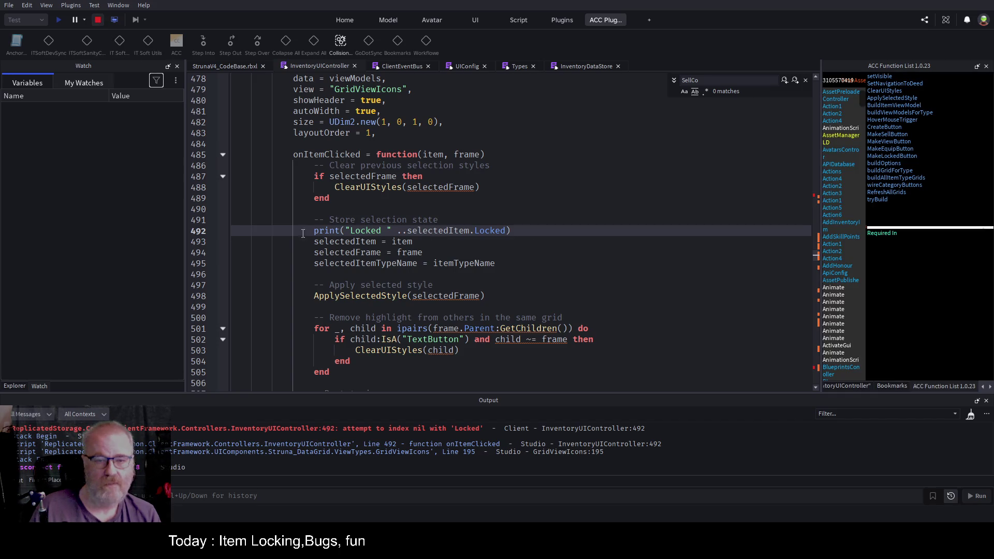
drag(313, 231, 511, 231)
key(ctrl+c)
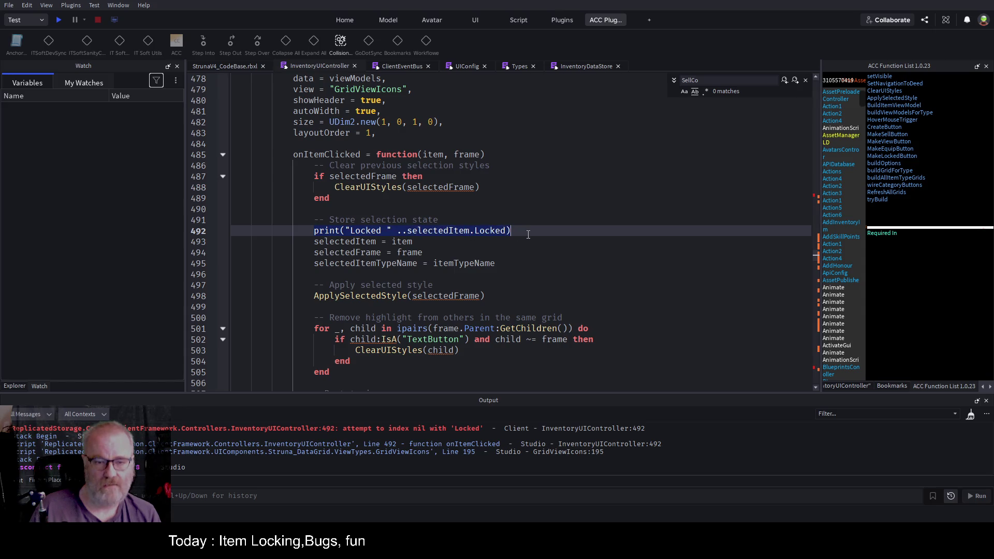
key(BackSpace)
click(366, 275)
key(ctrl+v)
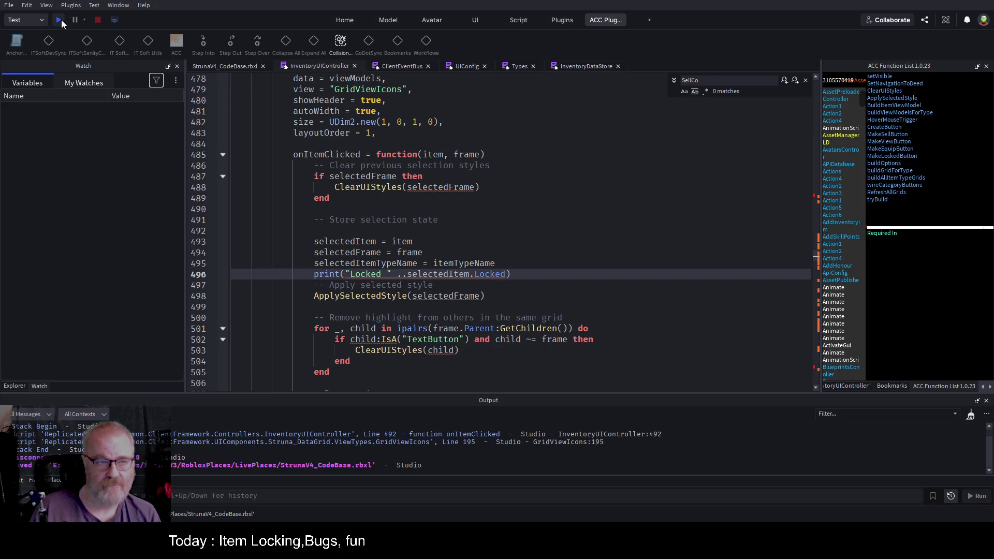
click(59, 20)
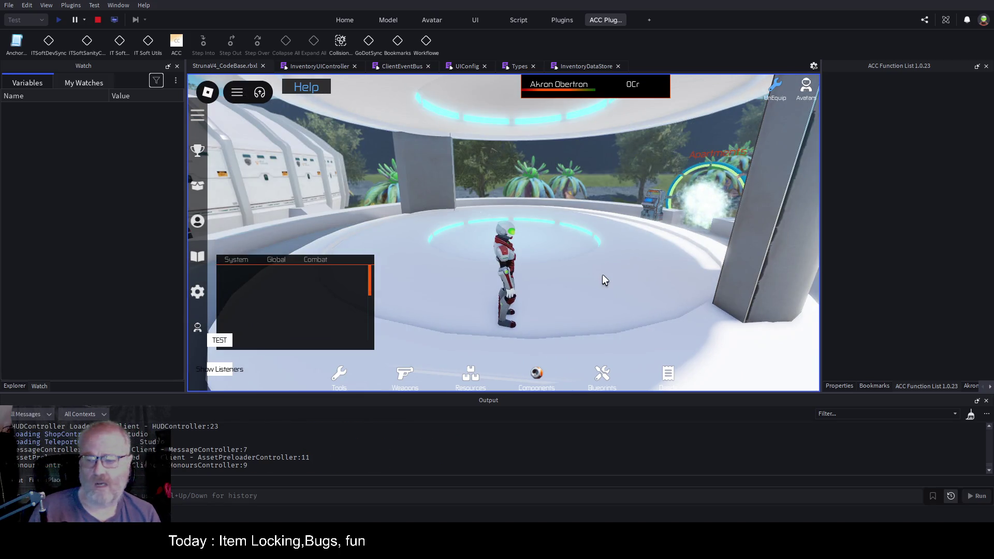
Clear Output, then select OME001 tools in the inventory and confirm Locked 0, 1, 0 prints with no nil error
click(971, 419)
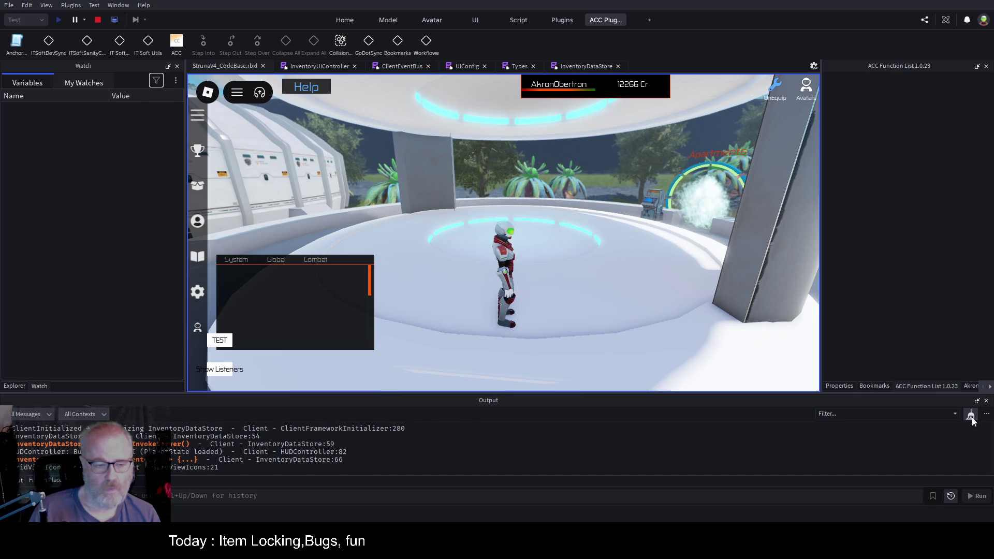
click(972, 417)
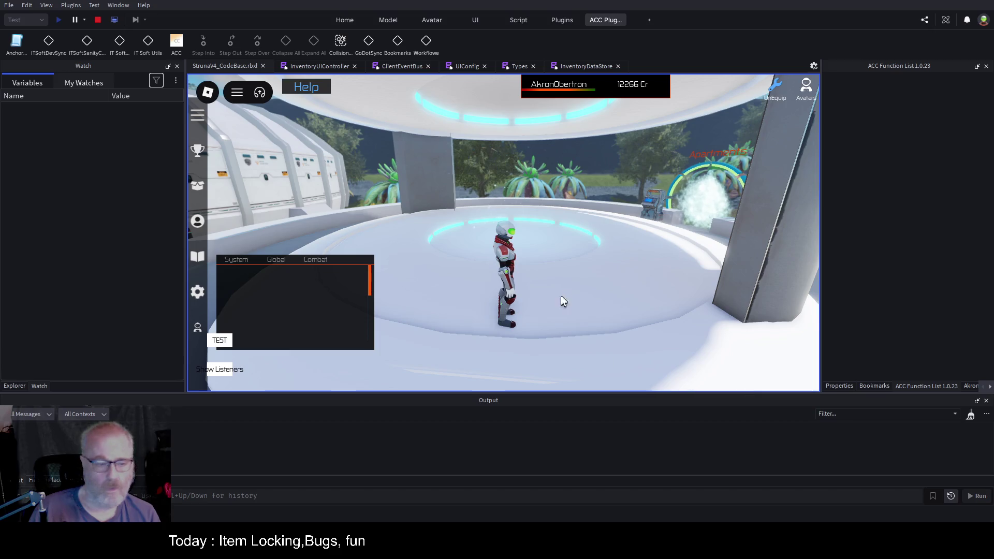
key(i)
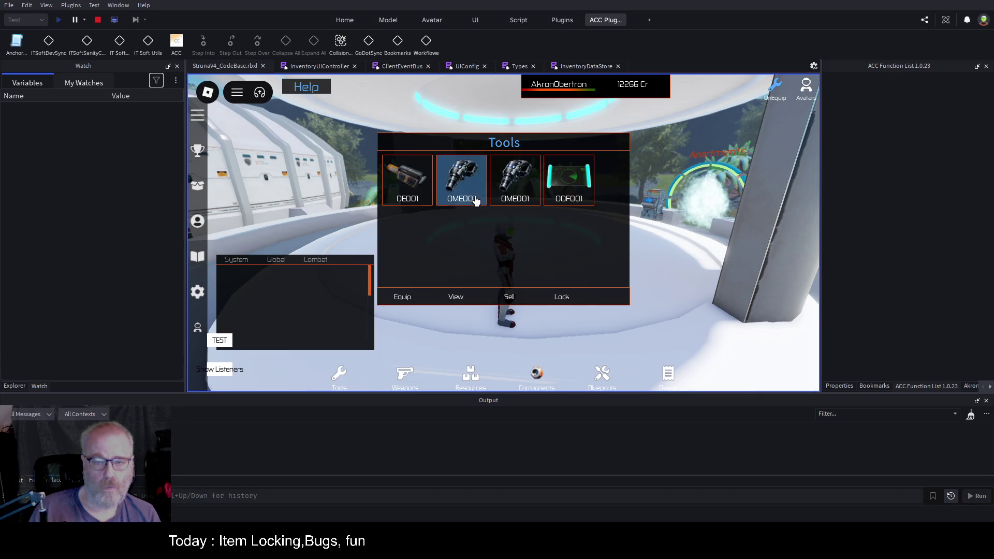
click(476, 201)
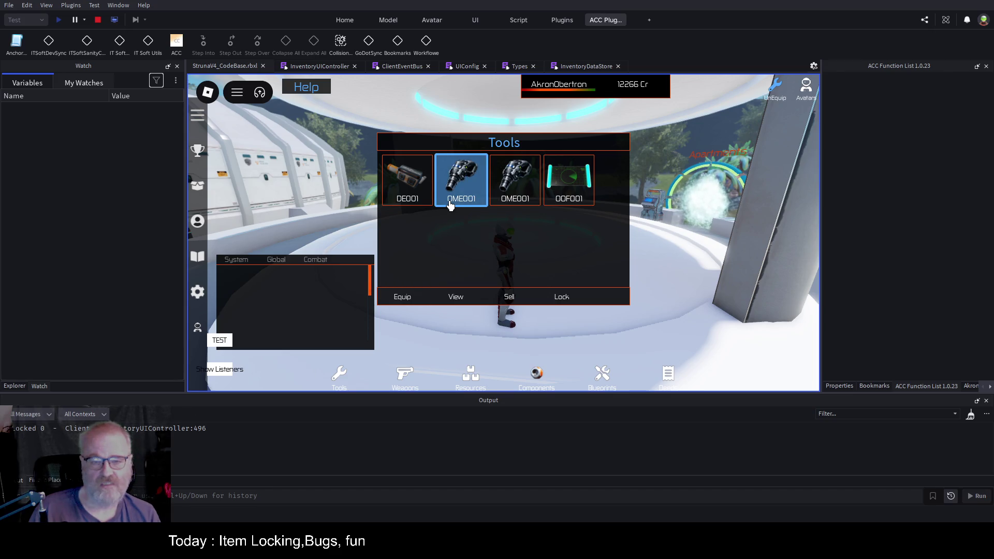
click(529, 189)
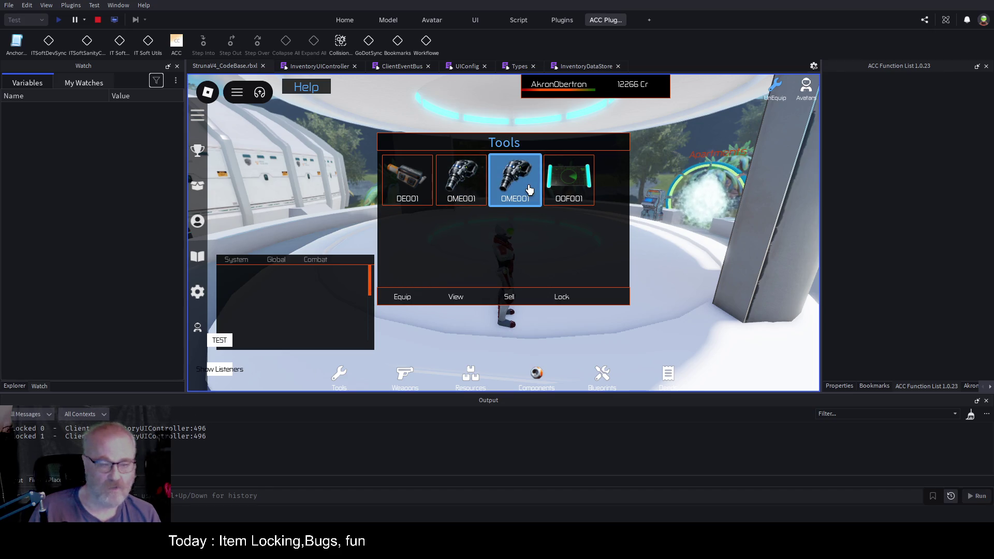
click(461, 193)
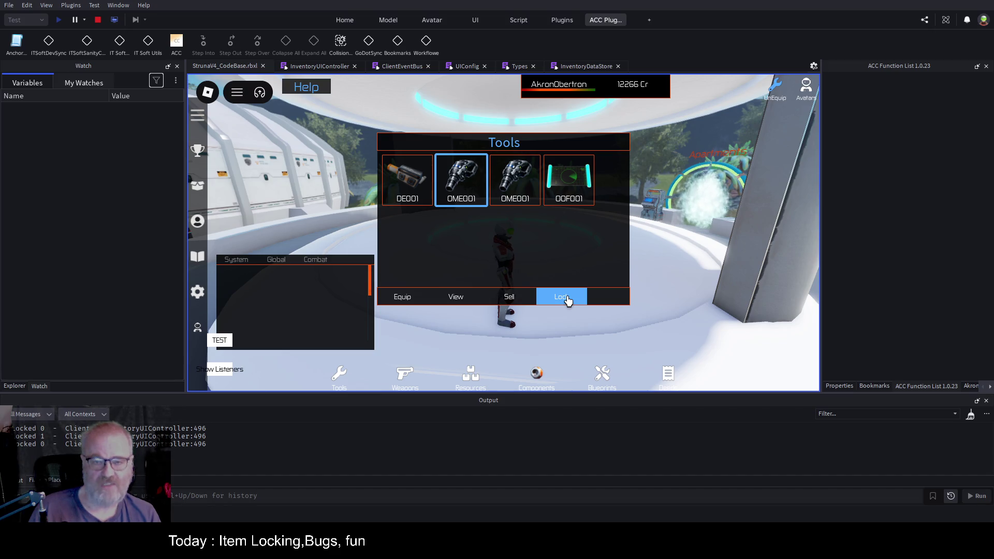
click(326, 65)
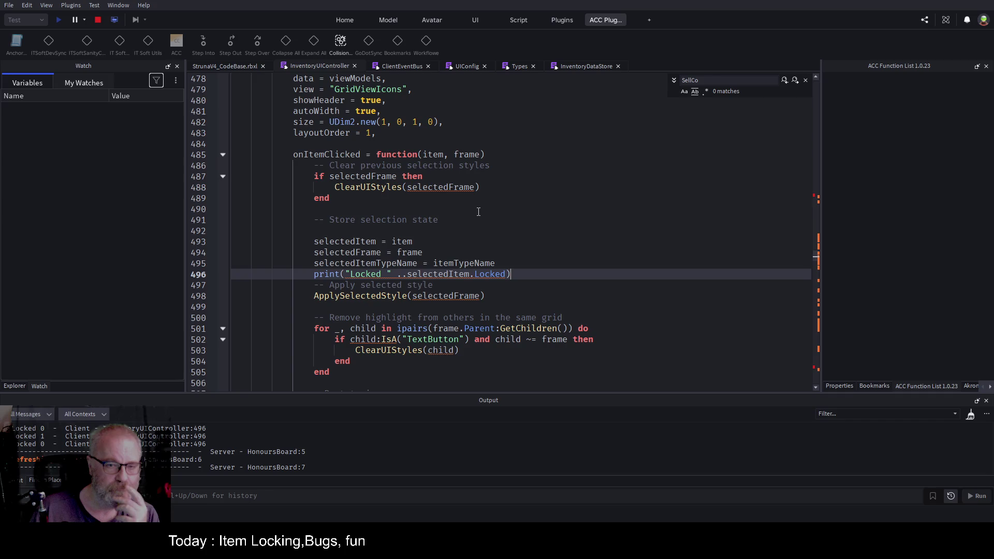
Clear the old bookmarks, bookmark InventoryUIController line 496, and jump to the script's end
scroll(478, 211, down, 3)
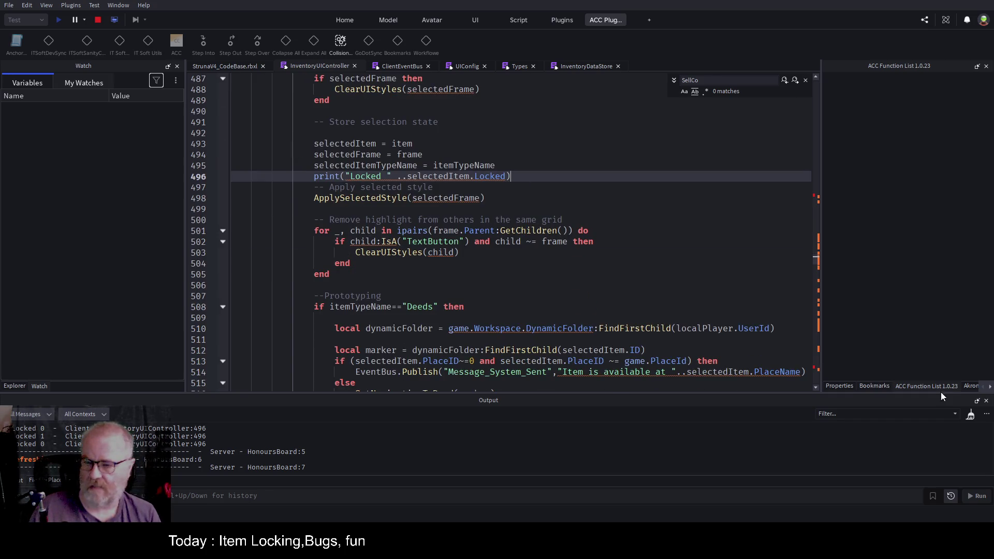
click(874, 386)
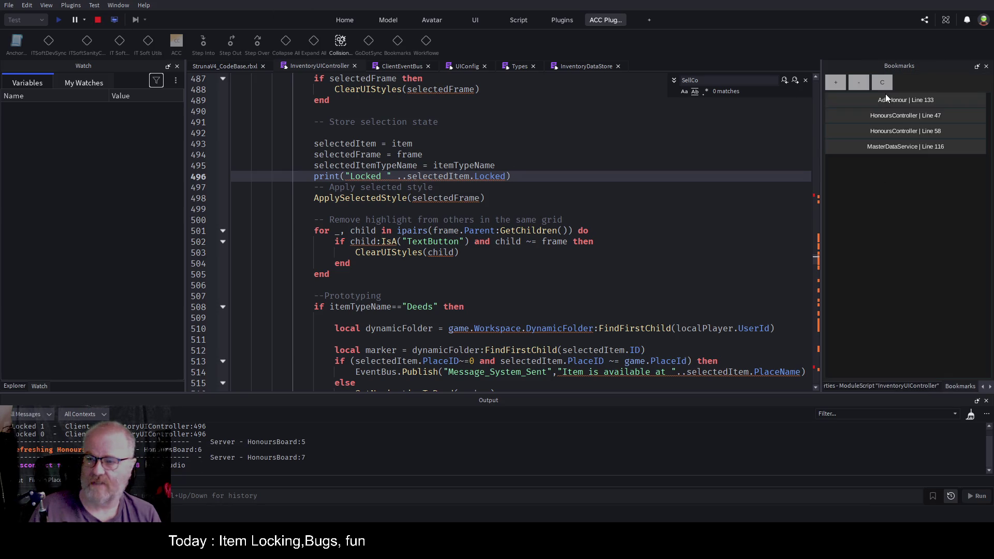
click(889, 85)
click(835, 83)
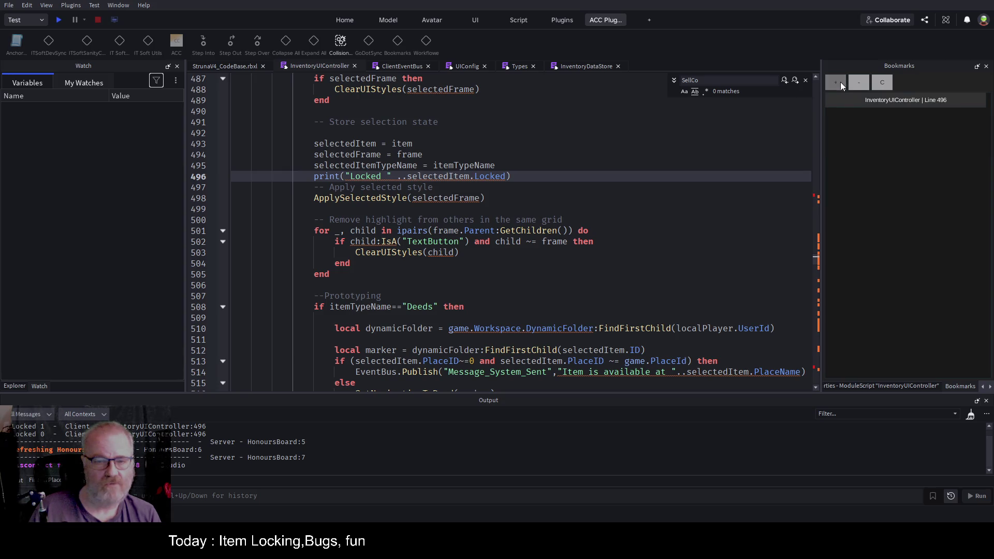
click(409, 281)
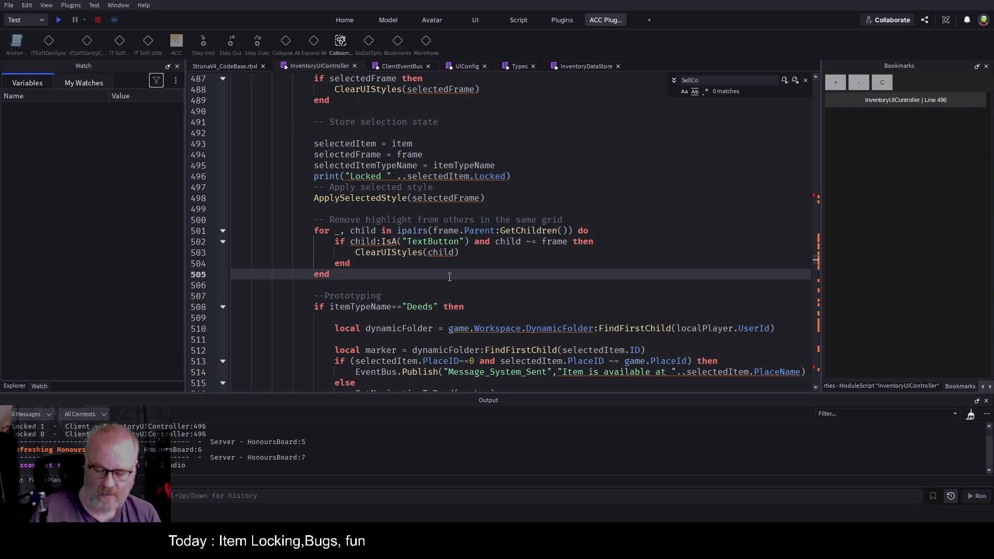
key(ctrl+End)
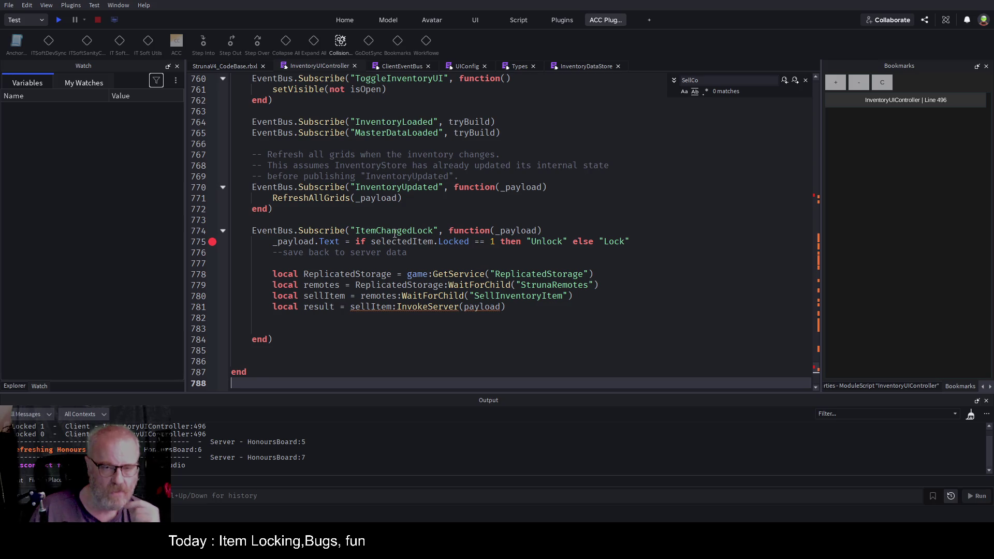
Comment out server-call lines 778–781 in the ItemChangedLock handler and save StrunaV4_CodeBase.rbxl
click(394, 234)
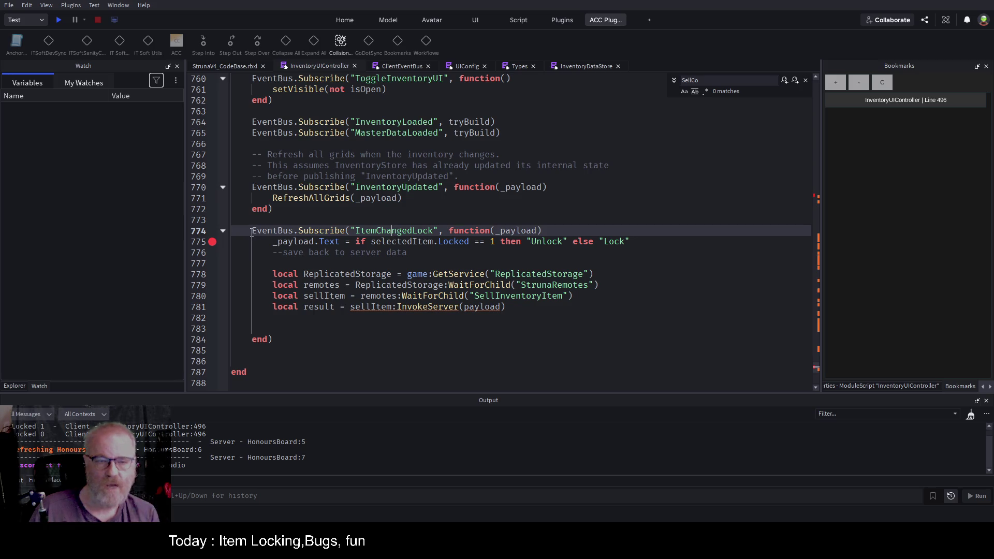
drag(252, 233, 578, 229)
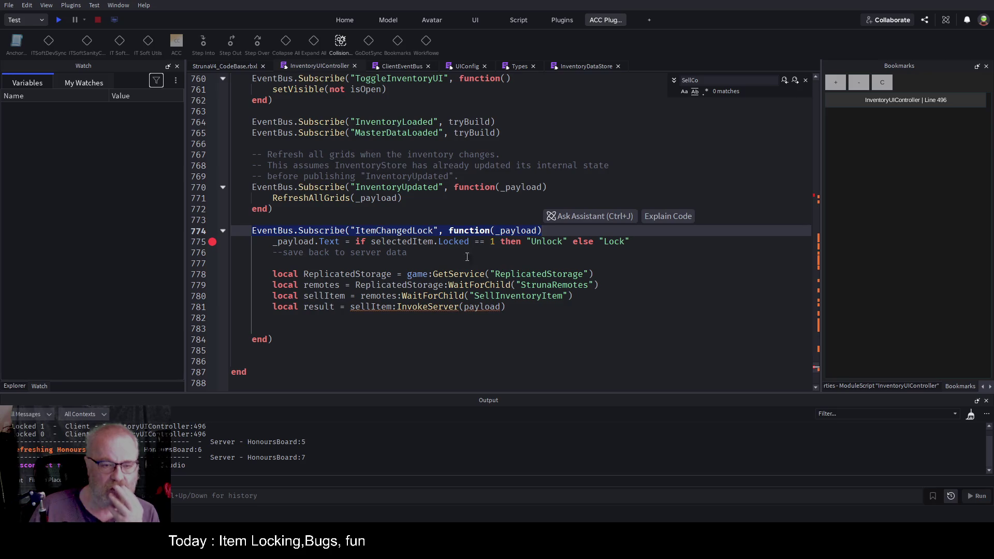
mouse_move(307, 264)
mouse_down()
mouse_move(533, 310)
mouse_move(518, 310)
mouse_up()
key(ctrl+slash)
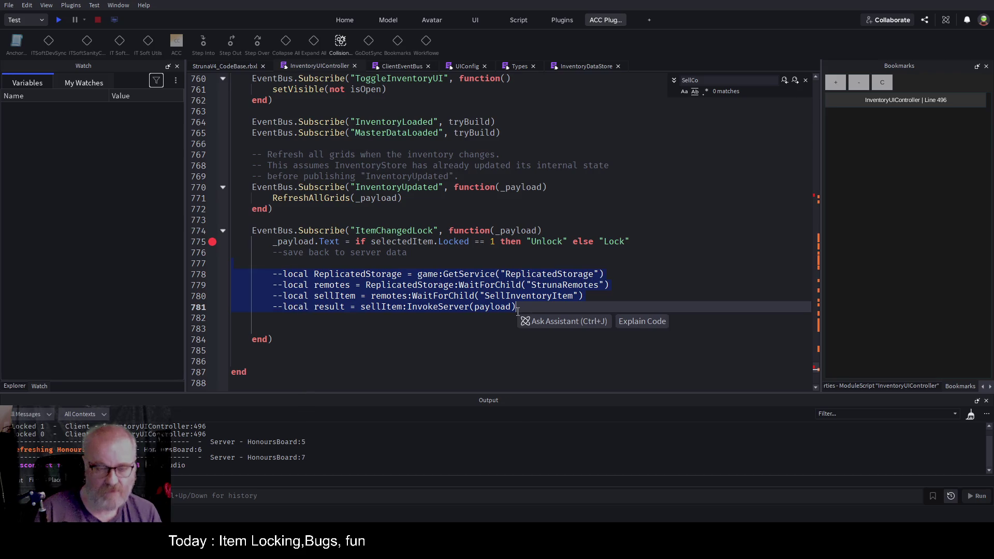
key(ctrl+s)
click(425, 250)
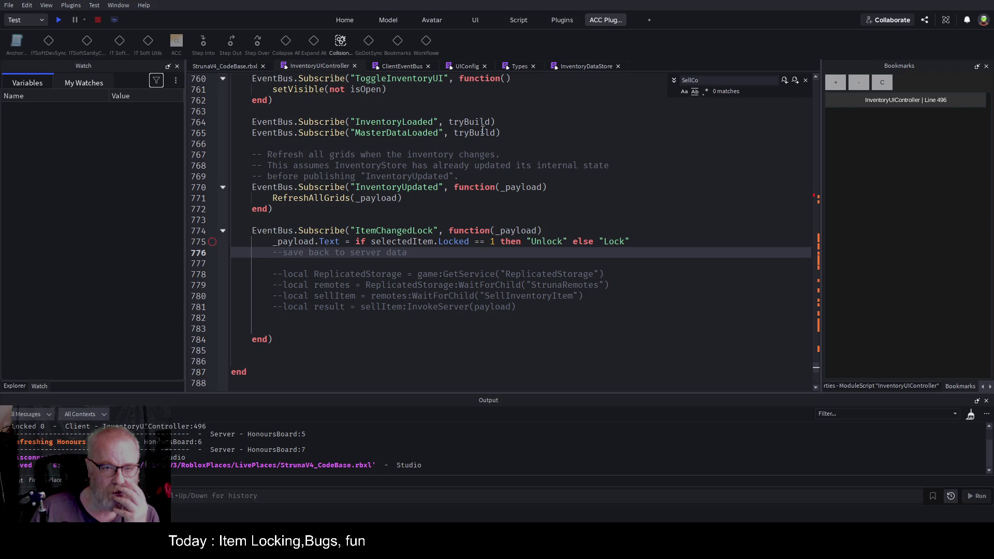
scroll(472, 129, up, 3)
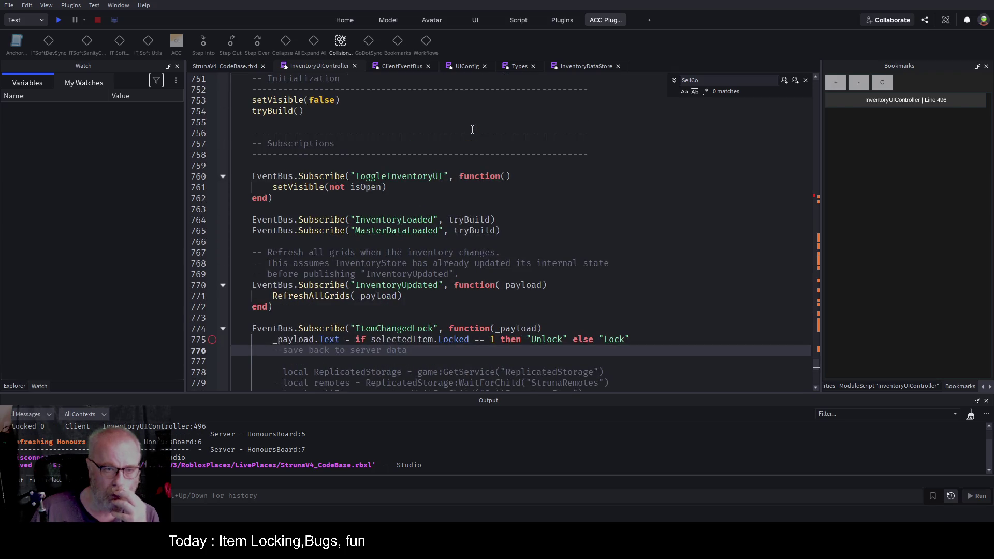
scroll(457, 177, up, 14)
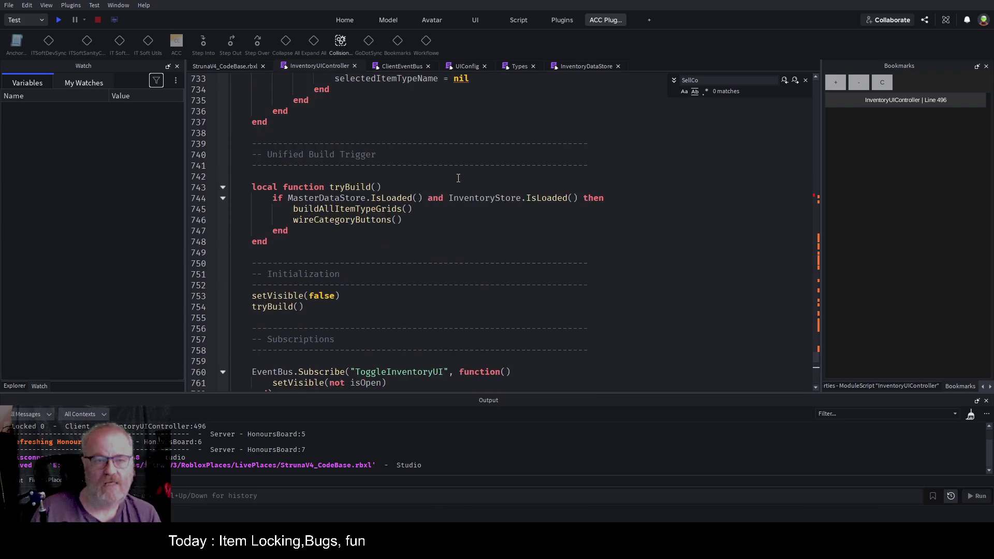
scroll(457, 177, up, 8)
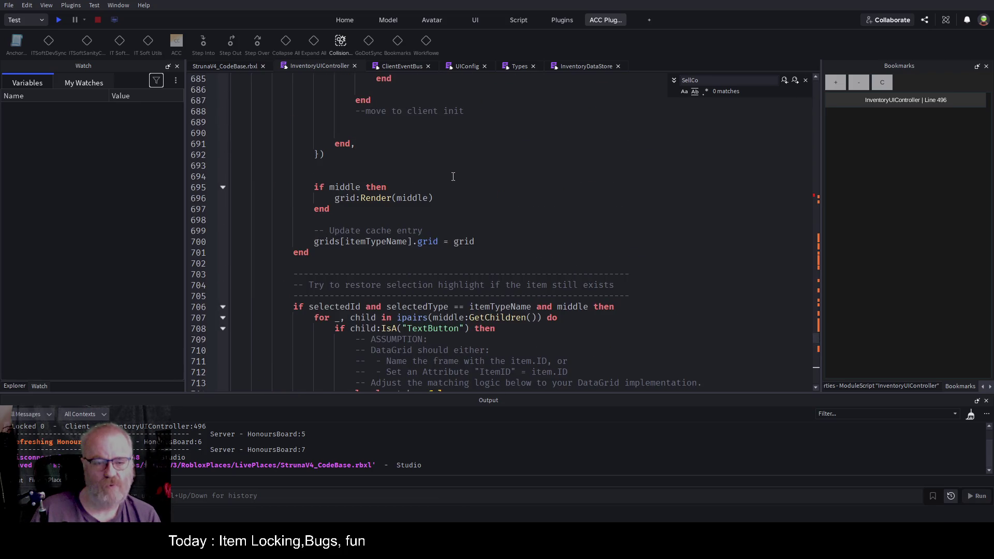
scroll(453, 176, up, 9)
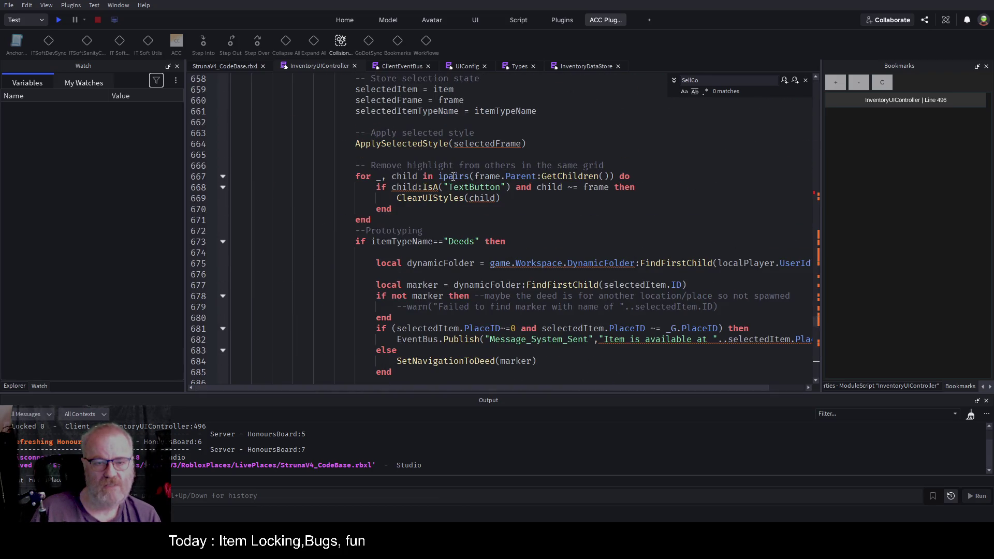
scroll(453, 177, up, 9)
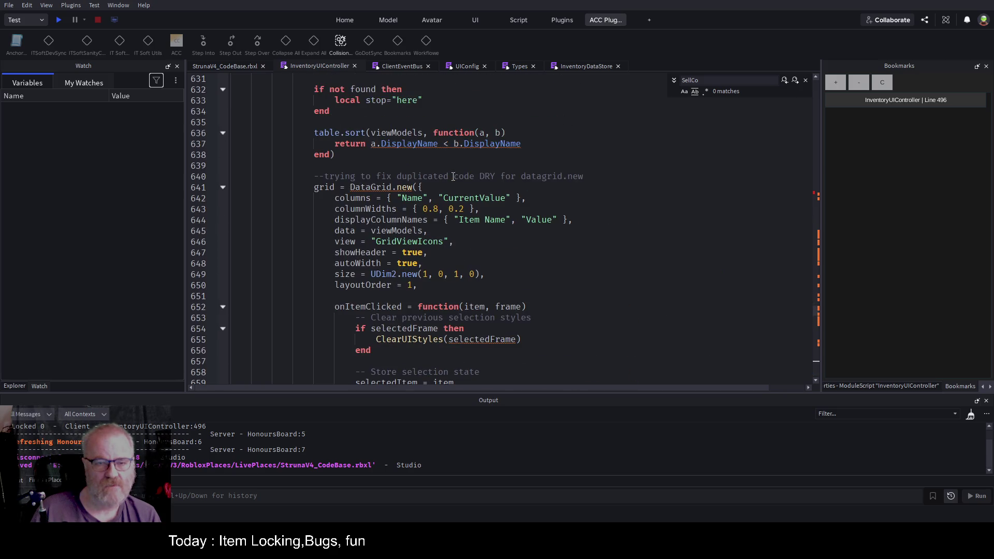
scroll(453, 177, up, 10)
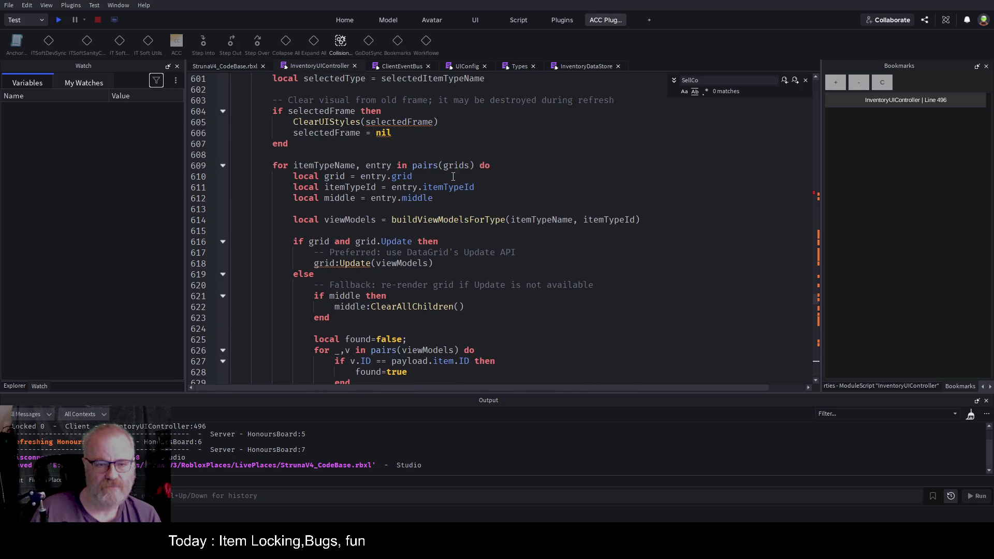
scroll(453, 176, up, 4)
scroll(454, 177, up, 2)
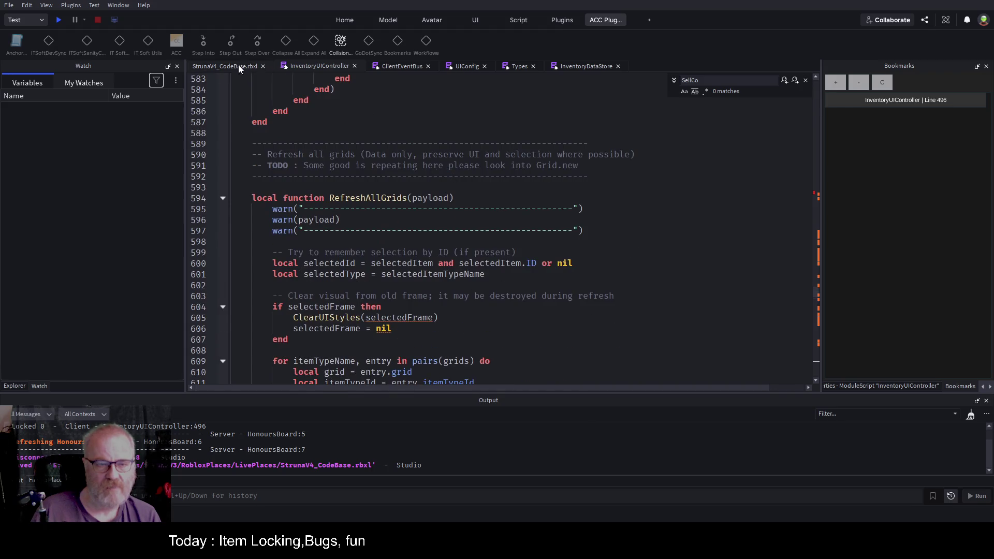
click(564, 239)
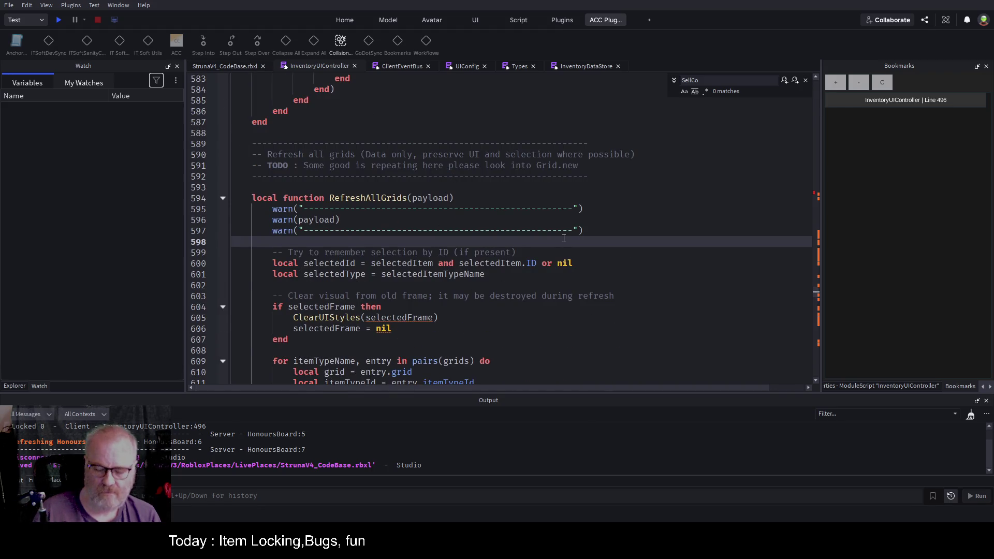
key(ctrl+Home)
scroll(389, 252, down, 16)
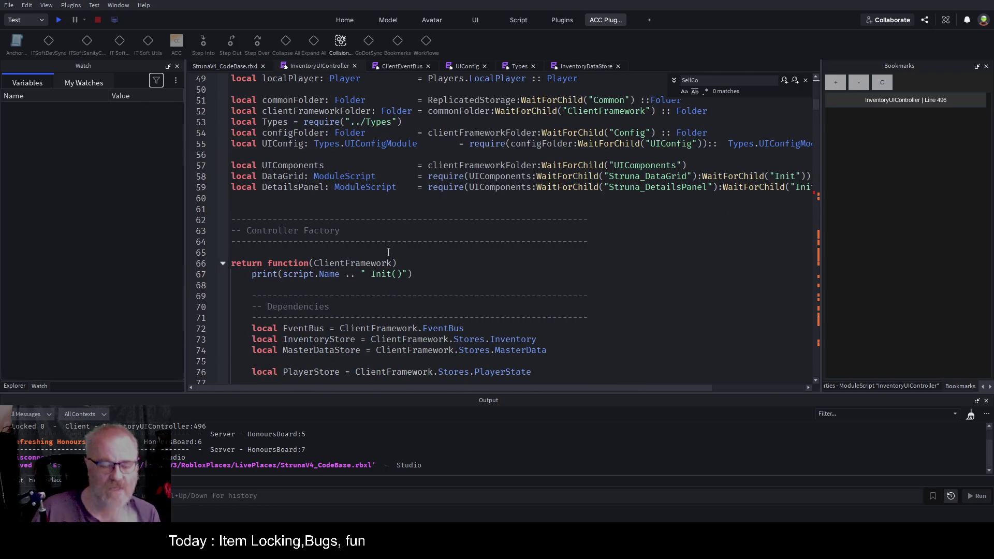
scroll(363, 153, up, 4)
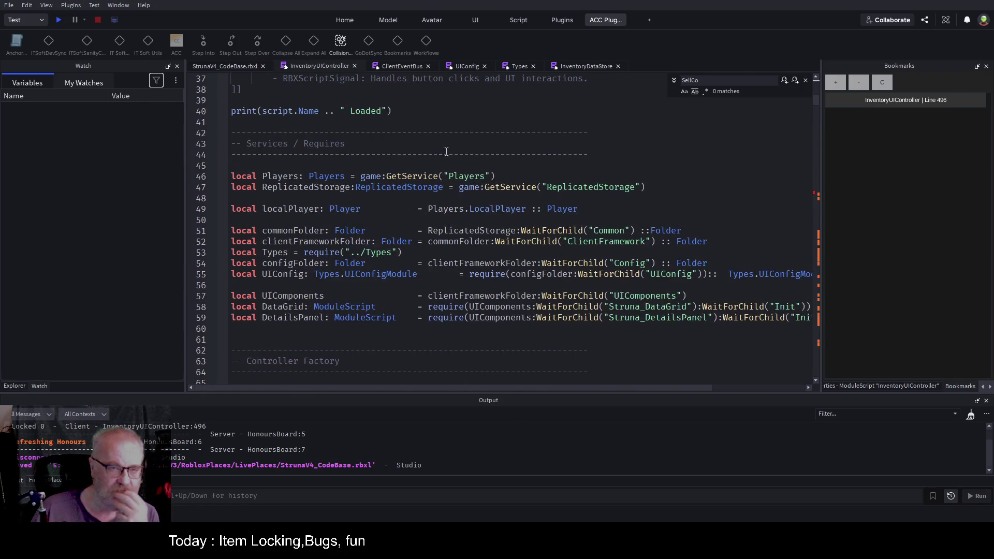
scroll(337, 168, down, 14)
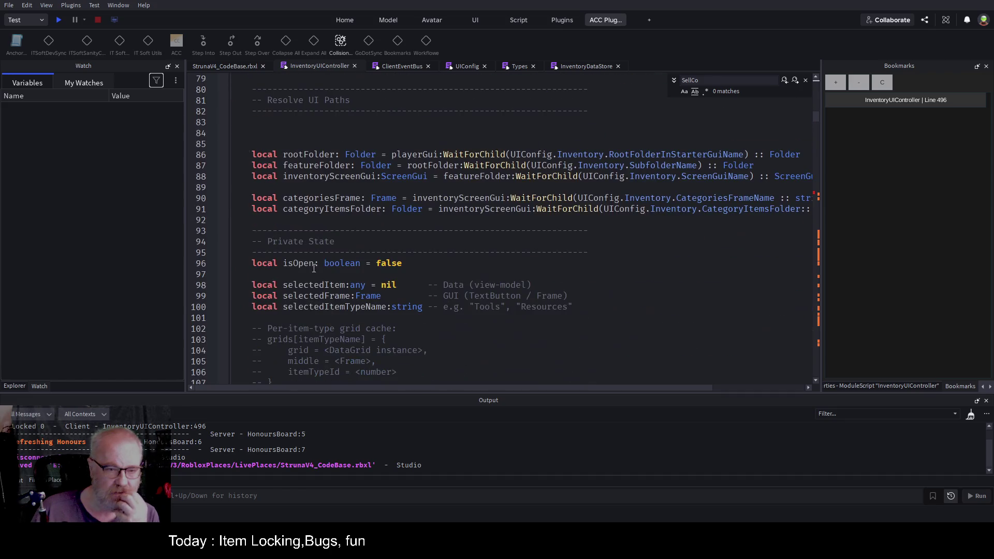
double_click(363, 285)
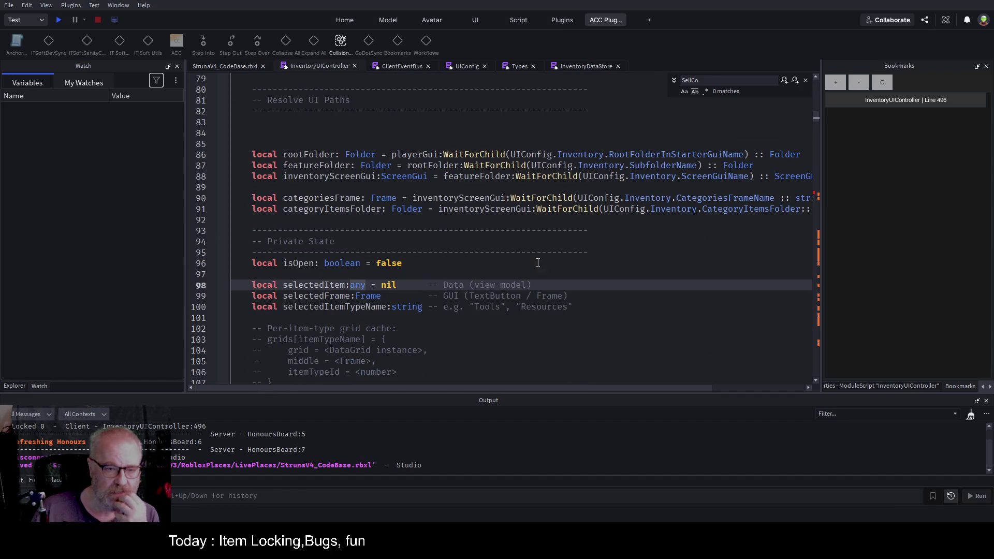
Insert blank lines after the private state variables, discarding an unfinished 'local' declaration
click(352, 313)
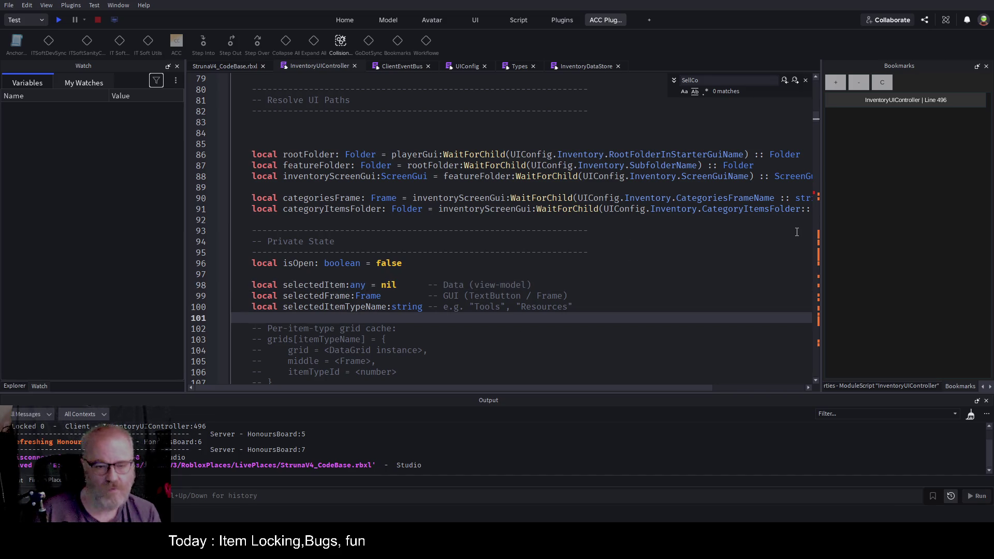
key(Return)
key(Return)
key(Up)
text(local)
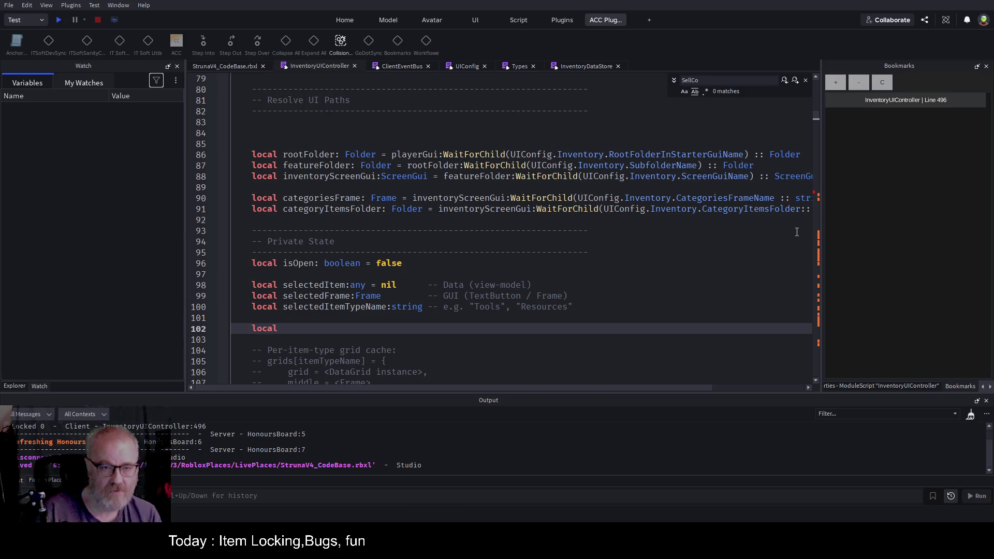
key(Home)
key(Return)
key(Return)
key(Up)
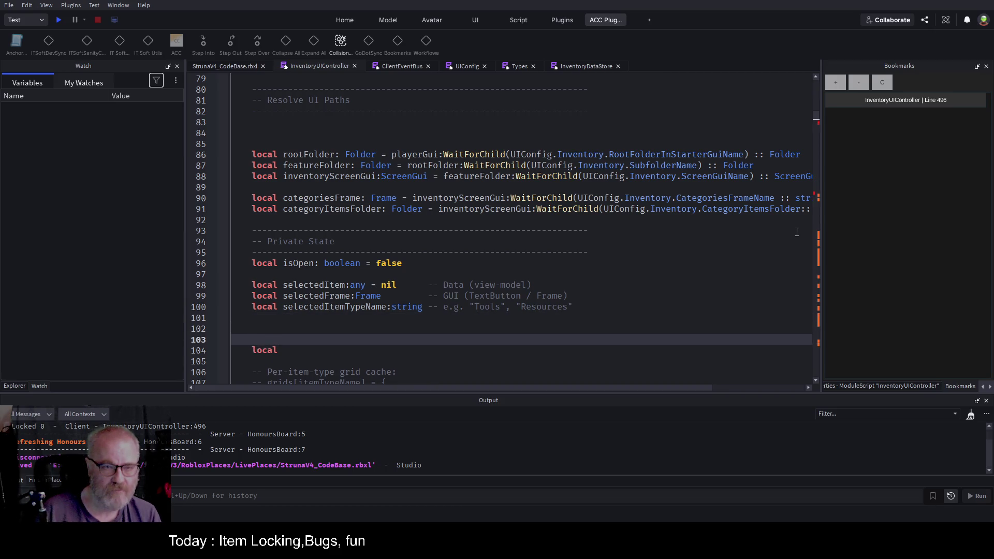
key(Down)
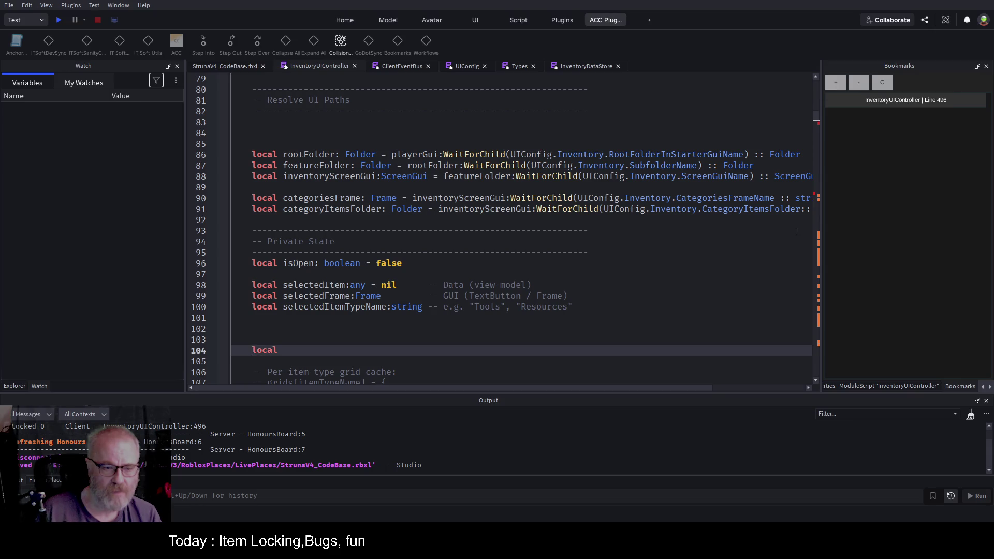
key(shift+End)
key(BackSpace)
Declare 'local buttonLock:TextButton' above the Private State header on line 94 and save
key(Up)
key(Up)
key(Up)
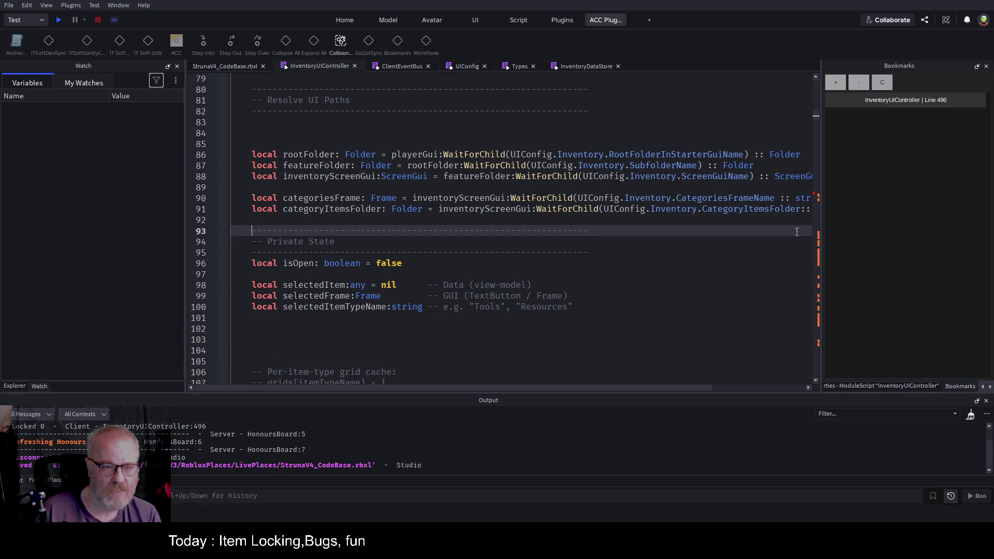
key(Return)
key(Up)
key(Return)
key(Return)
key(Up)
text(local )
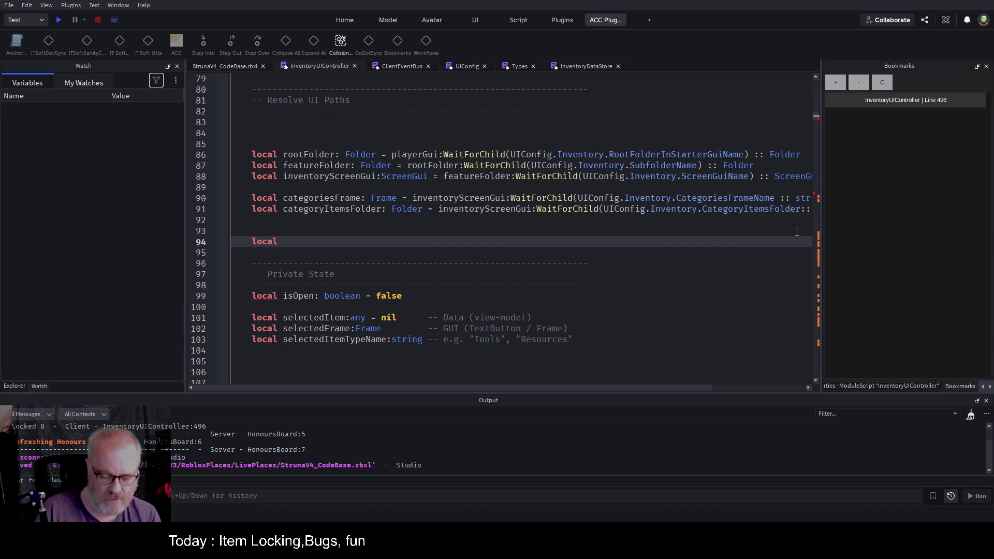
text(but)
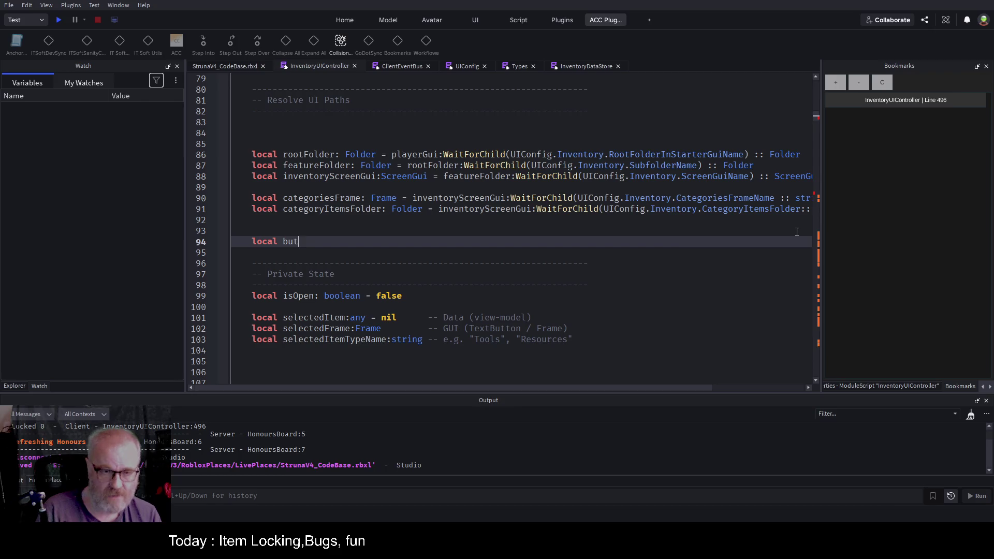
text(tonLock)
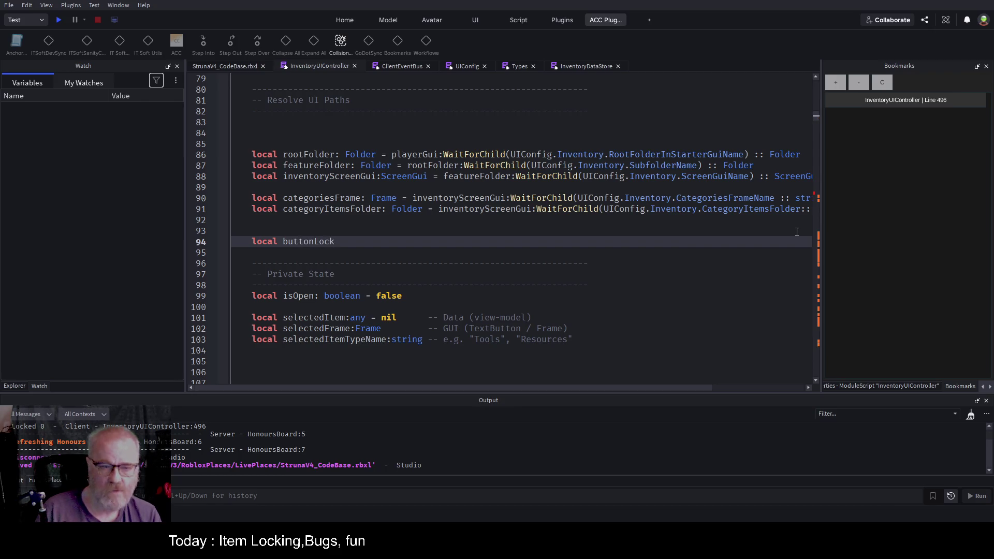
text(:TextButton)
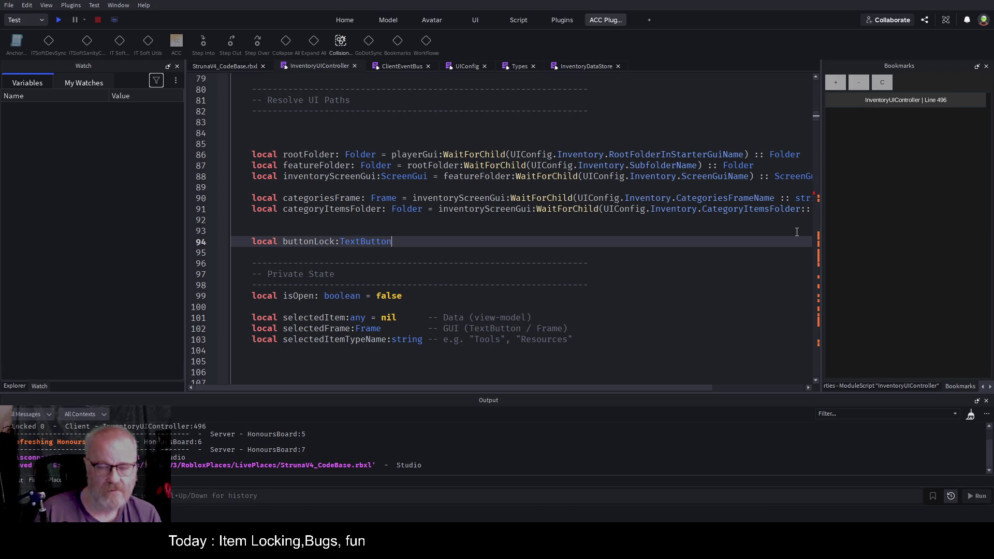
key(ctrl+s)
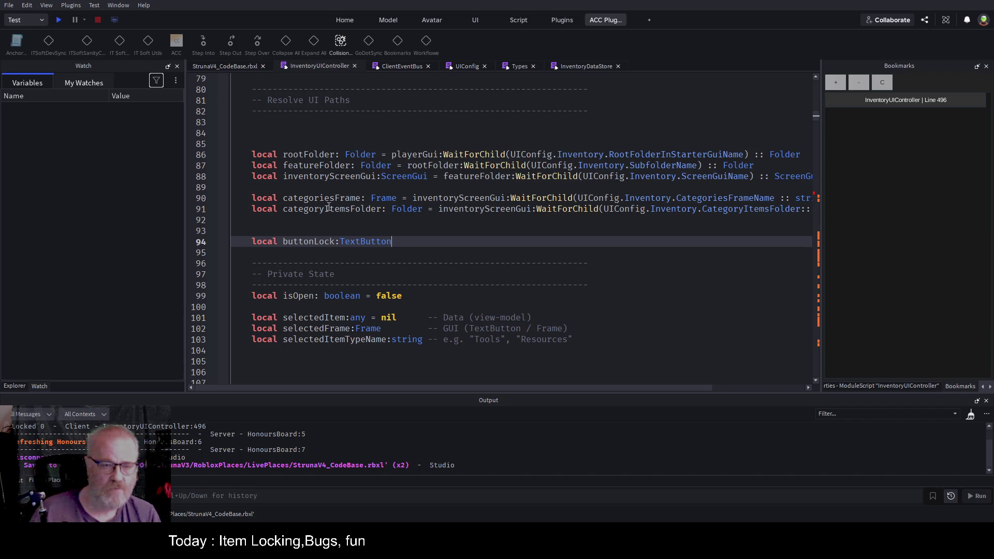
double_click(301, 241)
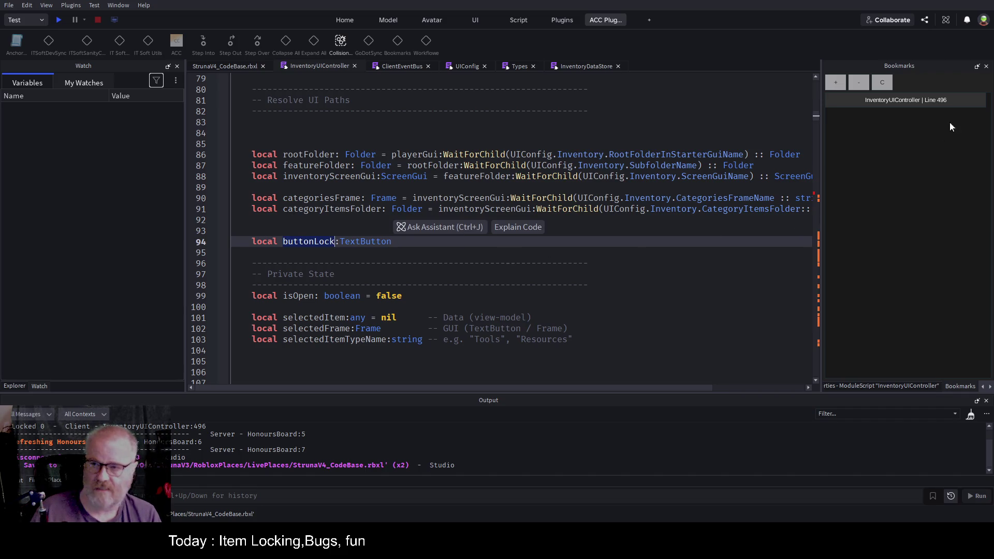
Jump to the line 496 bookmark and scroll down to the ItemChangedLock subscription near line 781
click(933, 102)
scroll(499, 209, down, 18)
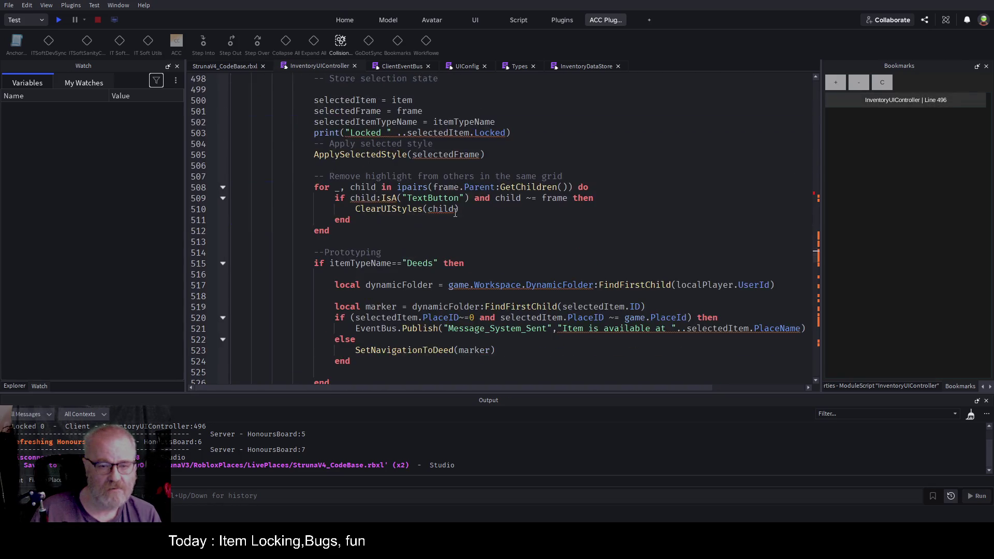
scroll(399, 276, down, 16)
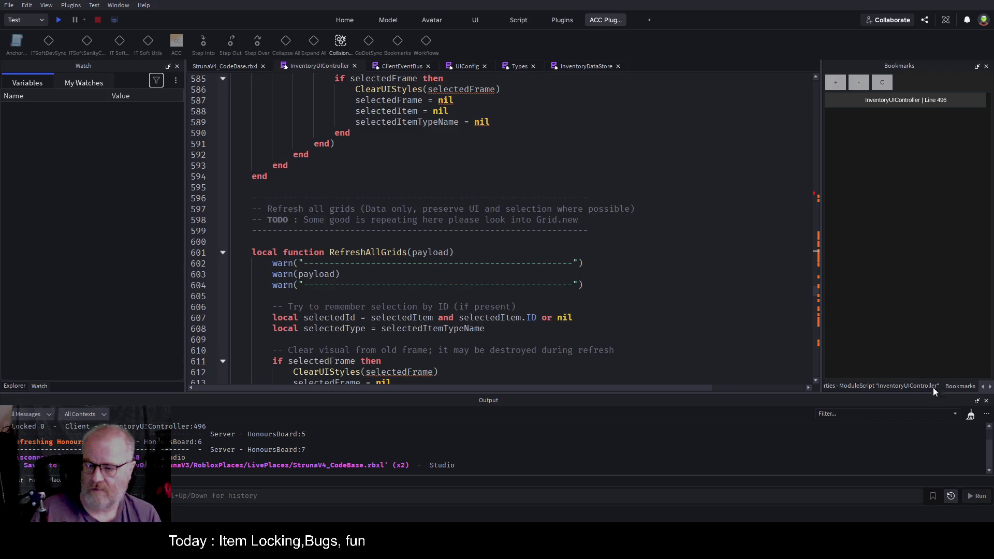
click(983, 387)
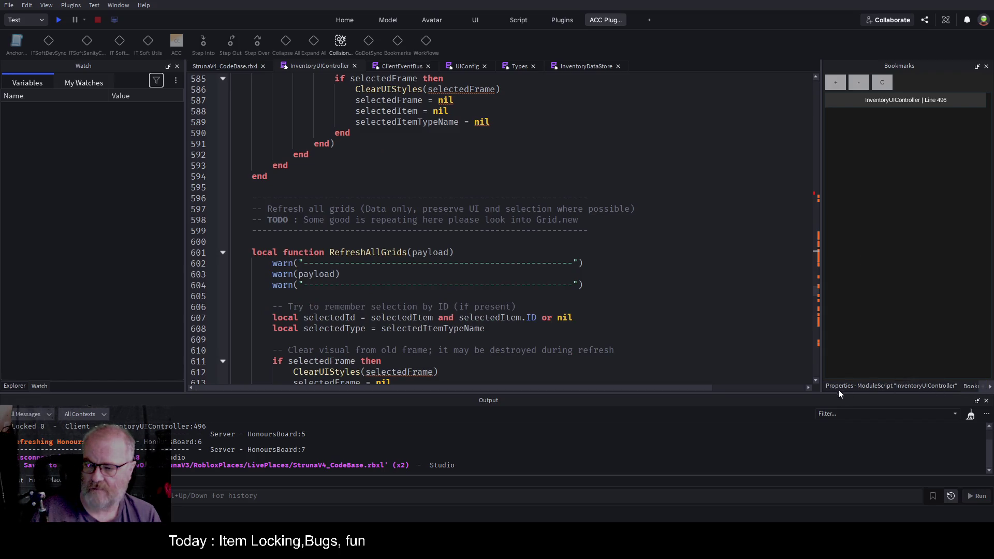
scroll(487, 286, down, 6)
scroll(486, 286, down, 20)
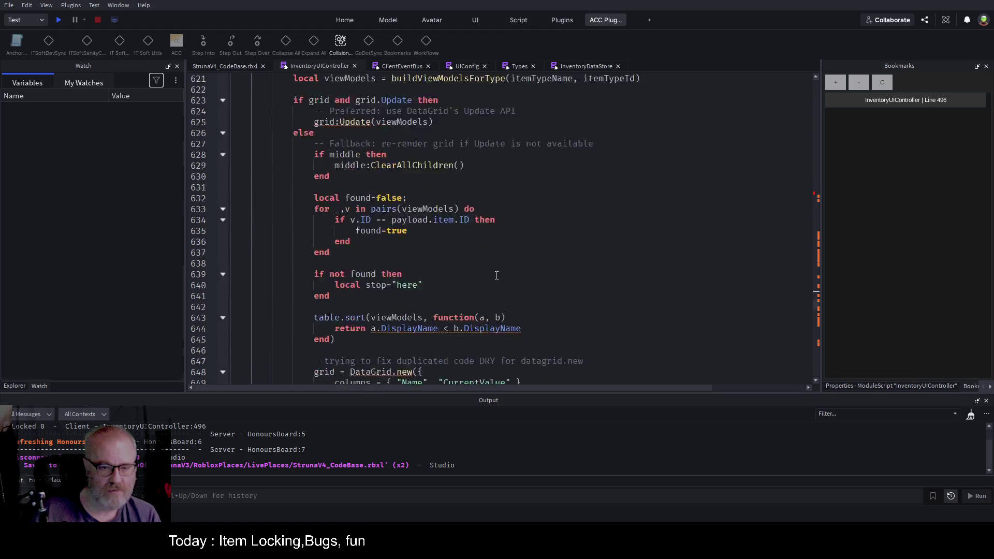
scroll(503, 297, down, 20)
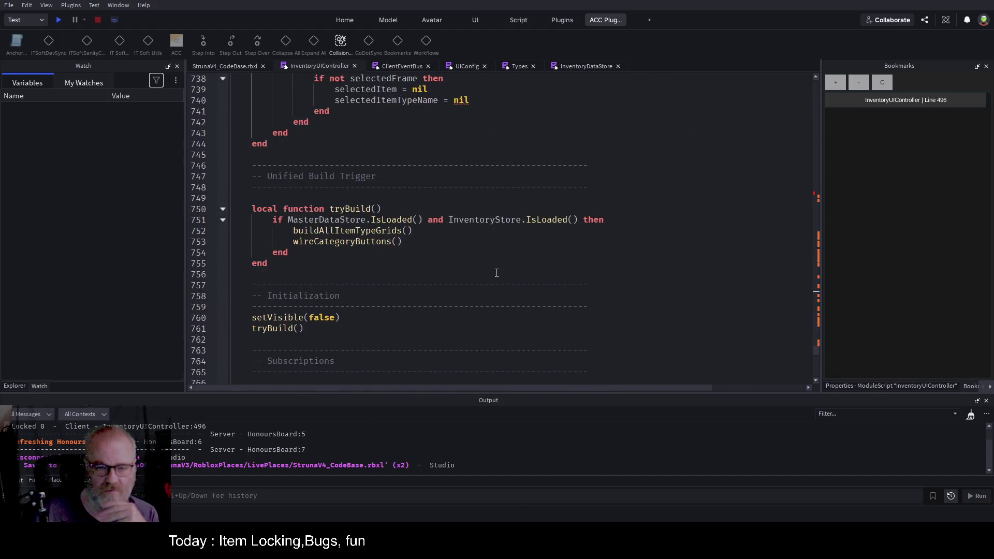
scroll(497, 298, down, 3)
scroll(495, 299, up, 9)
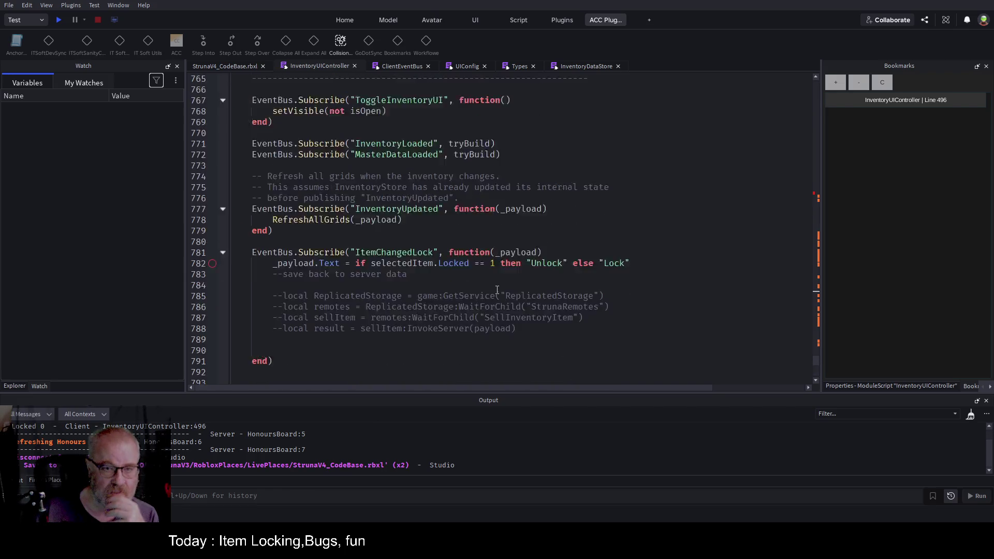
click(989, 387)
Switch the right dock to the ACC Function List and jump to MakeLockedButton to read through it
click(956, 386)
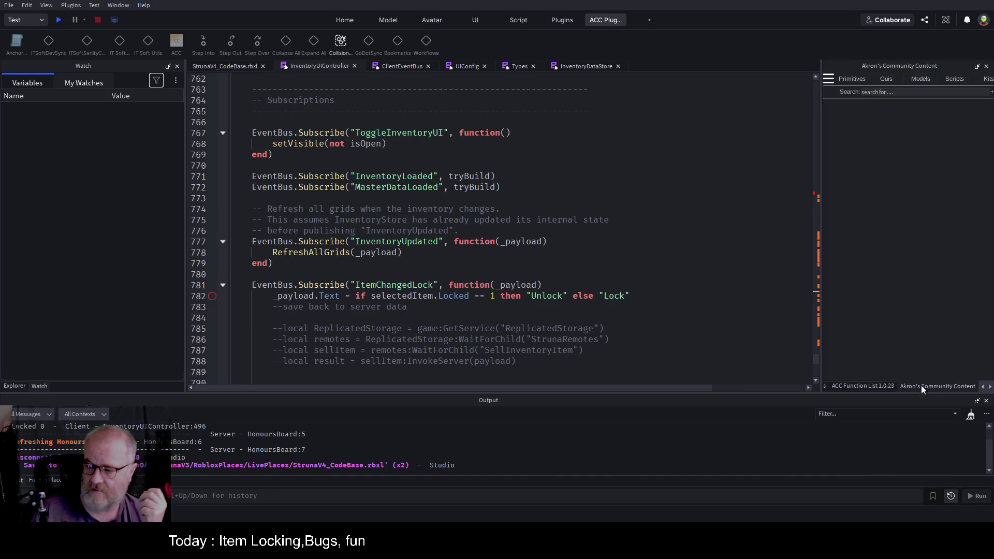
click(882, 387)
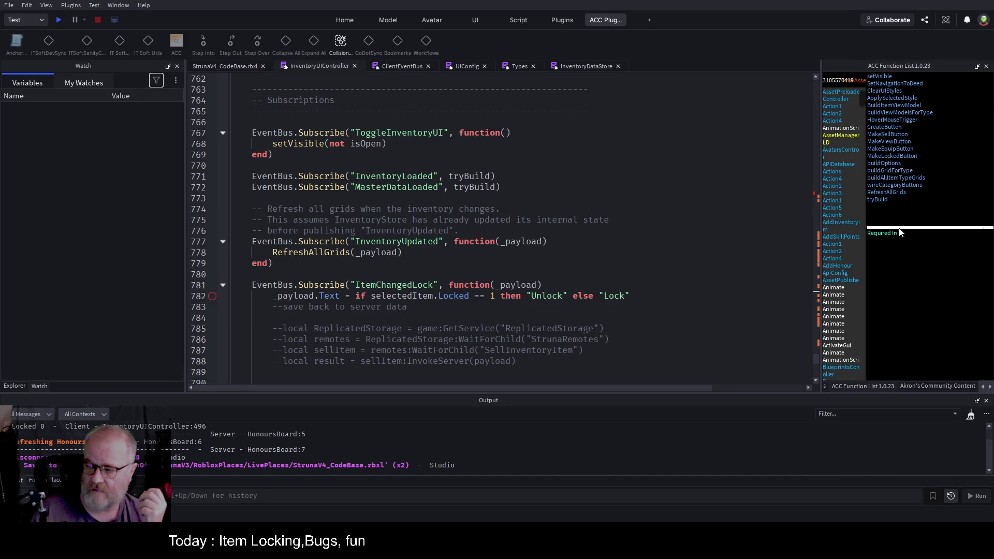
click(889, 156)
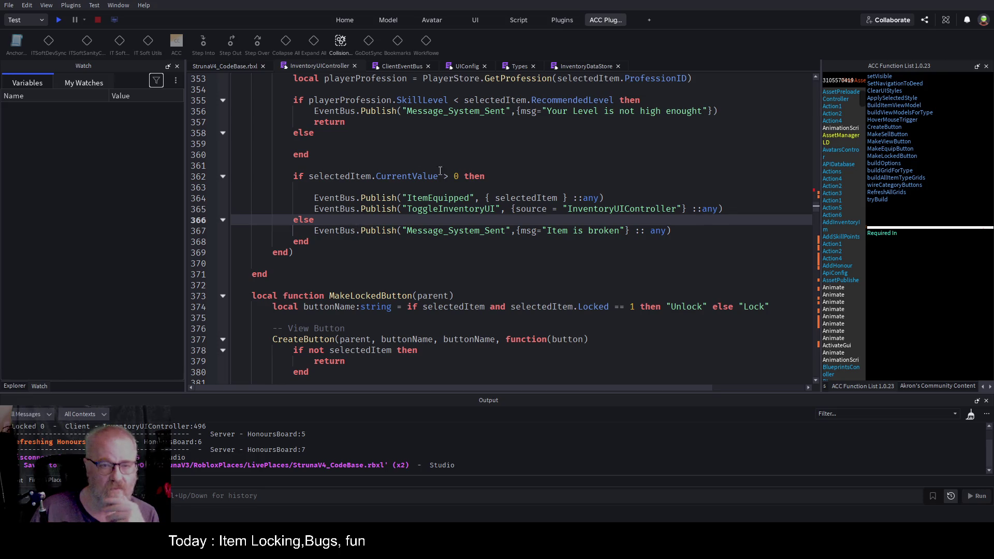
scroll(438, 166, up, 3)
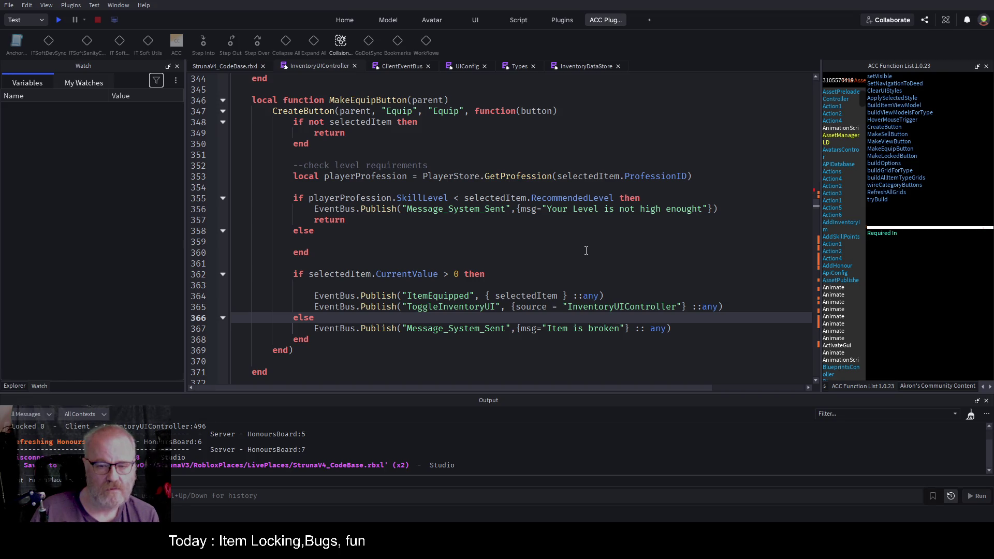
scroll(458, 267, down, 3)
scroll(377, 283, down, 3)
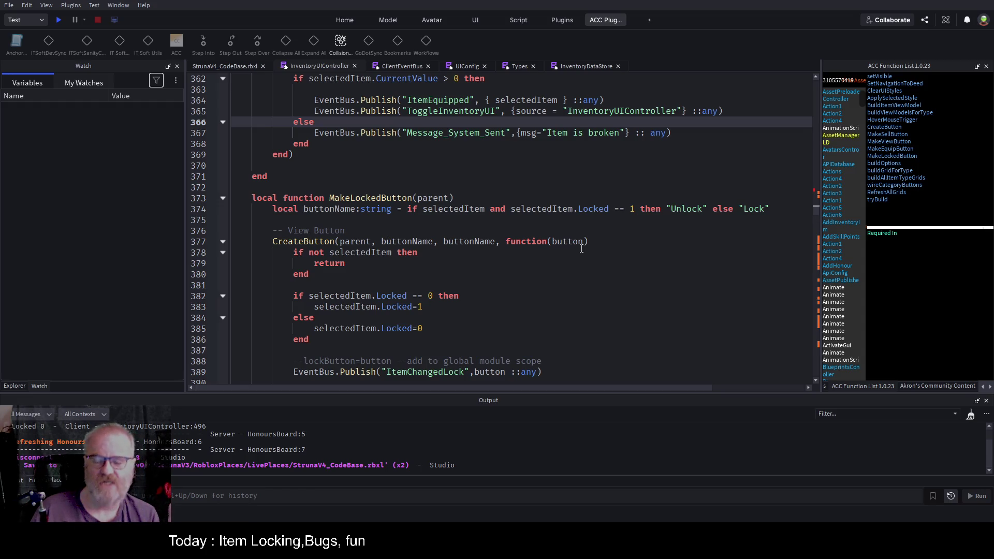
scroll(568, 243, down, 3)
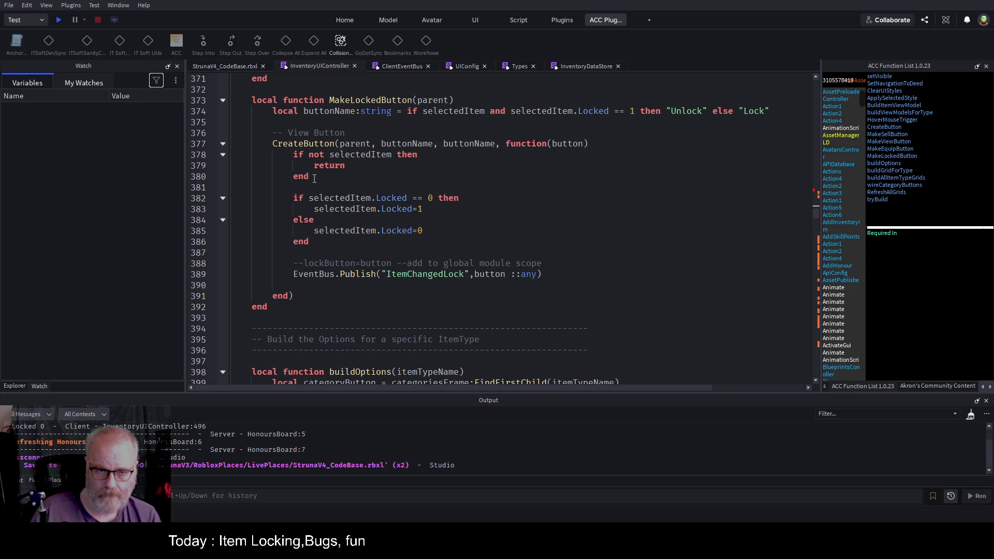
Add 'buttonLock=button' on line 381 of MakeLockedButton's CreateButton callback and save
click(367, 181)
key(Down)
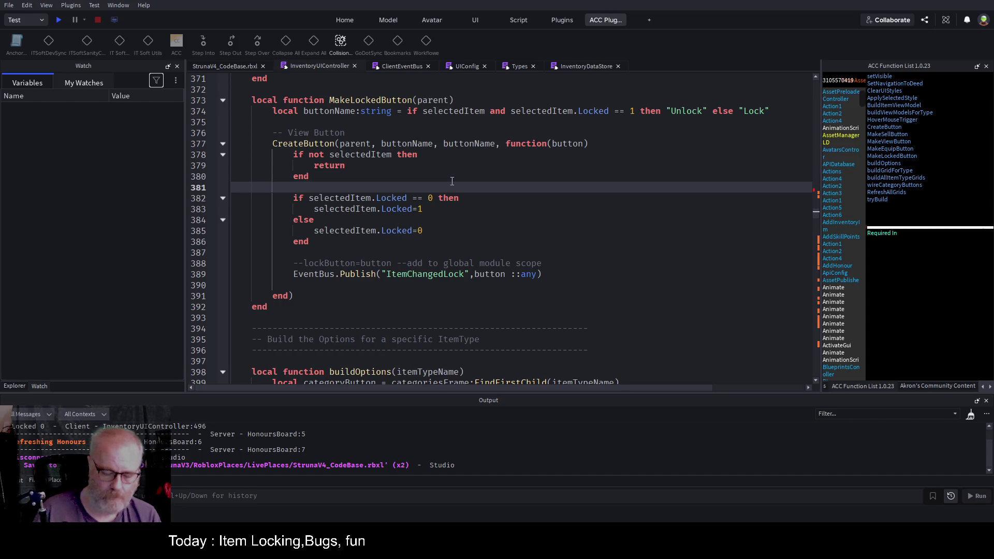
text(buttonLock=button)
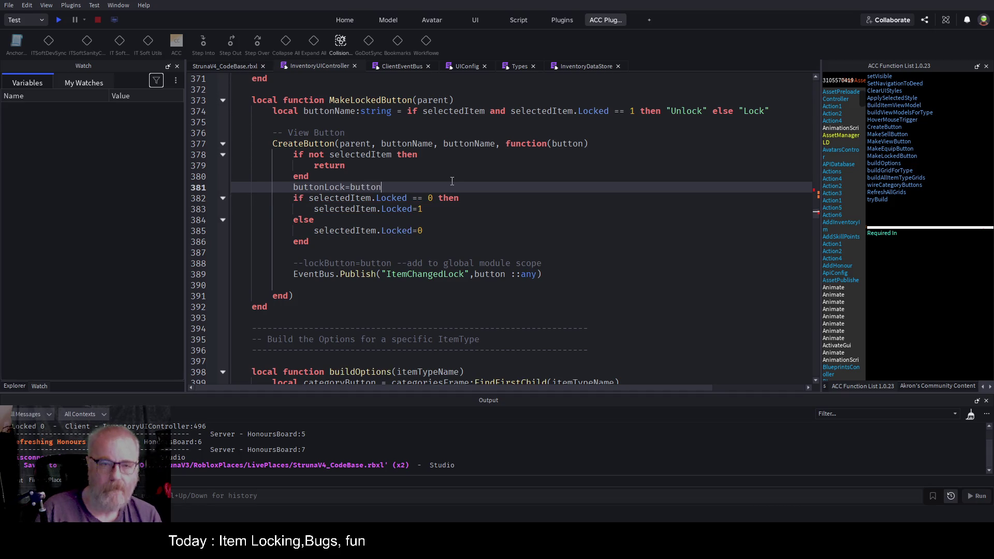
key(Return)
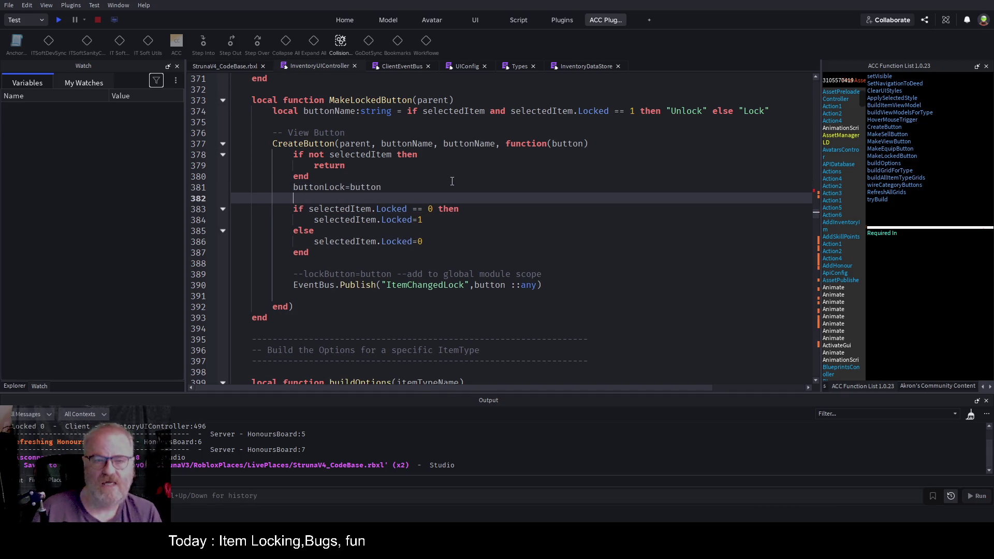
key(ctrl+s)
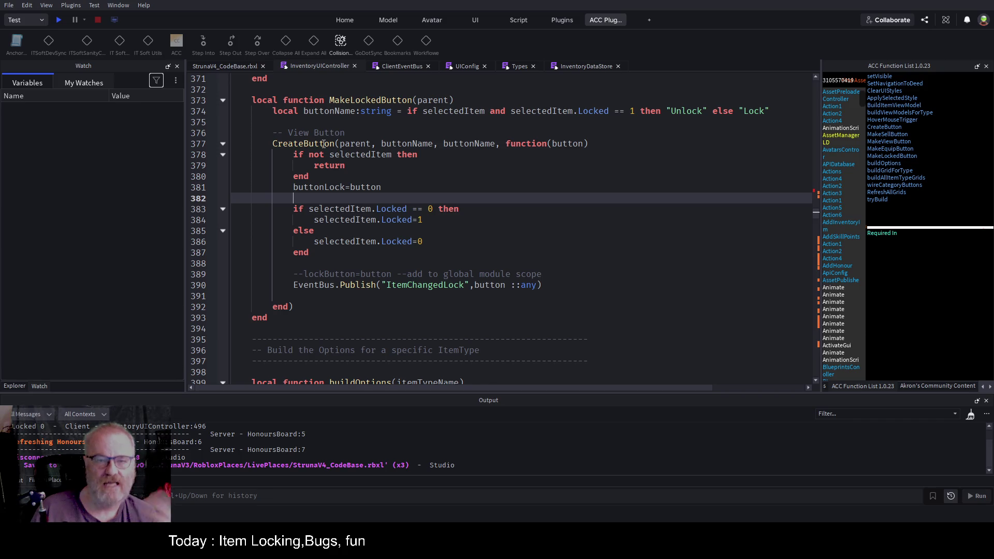
click(325, 145)
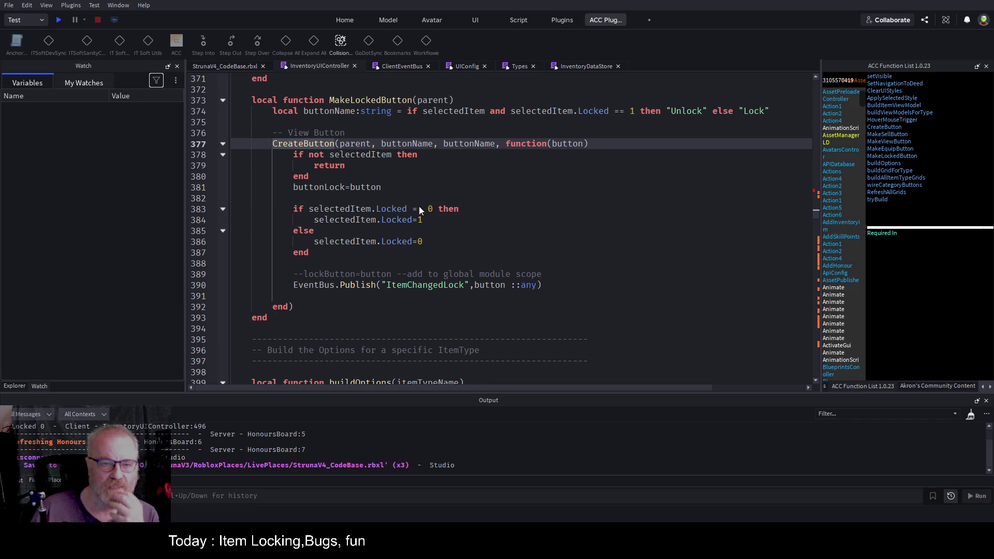
Go to the CreateButton definition, unfold its body, and highlight uses of button and component
key(F12)
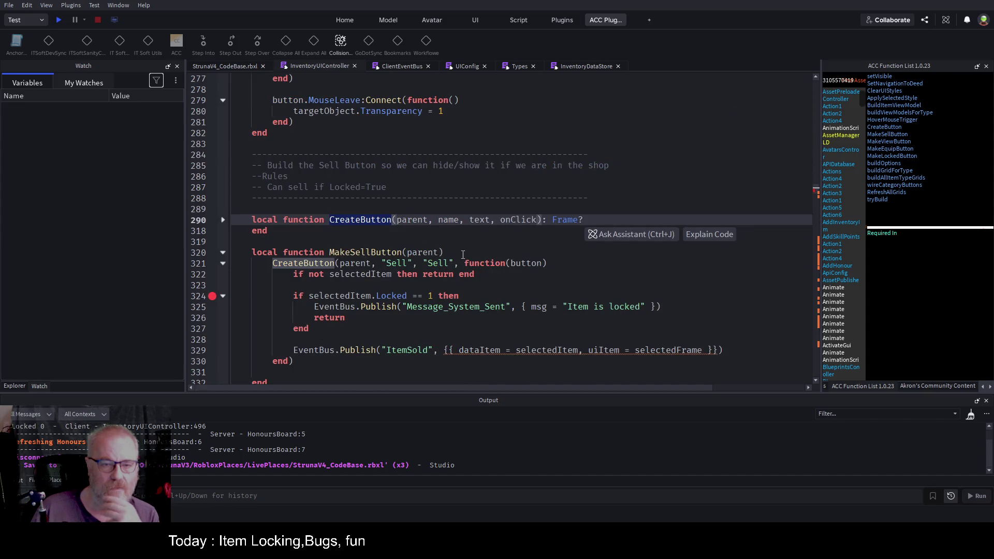
click(456, 243)
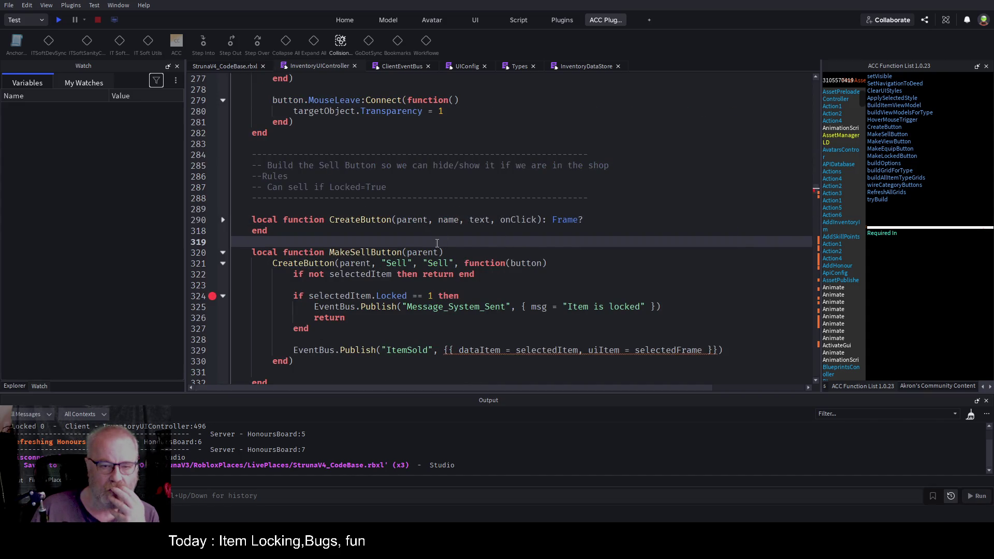
scroll(437, 244, down, 1)
double_click(524, 231)
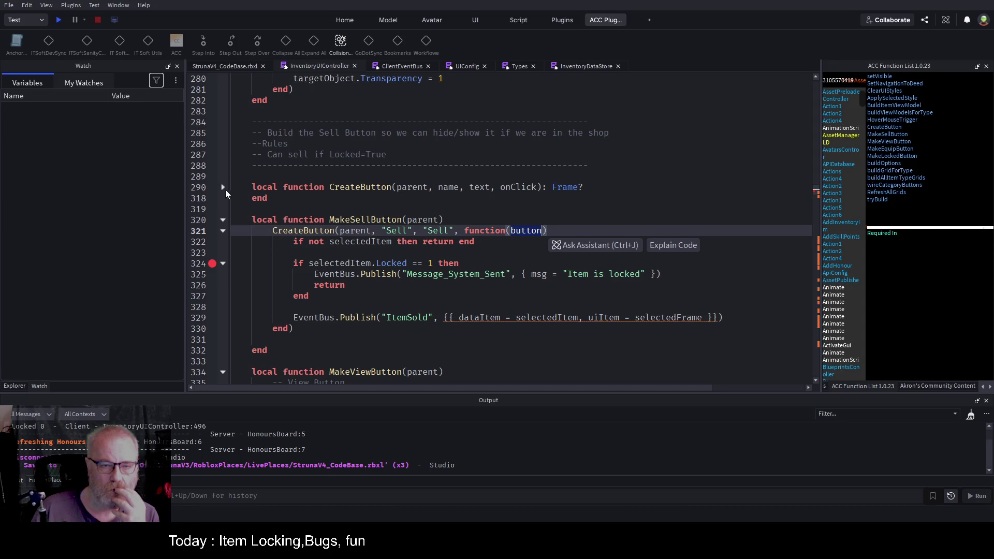
click(223, 187)
click(466, 241)
scroll(476, 229, down, 1)
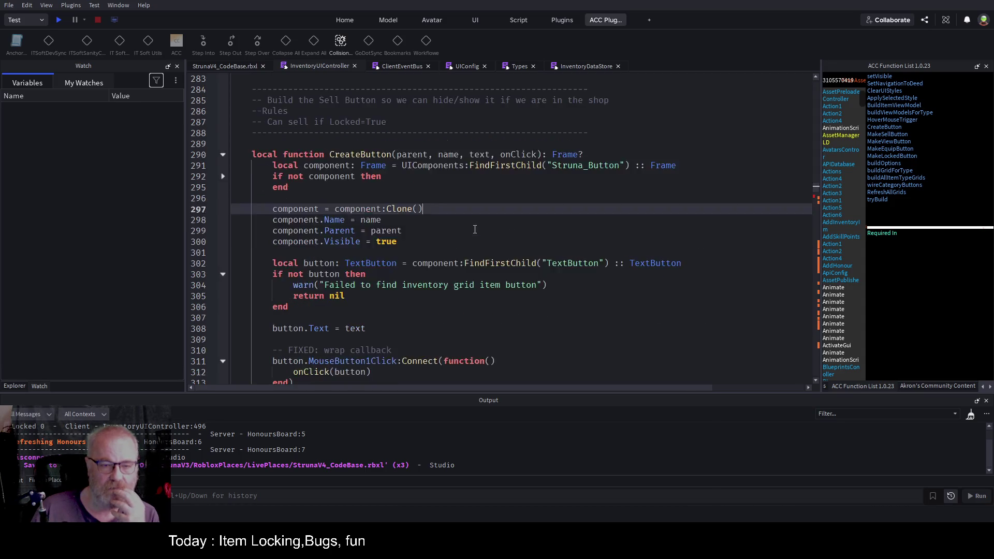
scroll(475, 229, down, 1)
double_click(319, 230)
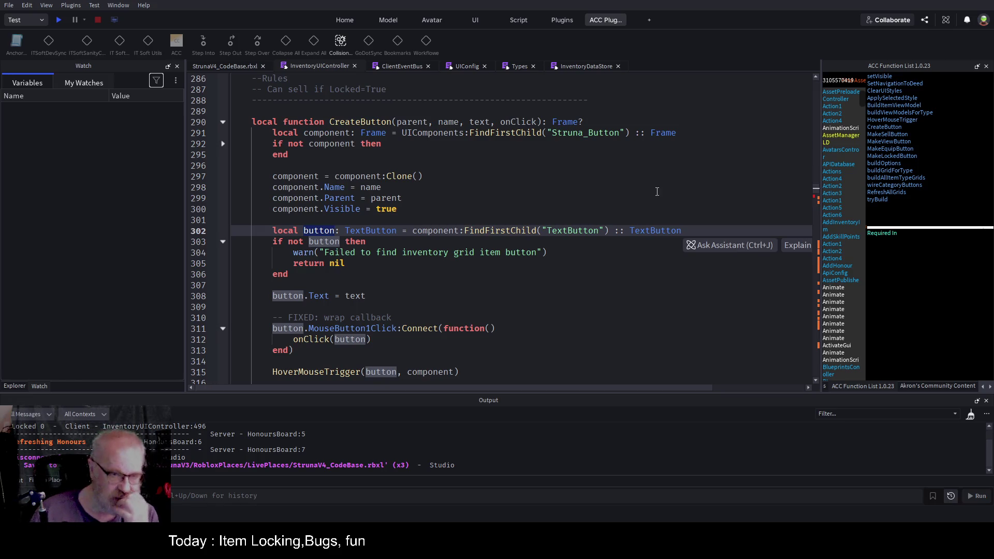
double_click(302, 176)
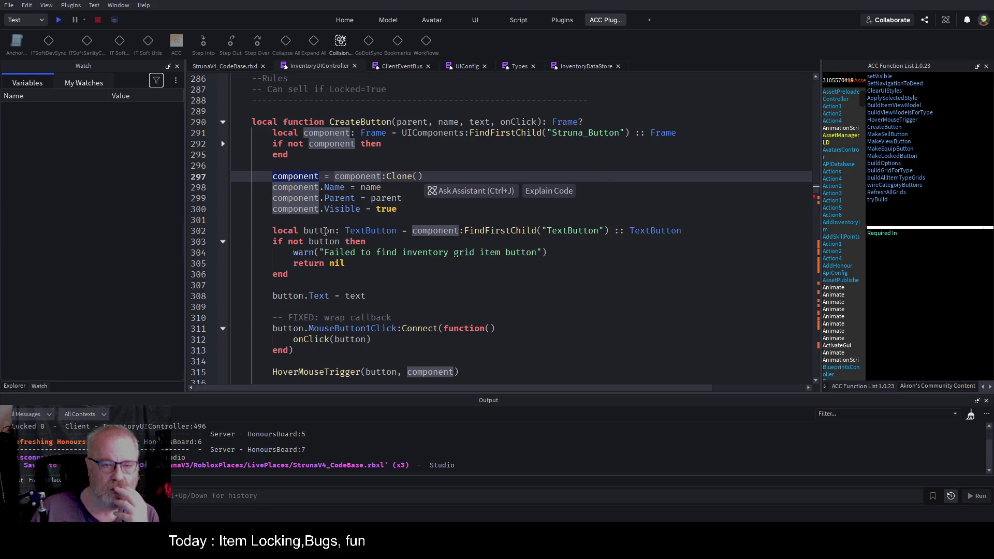
click(541, 299)
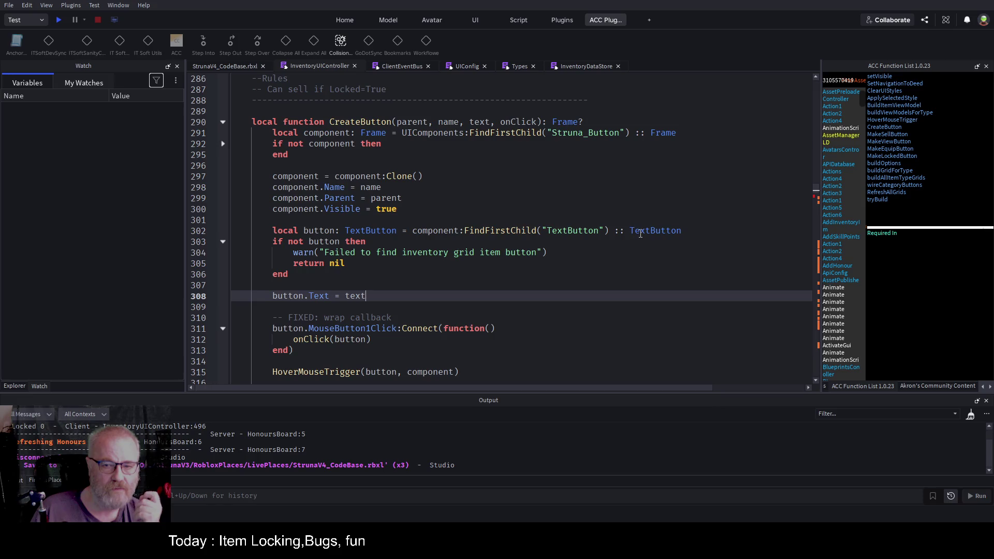
Check the name parameter, delete 'FIXED:' from the wrap callback comment, and select button lookup line 302
click(372, 221)
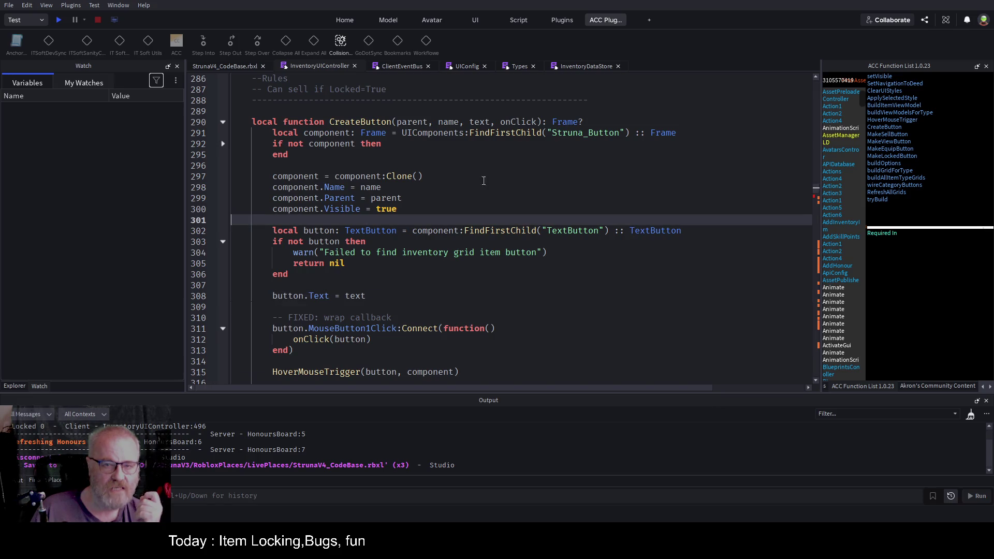
double_click(448, 122)
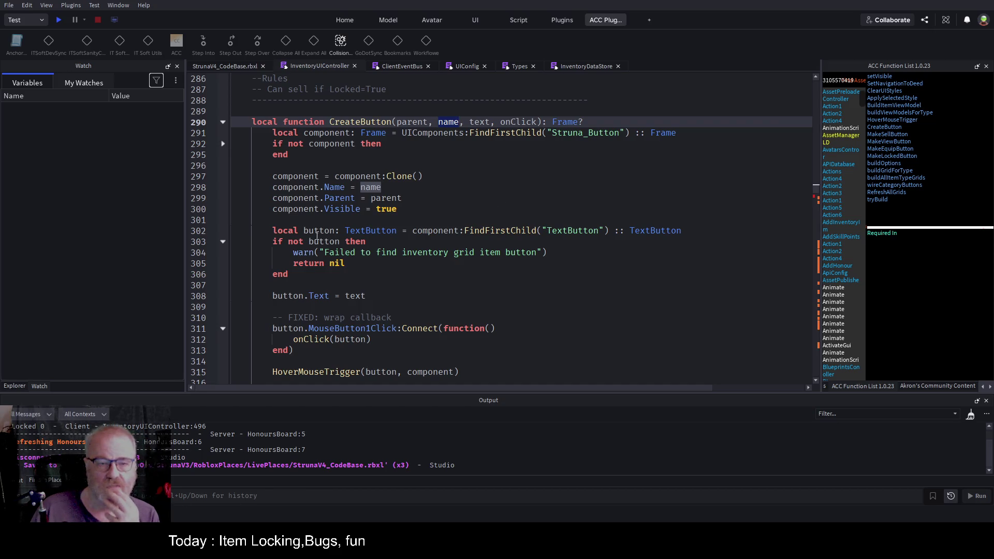
click(343, 220)
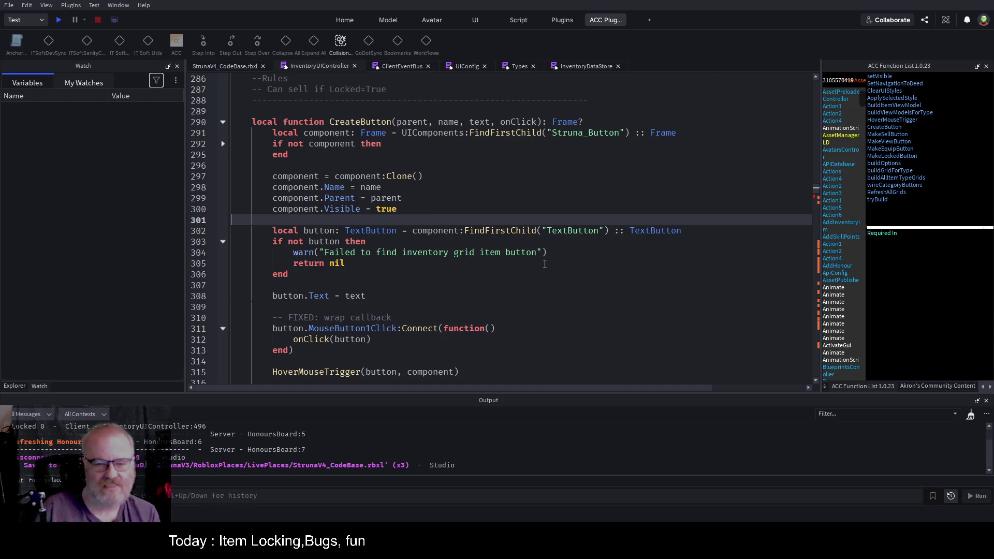
scroll(453, 231, down, 1)
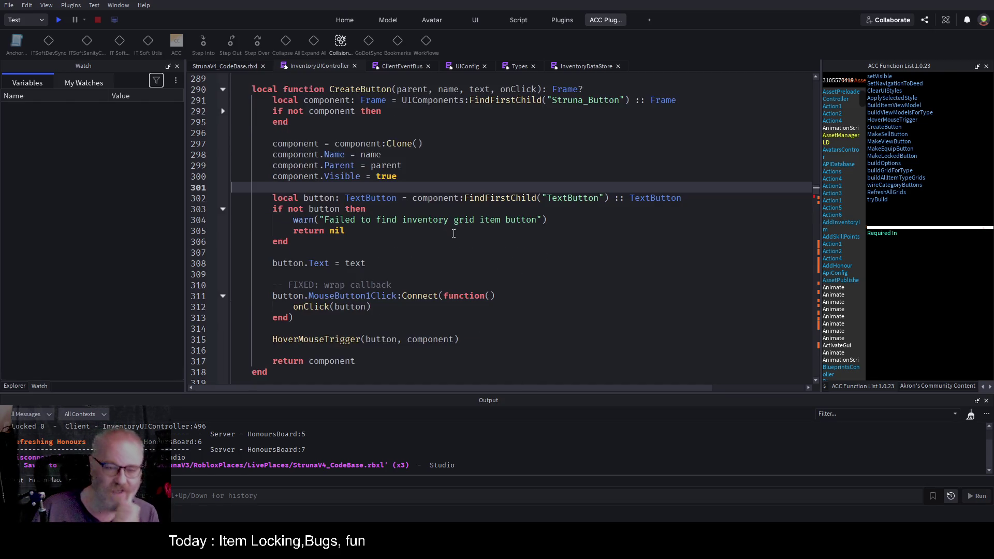
click(405, 284)
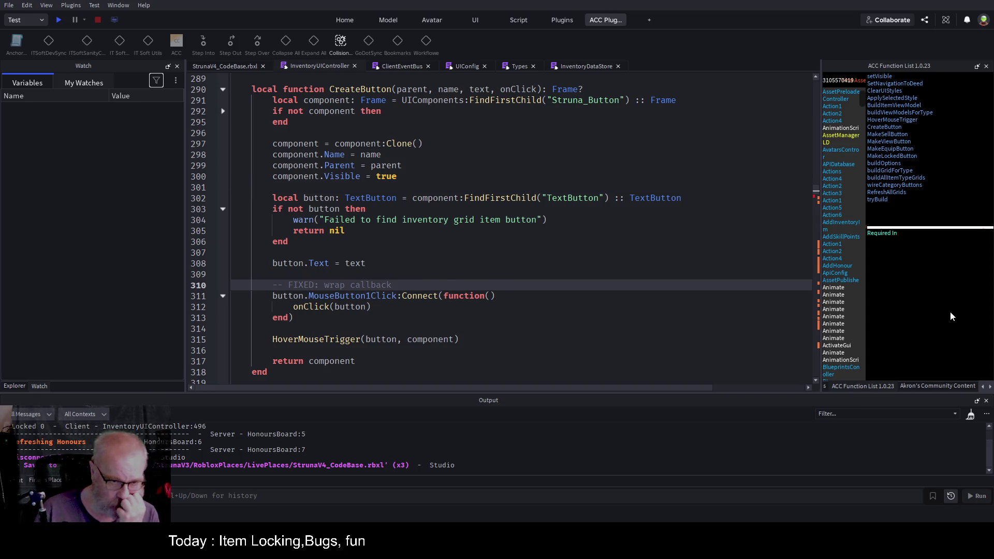
key(Delete)
key(Delete)
key(Delete)
key(Up)
key(Up)
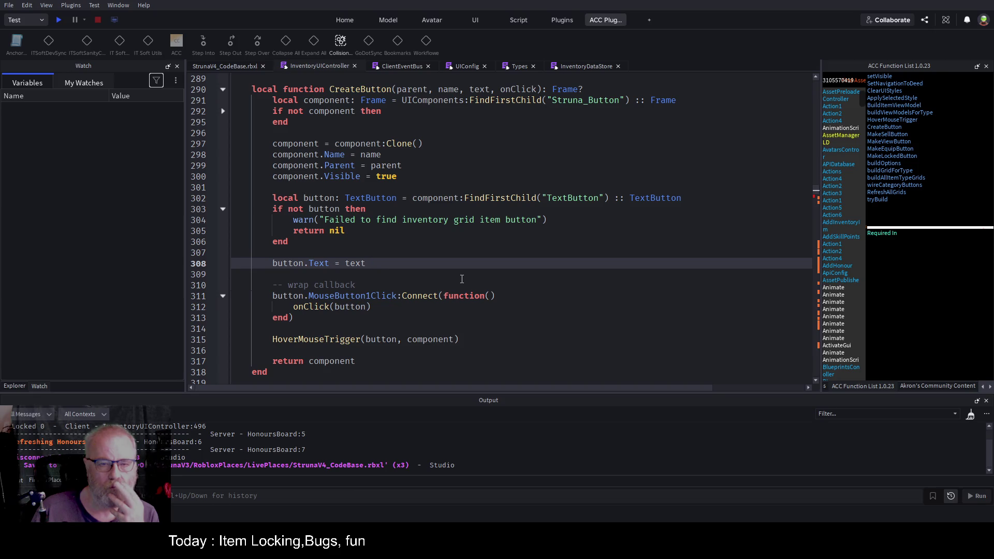
drag(689, 198, 269, 198)
key(ctrl+c)
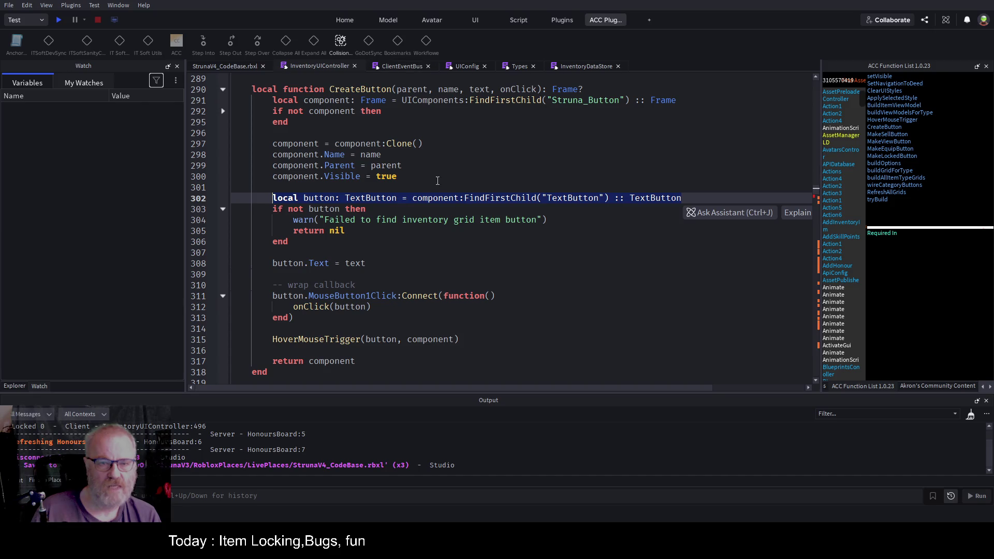
scroll(378, 175, down, 5)
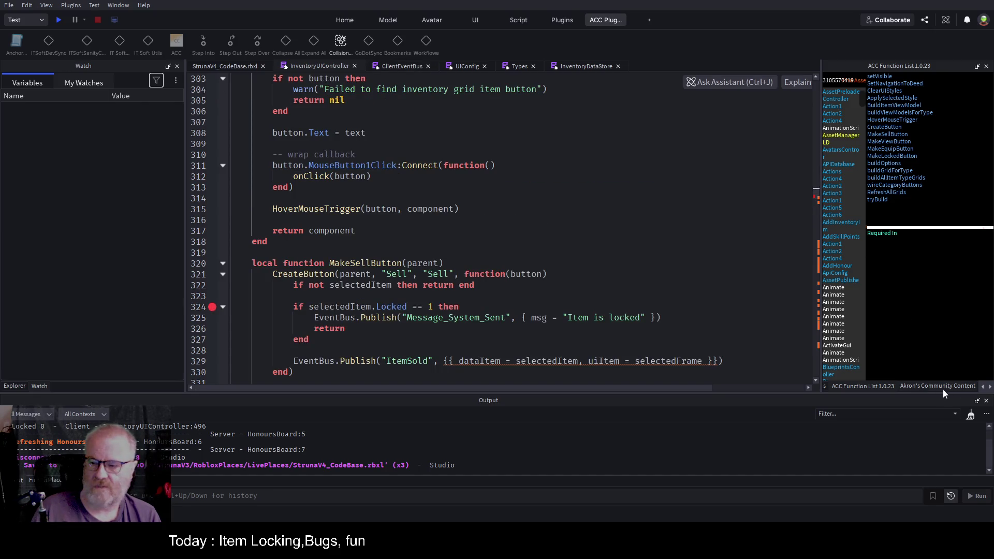
Paste the copied button lookup line onto a new line after MakeLockedButton(bottom)
click(556, 280)
key(ctrl+End)
scroll(384, 230, up, 10)
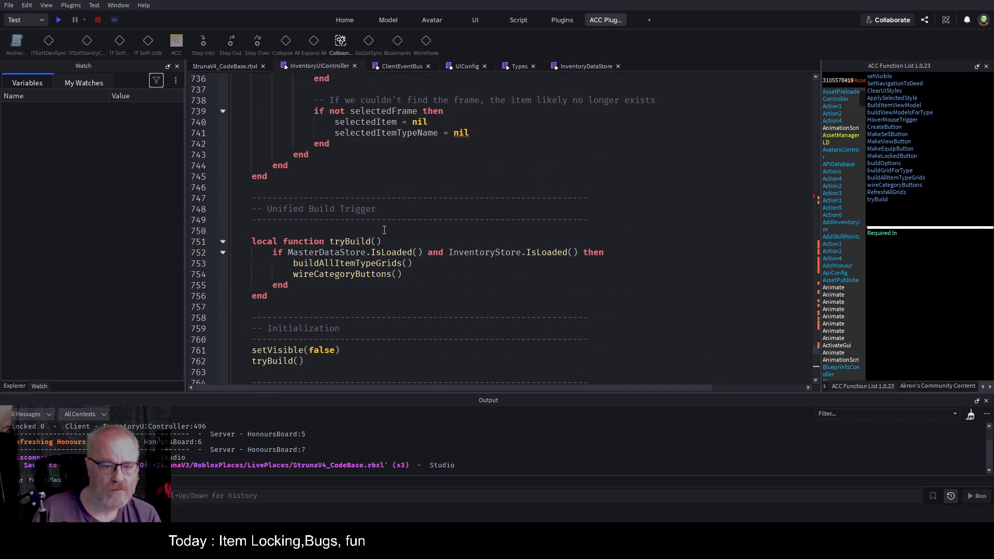
scroll(384, 230, up, 20)
scroll(277, 111, up, 14)
scroll(324, 182, up, 20)
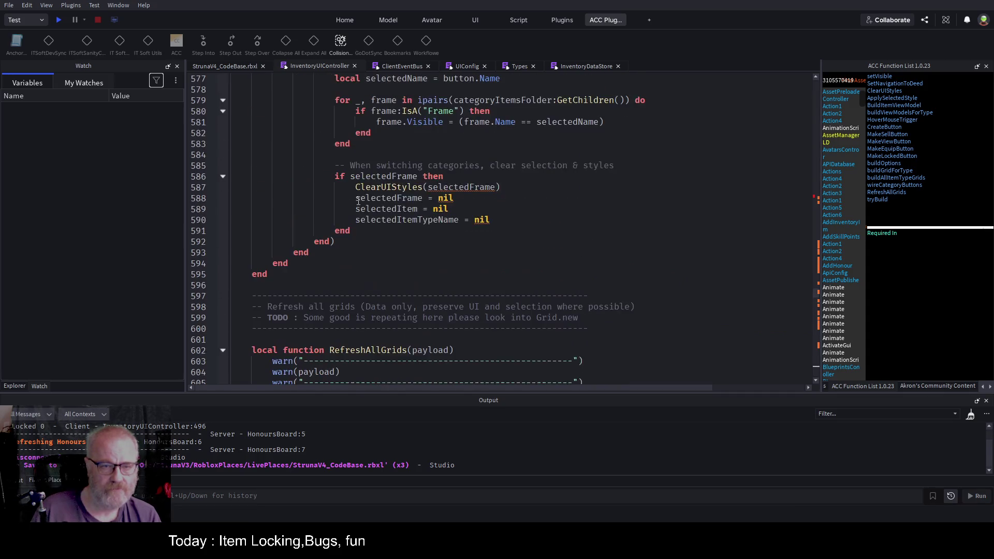
scroll(340, 193, up, 18)
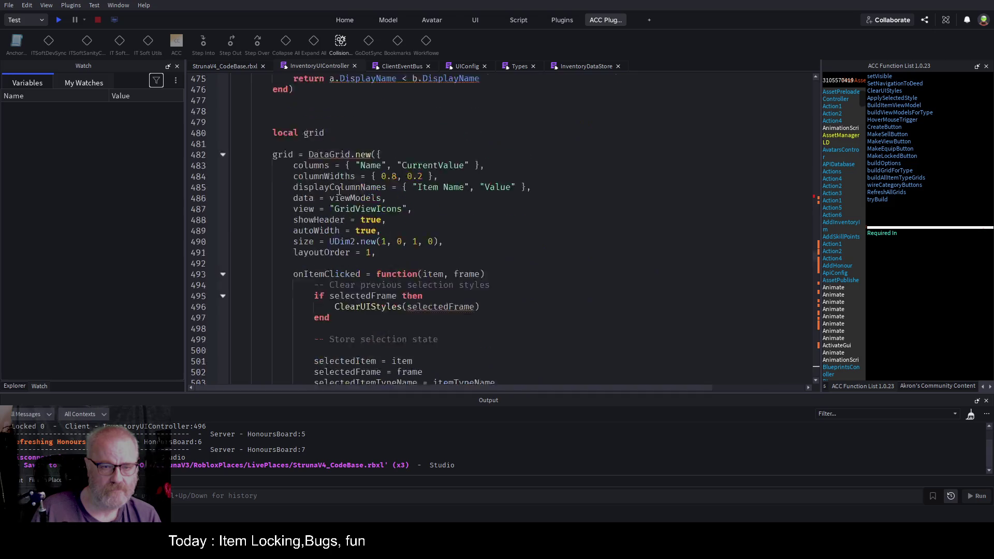
scroll(353, 141, up, 12)
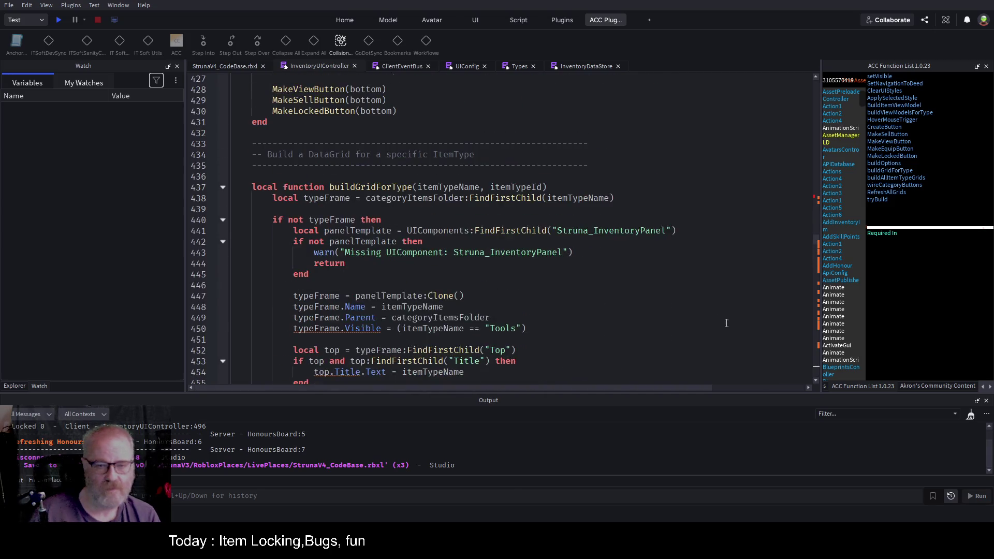
click(460, 309)
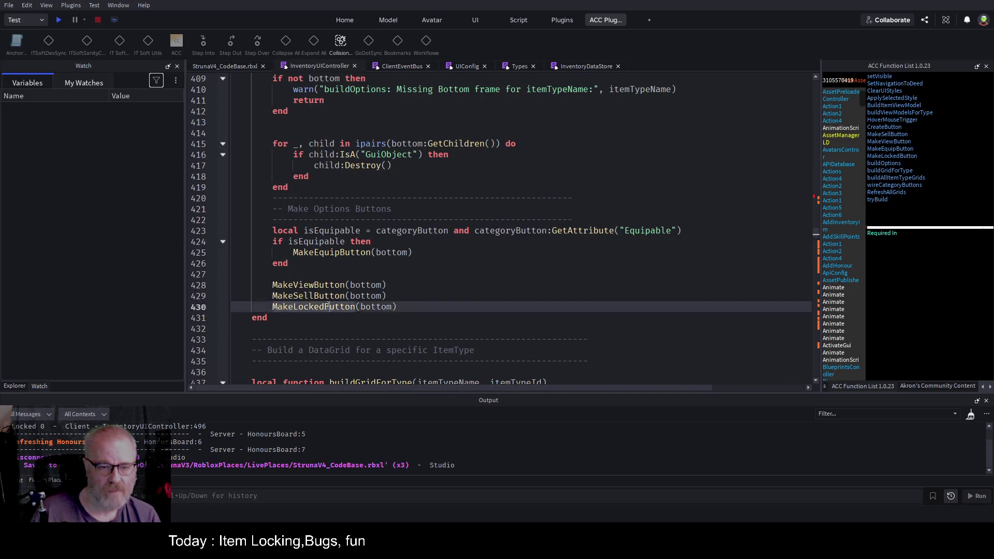
key(Return)
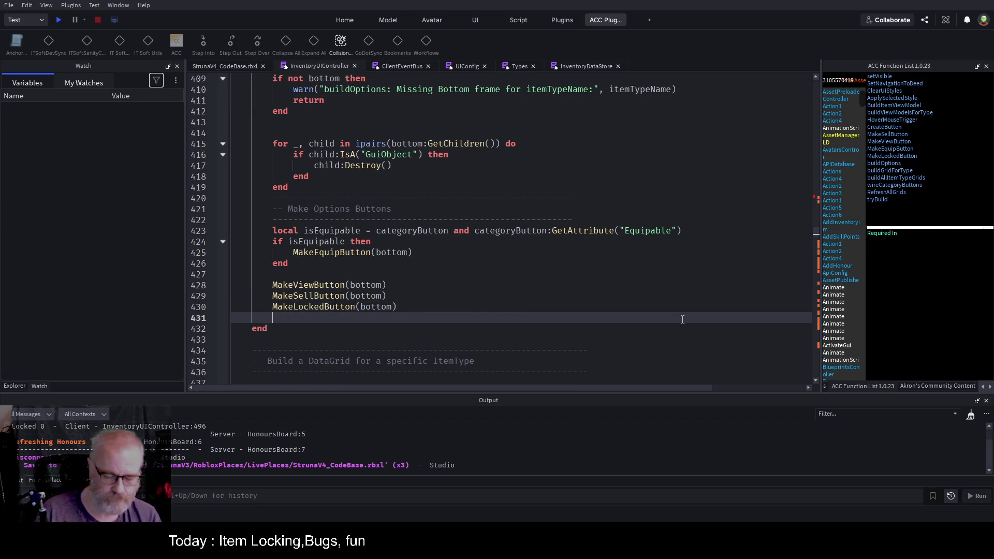
key(ctrl+v)
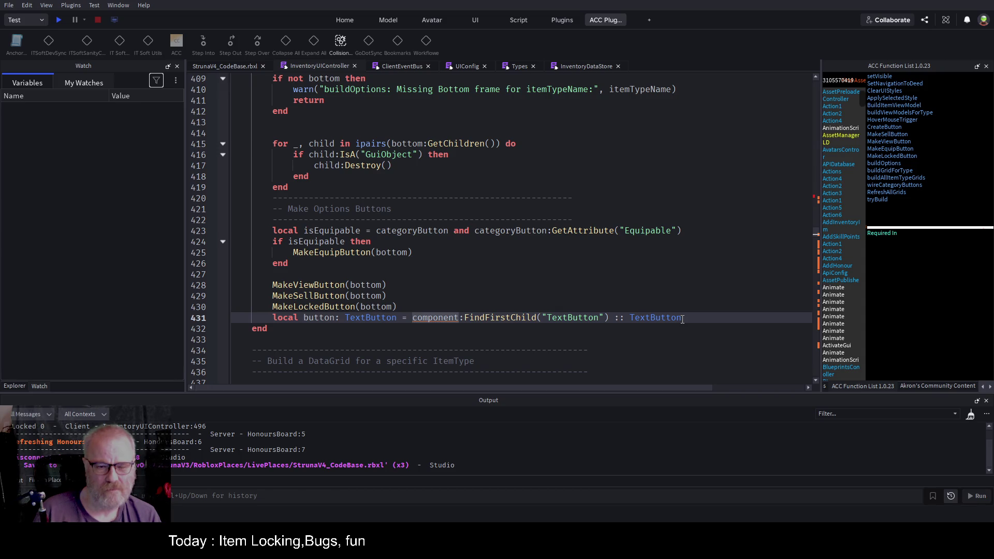
Turn the pasted line into a buttonLock assignment from bottom's 'Locked' child, and save
key(BackSpace)
key(BackSpace)
key(BackSpace)
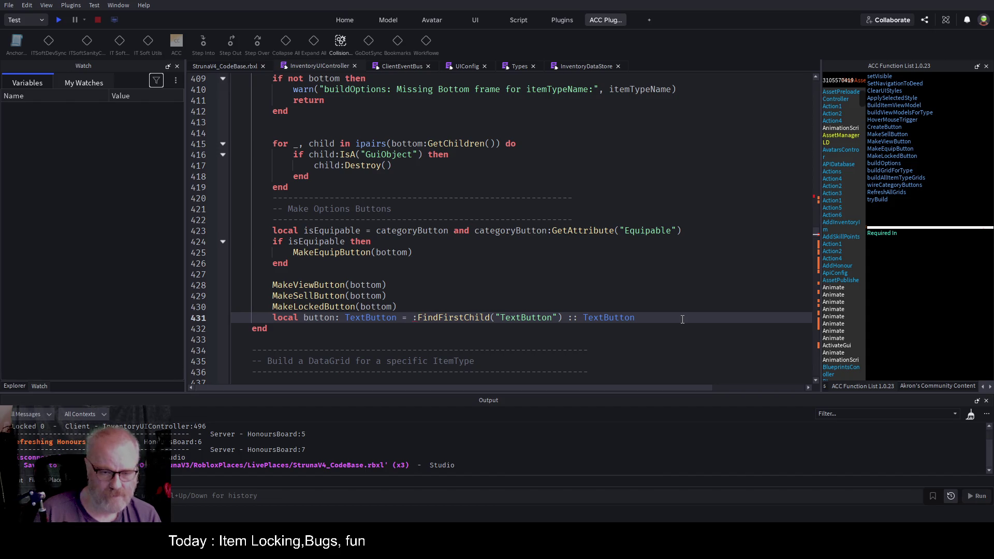
key(Home)
key(shift+Right)
key(shift+Right)
key(shift+Right)
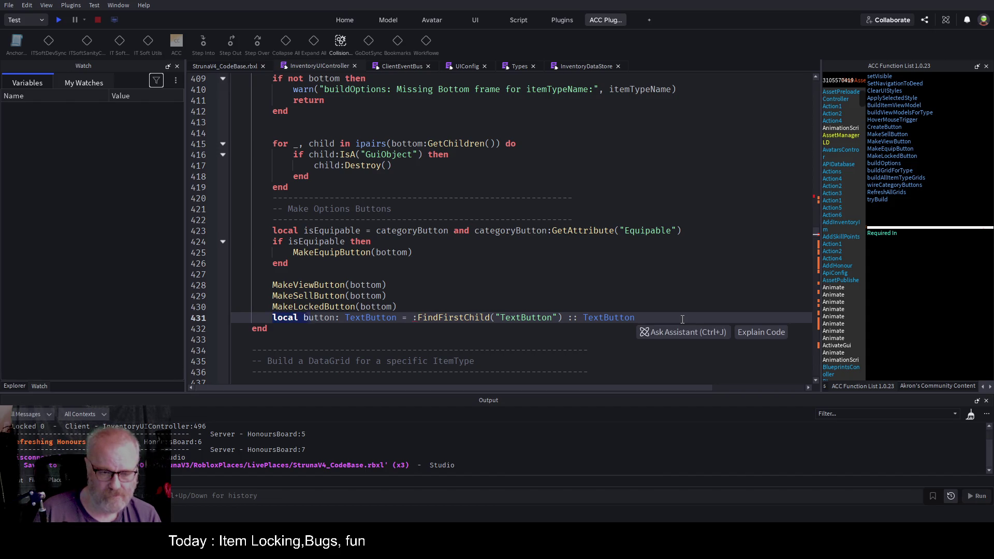
key(BackSpace)
text(butto)
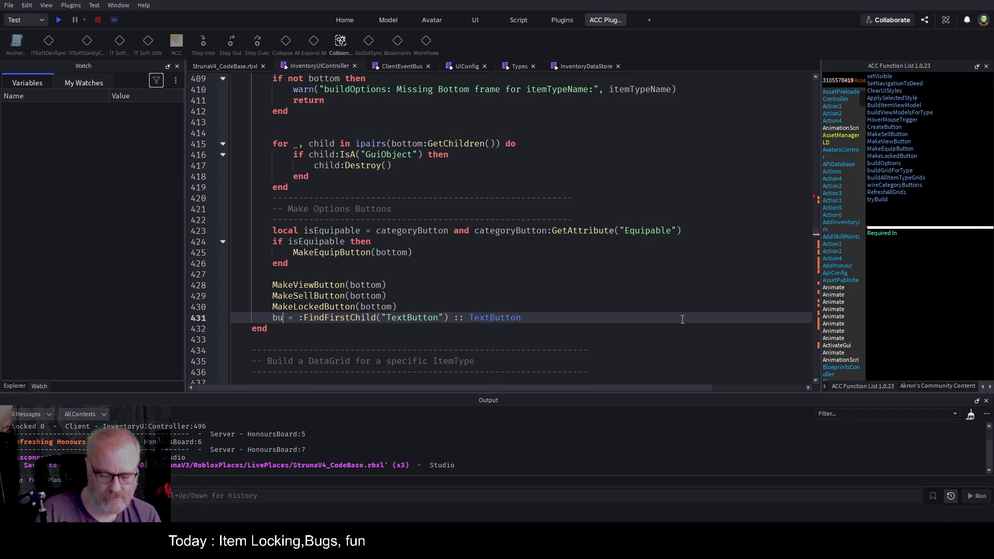
text(nLock = )
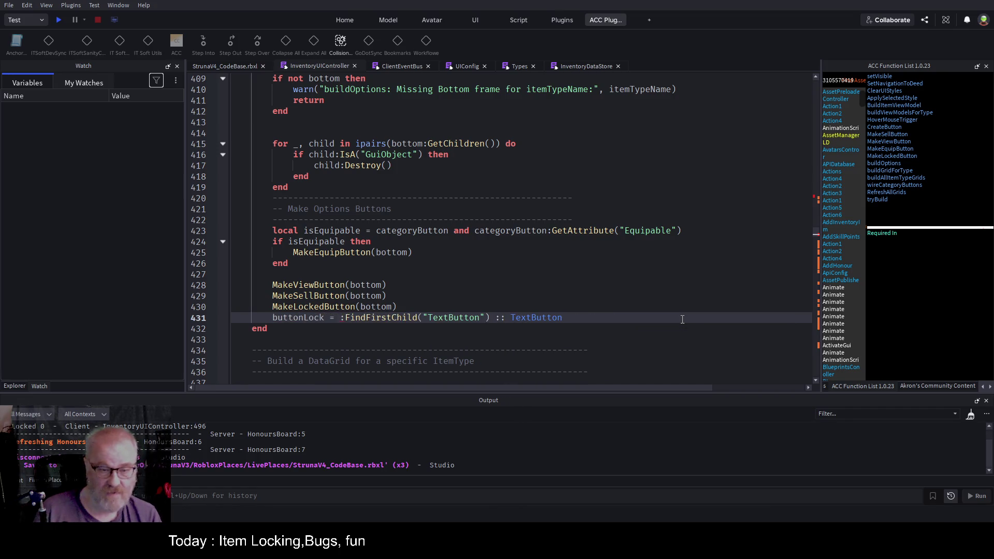
text(bottom)
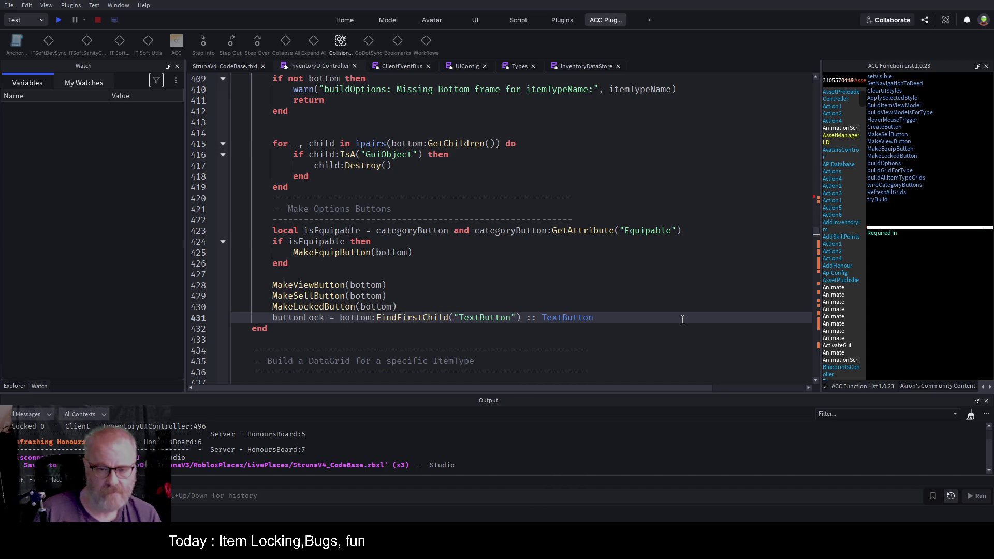
key(Right)
key(ctrl+Right)
key(Right)
key(Right)
key(Delete)
key(Delete)
key(Delete)
text(n)
key(BackSpace)
text(Locked)
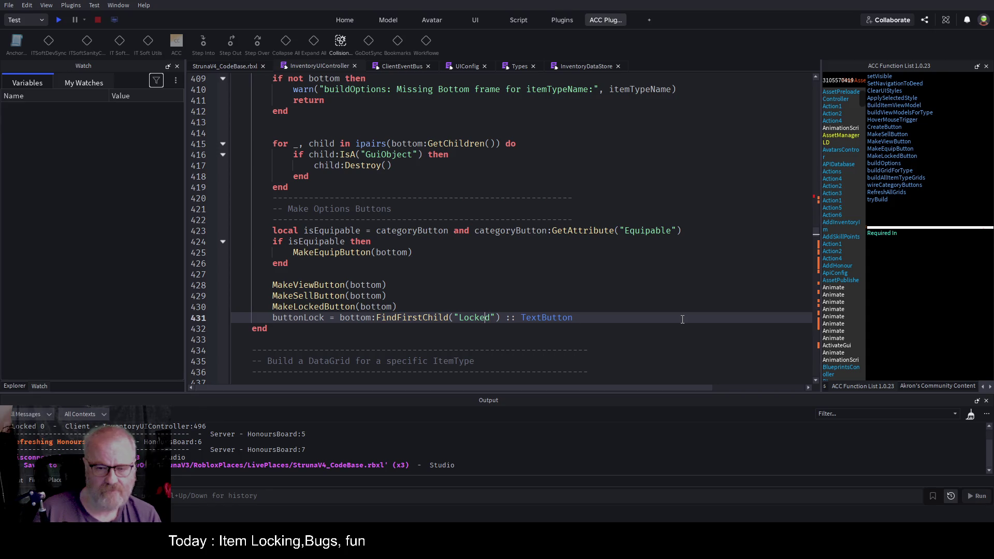
key(ctrl+s)
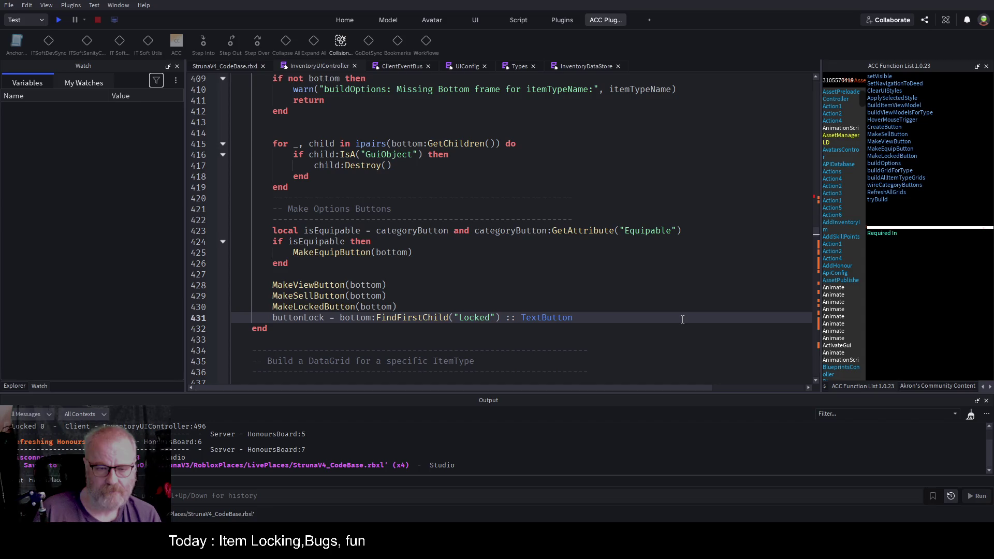
Add the comment '--keep lock button so we can flip the text' above buttonLock and save
key(Home)
key(Return)
key(Return)
key(ctrl+s)
key(Up)
text(--)
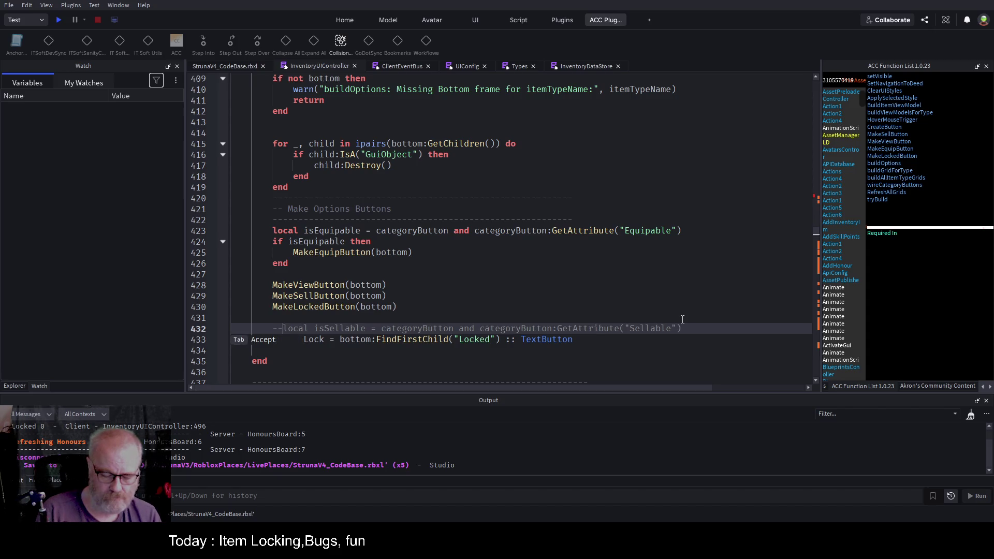
text(keep fo)
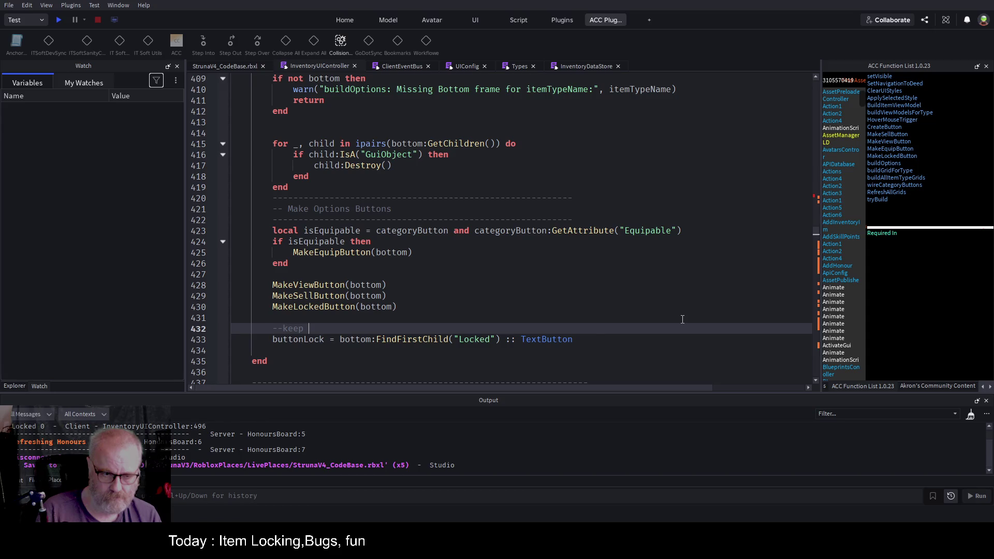
key(BackSpace)
key(BackSpace)
text(lock button so w)
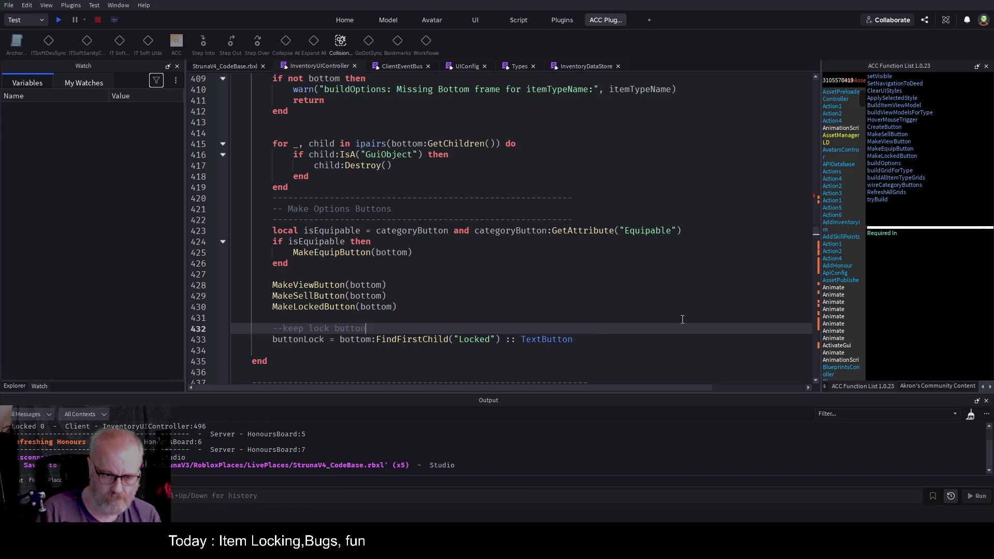
text(e can fli)
text(p the text)
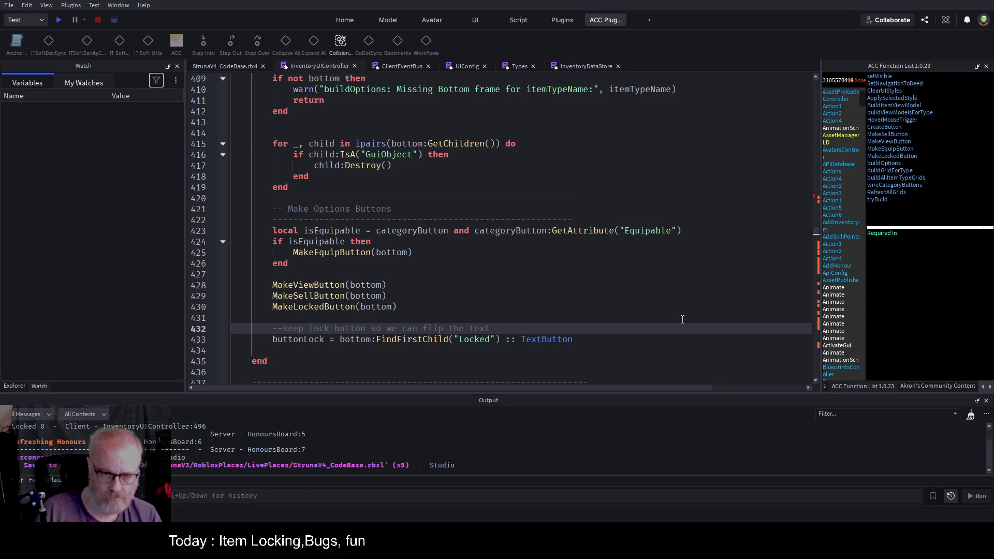
key(ctrl+s)
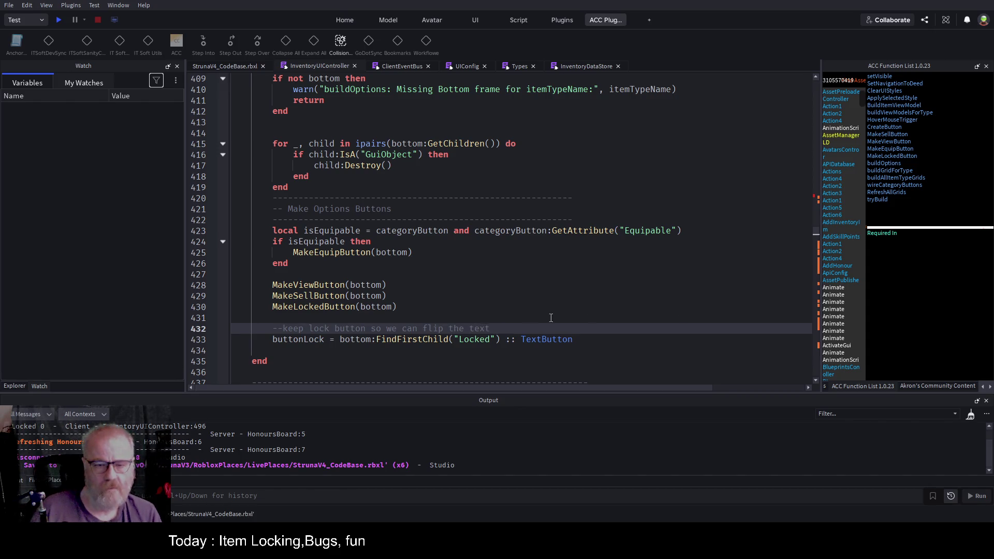
key(ctrl+s)
double_click(304, 339)
key(ctrl+s)
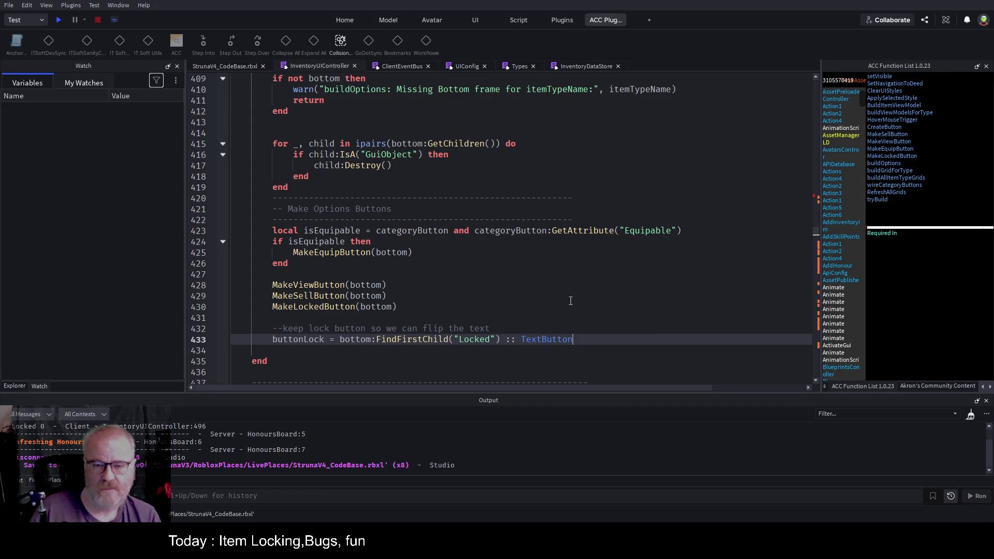
double_click(337, 309)
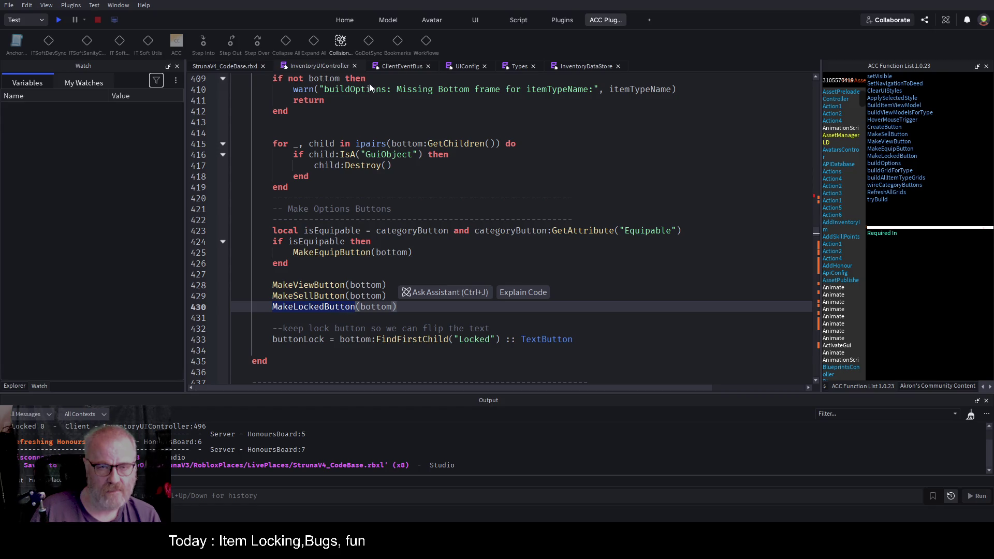
key(F12)
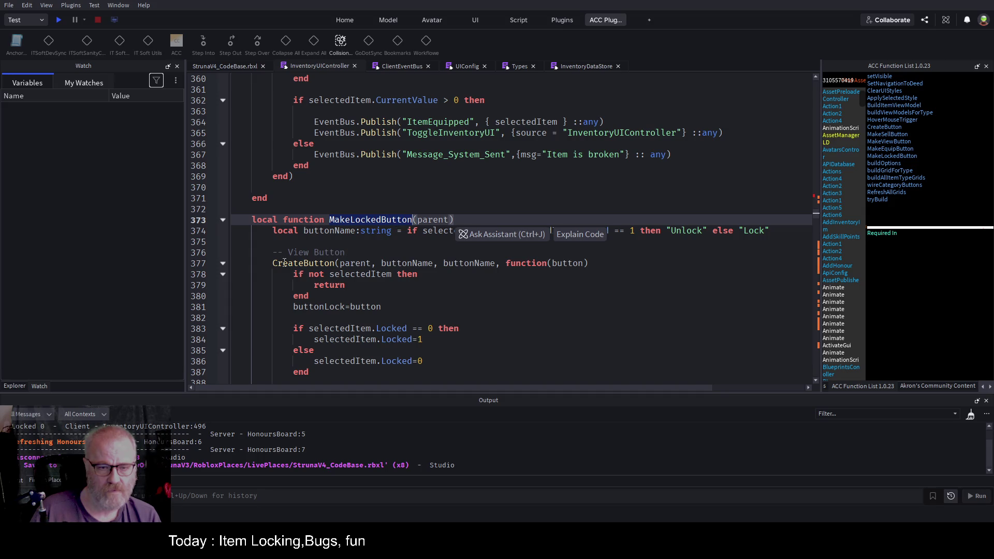
scroll(284, 263, down, 3)
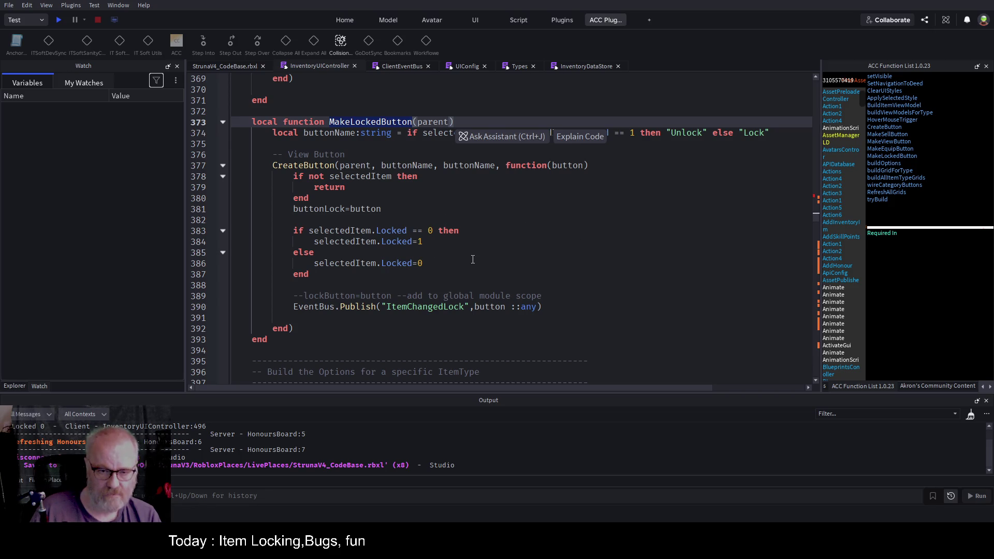
scroll(472, 259, up, 2)
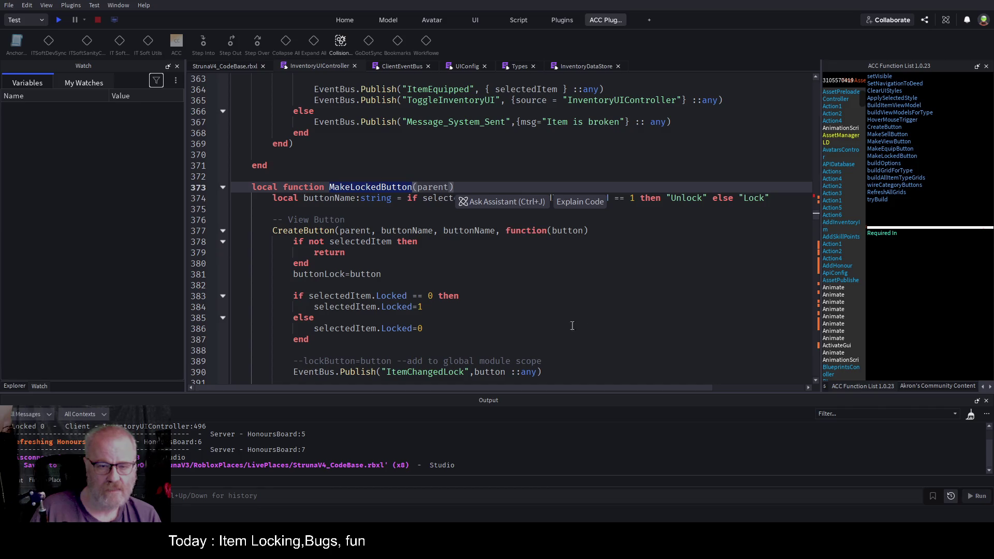
click(310, 231)
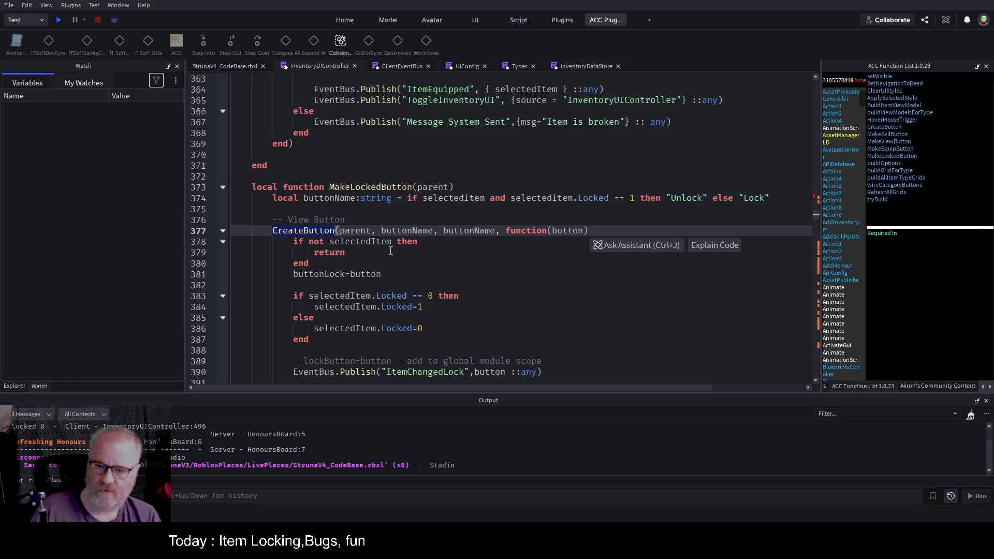
scroll(331, 233, down, 1)
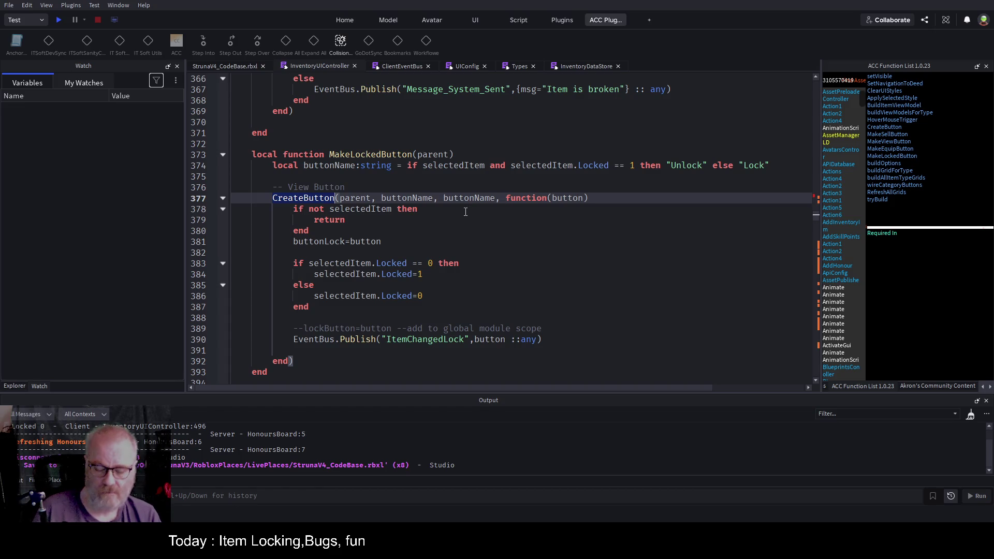
key(ctrl+End)
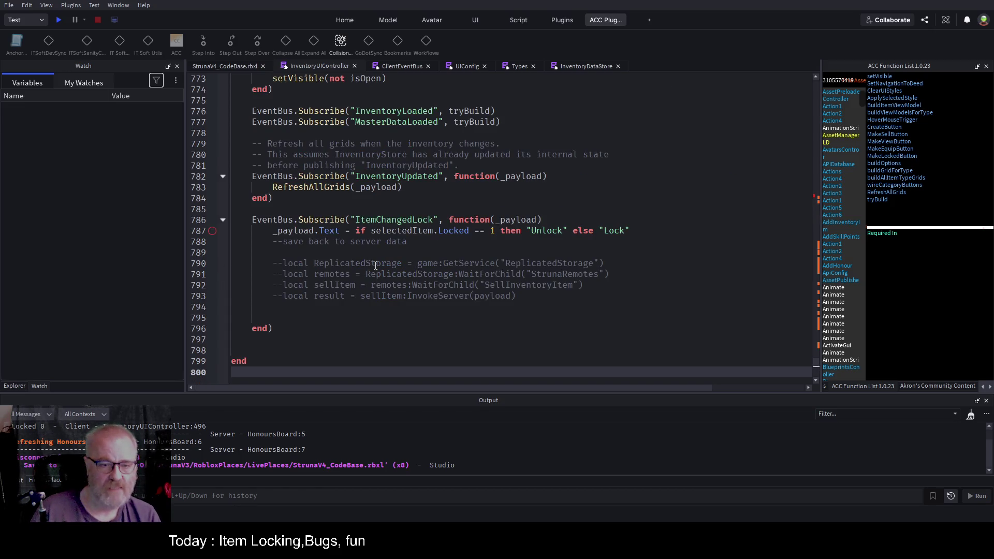
scroll(376, 265, up, 15)
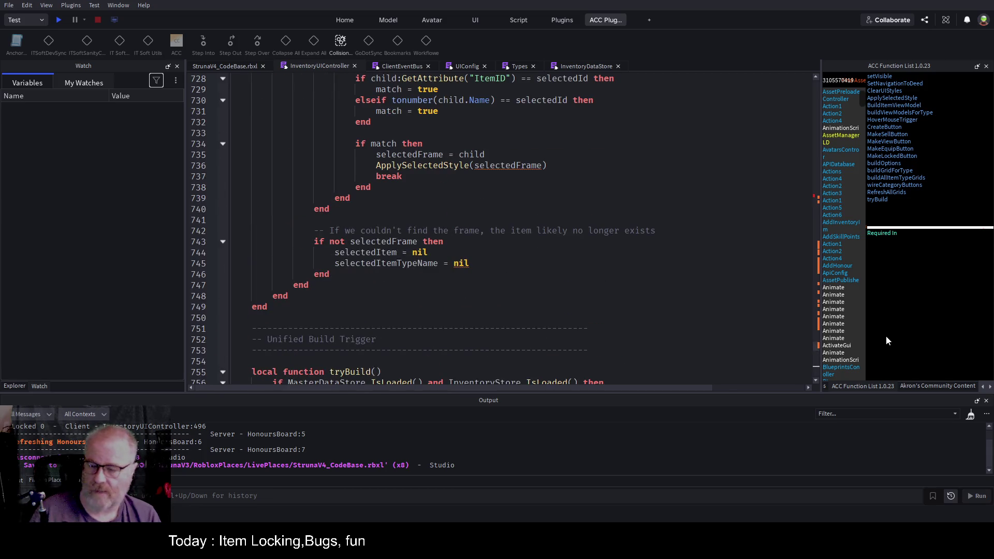
click(905, 158)
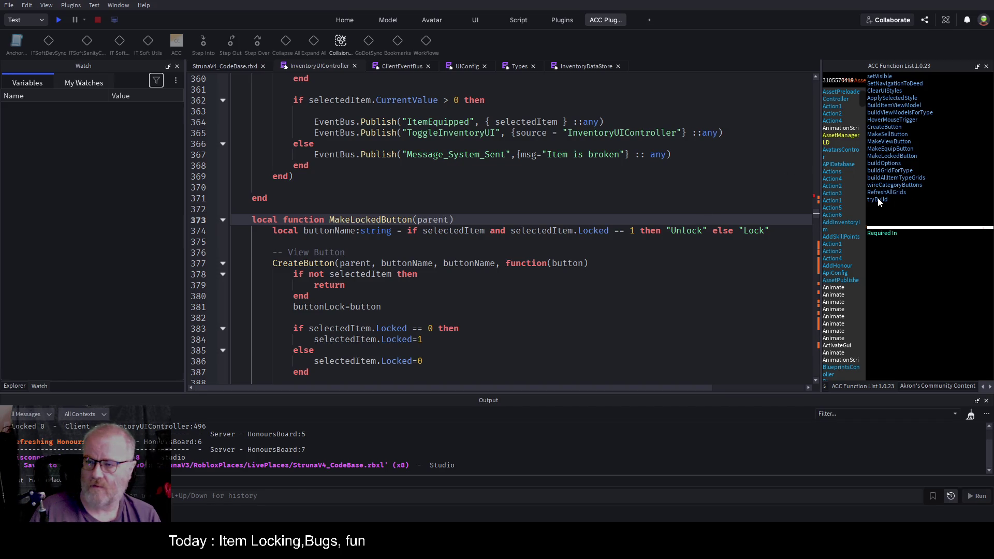
click(895, 194)
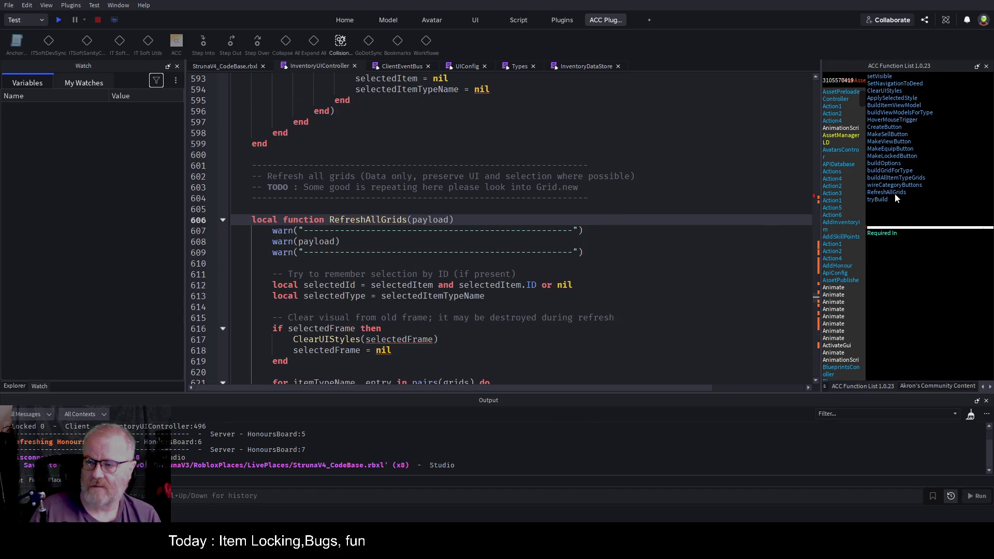
scroll(472, 278, down, 10)
scroll(473, 278, down, 6)
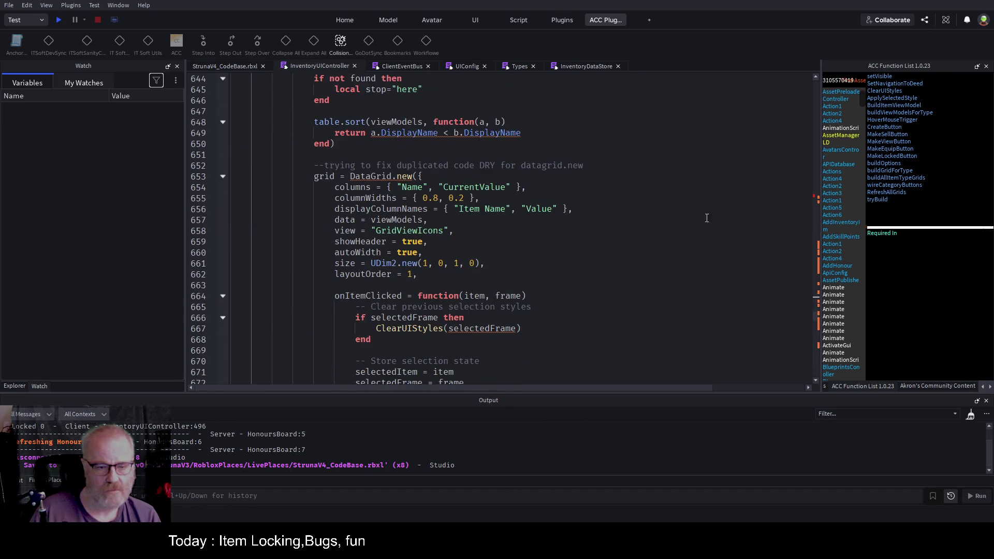
click(879, 199)
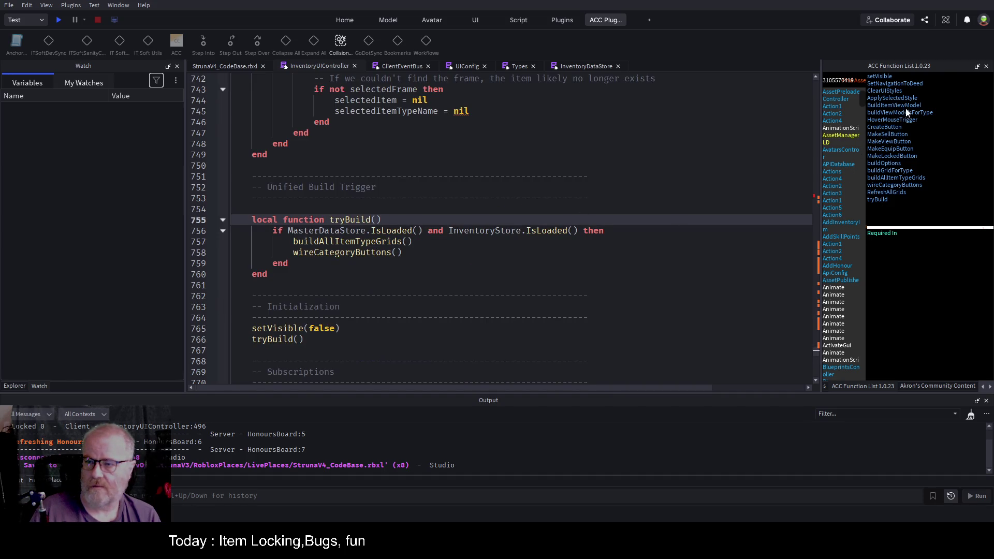
click(883, 164)
scroll(372, 231, down, 12)
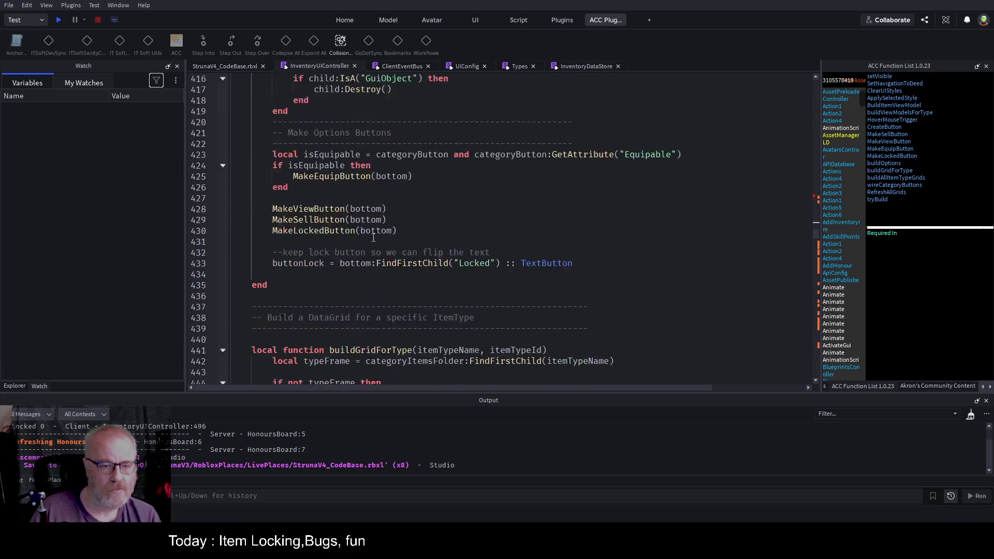
On line 430, store MakeLockedButton(bottom)'s result as 'local lockedFrame:Frame?' with a ':: Frame?' cast
click(273, 165)
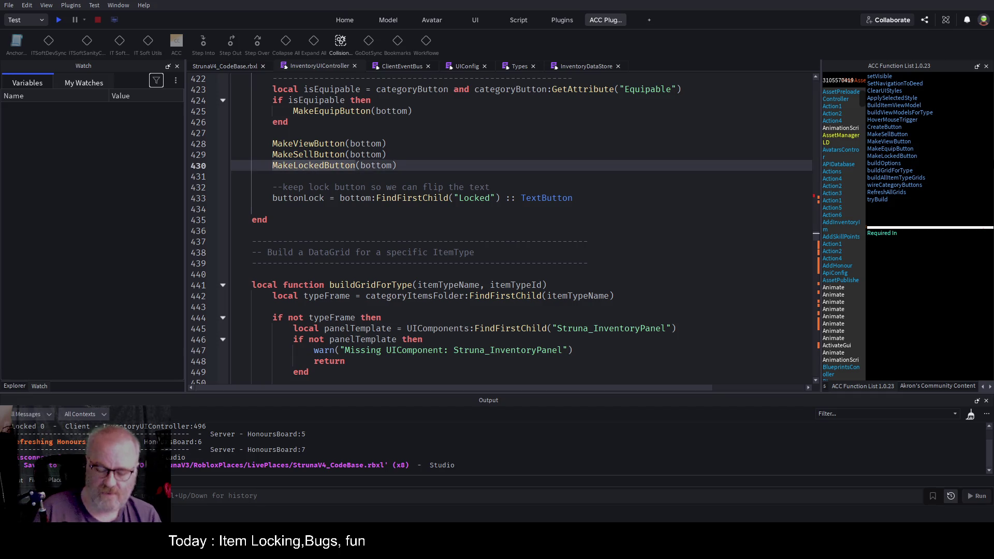
text(local)
text(lockedFrame)
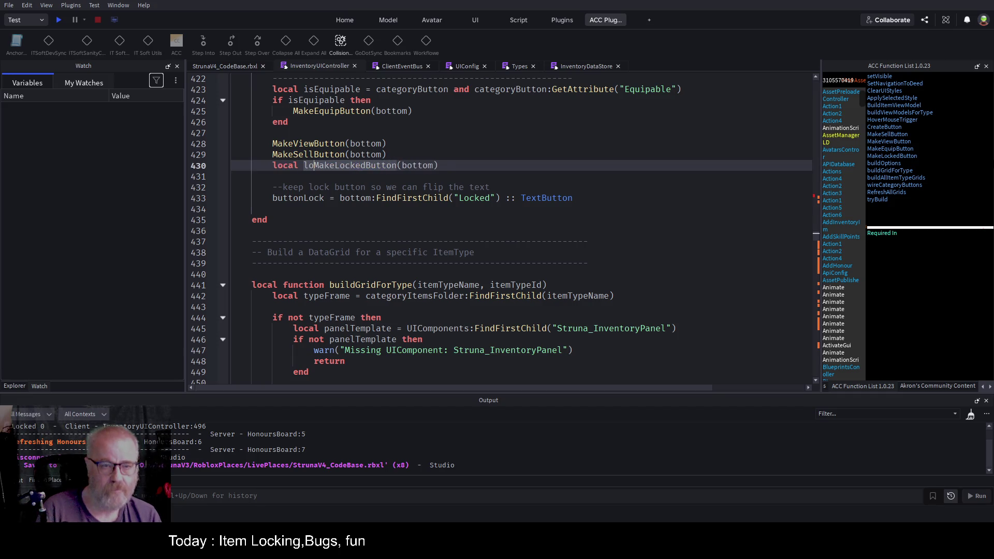
text( = )
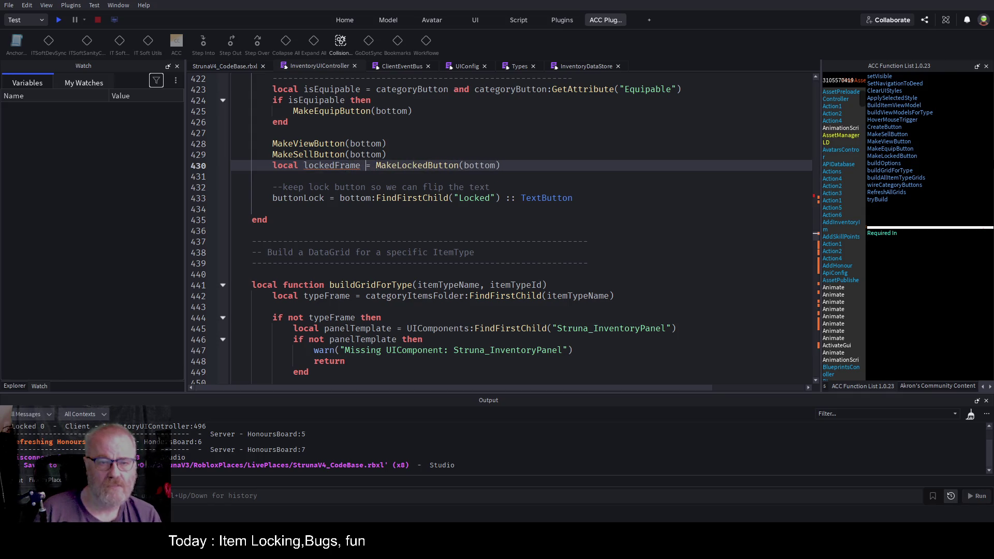
text(:Frame)
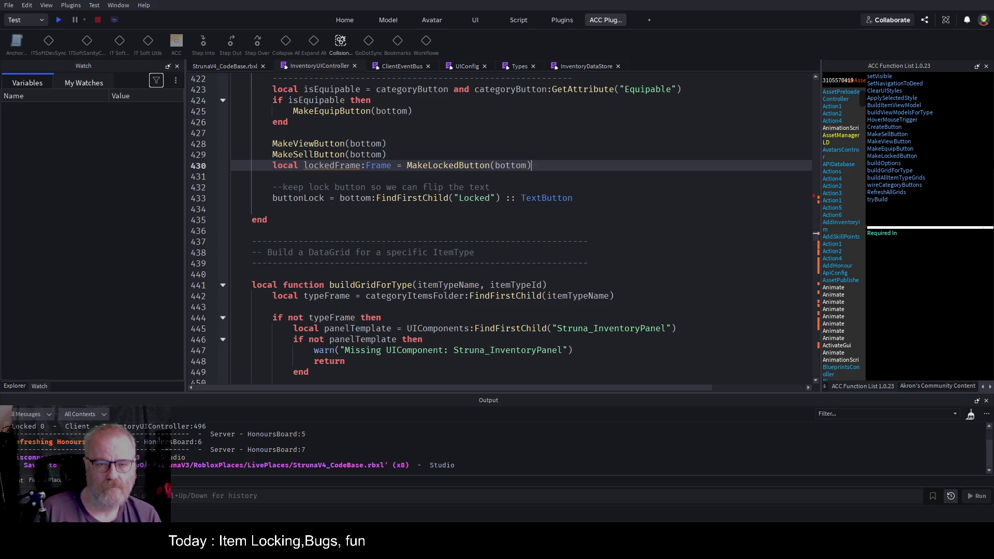
text( :: Frame)
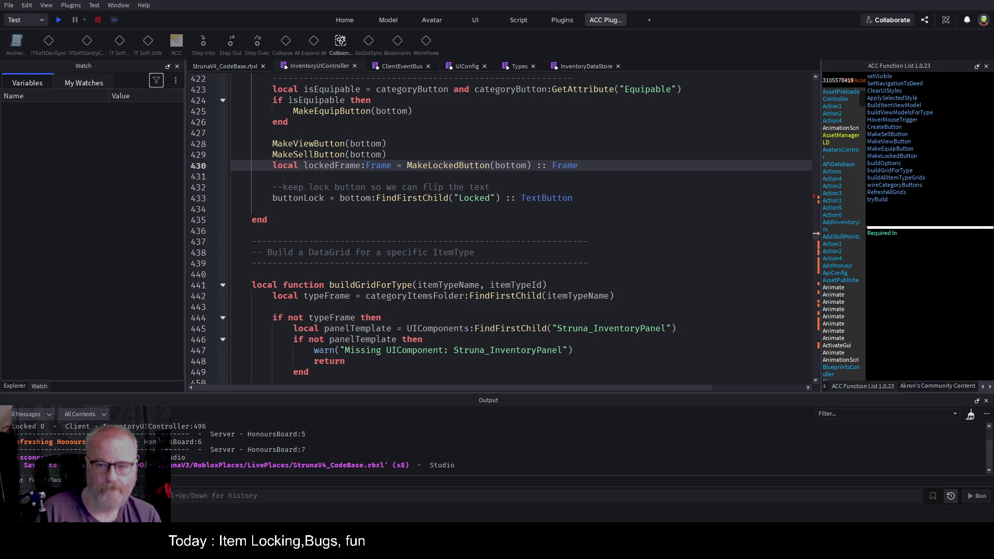
click(273, 176)
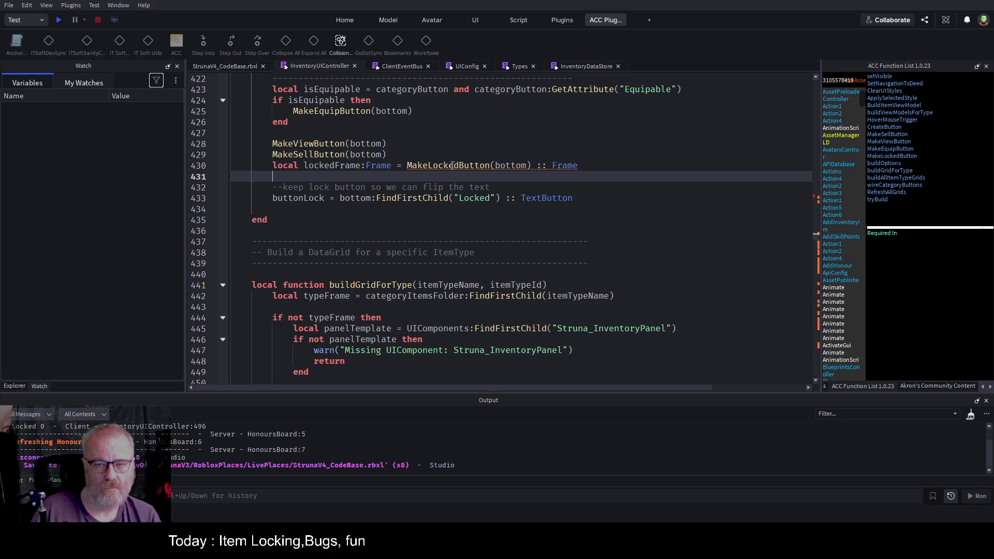
click(392, 169)
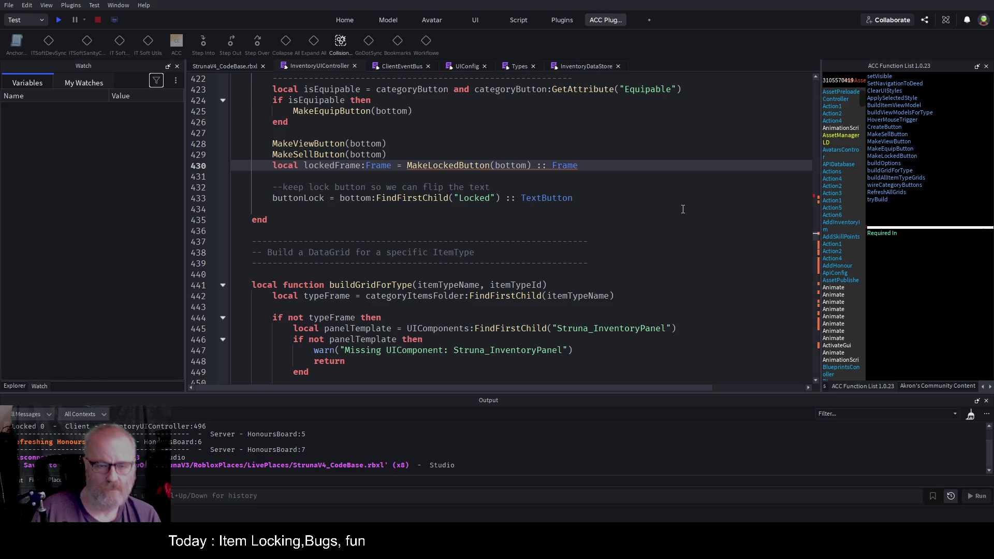
text(?)
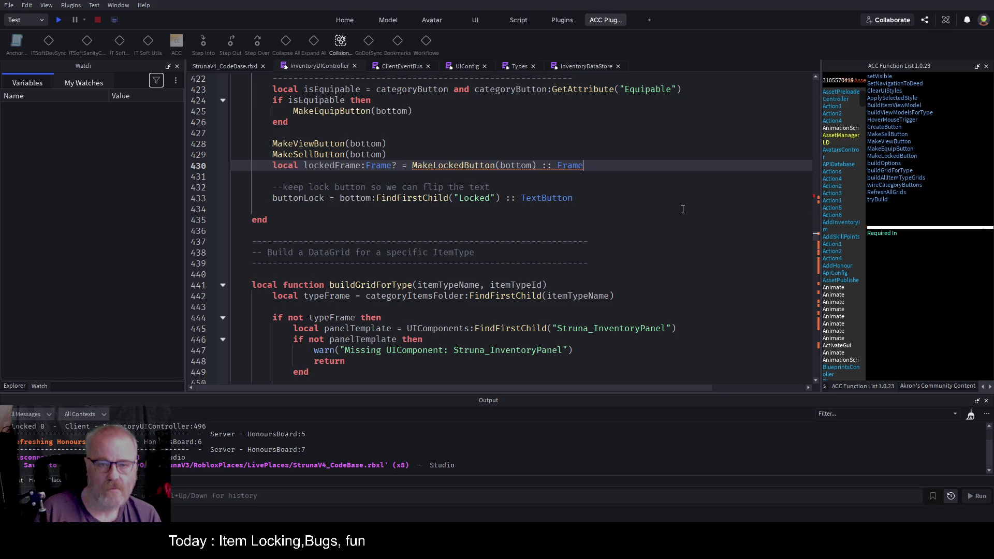
key(End)
text(?)
key(Down)
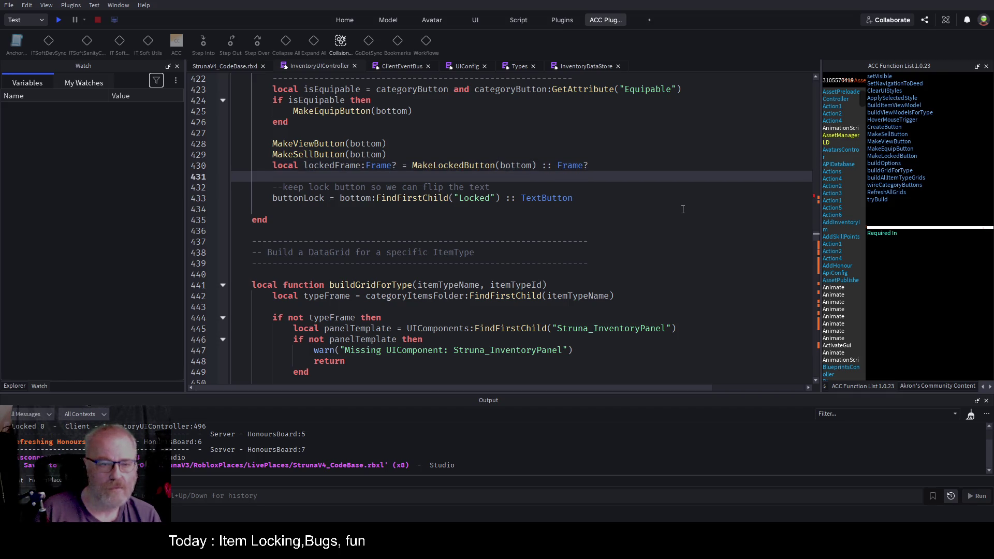
key(Return)
Add an 'if lockedFrame then … end' block and move the comment and buttonLock lines inside it
text(if lockedFrame)
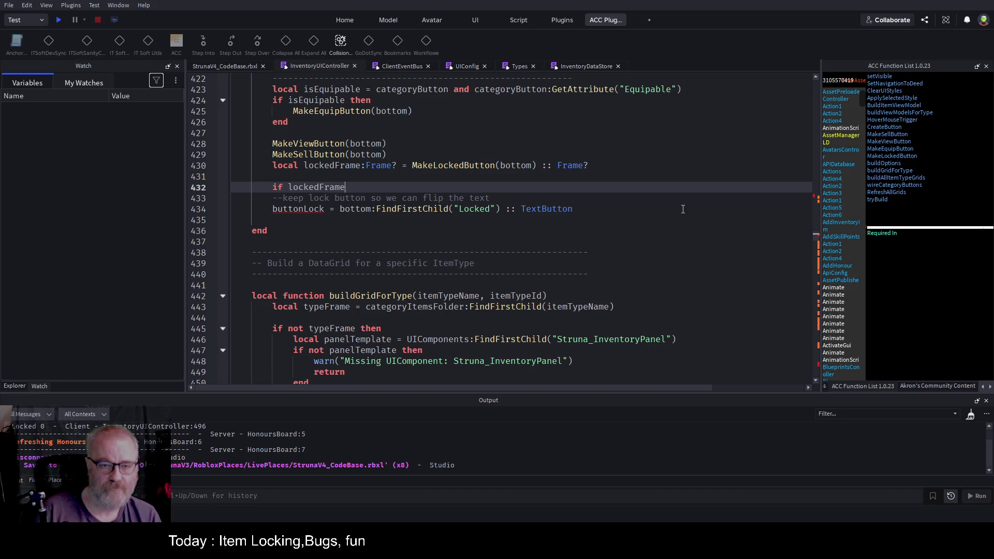
text( then)
key(Return)
key(Down)
key(Down)
key(Down)
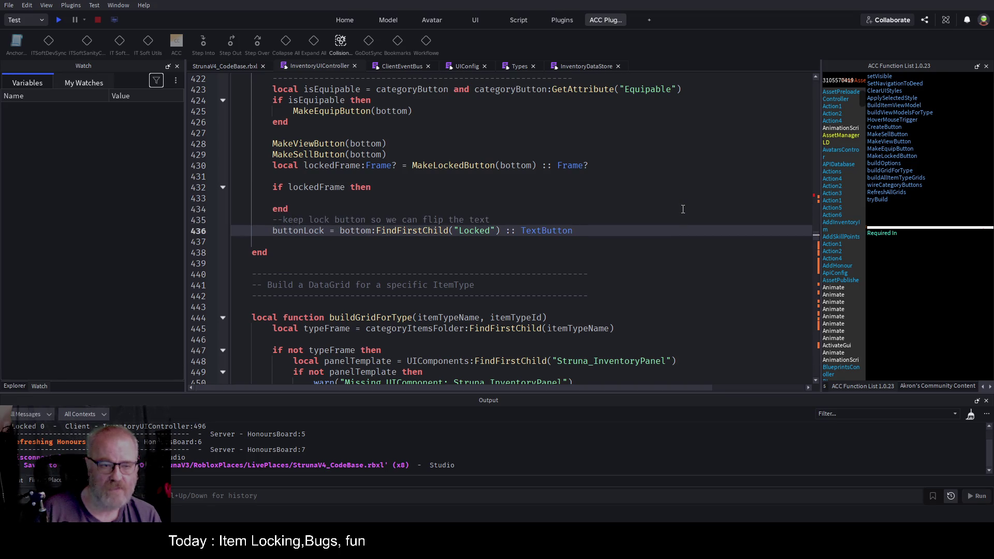
key(shift+Home)
key(shift+Up)
key(ctrl+x)
key(Up)
key(Up)
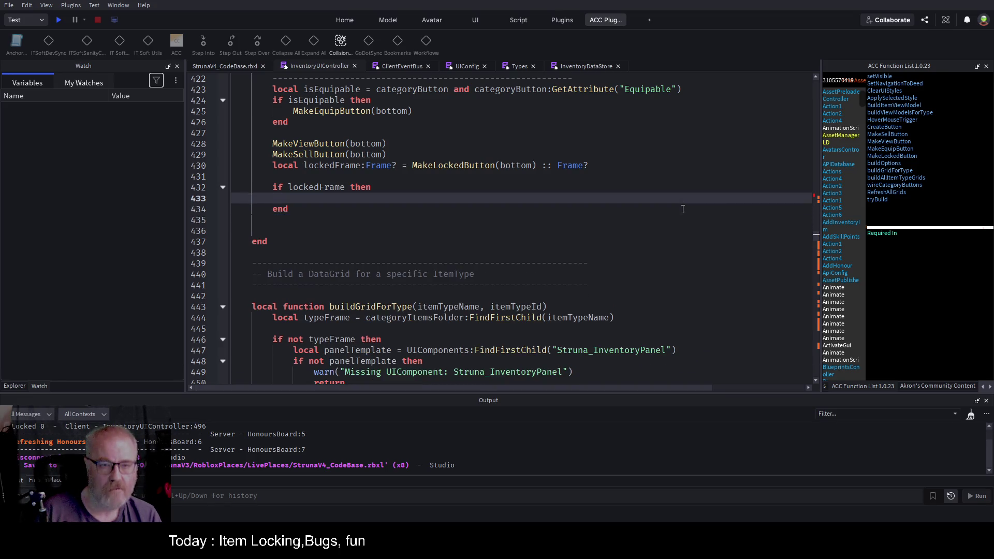
key(ctrl+v)
Make the buttonLock lookup search lockedFrame instead of bottom, then save the script
double_click(356, 166)
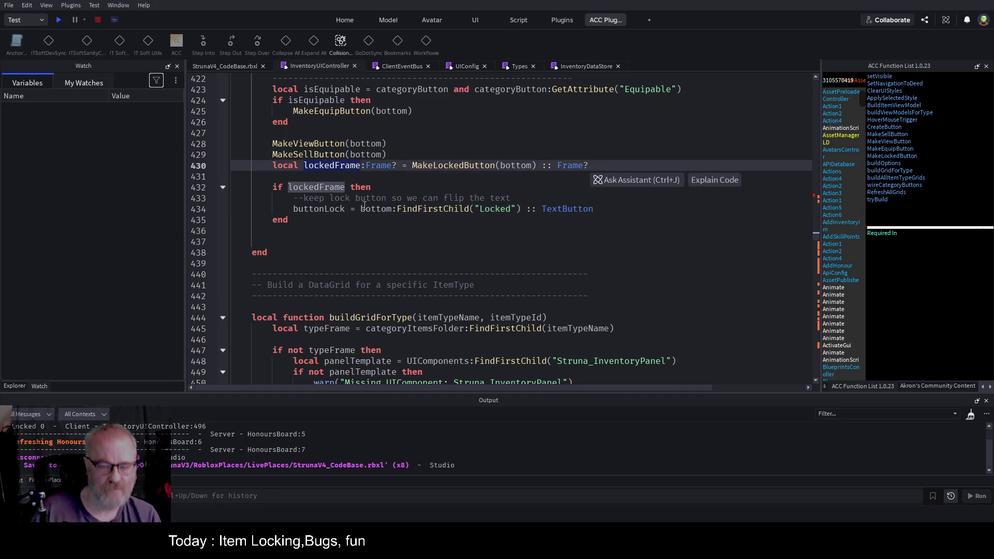
key(ctrl+c)
double_click(376, 209)
key(ctrl+v)
click(488, 187)
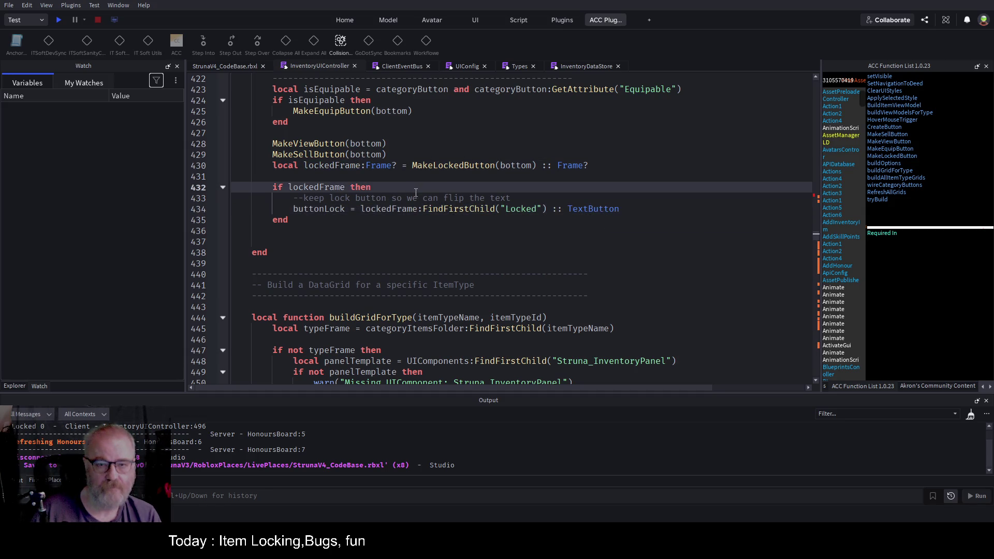
key(ctrl+s)
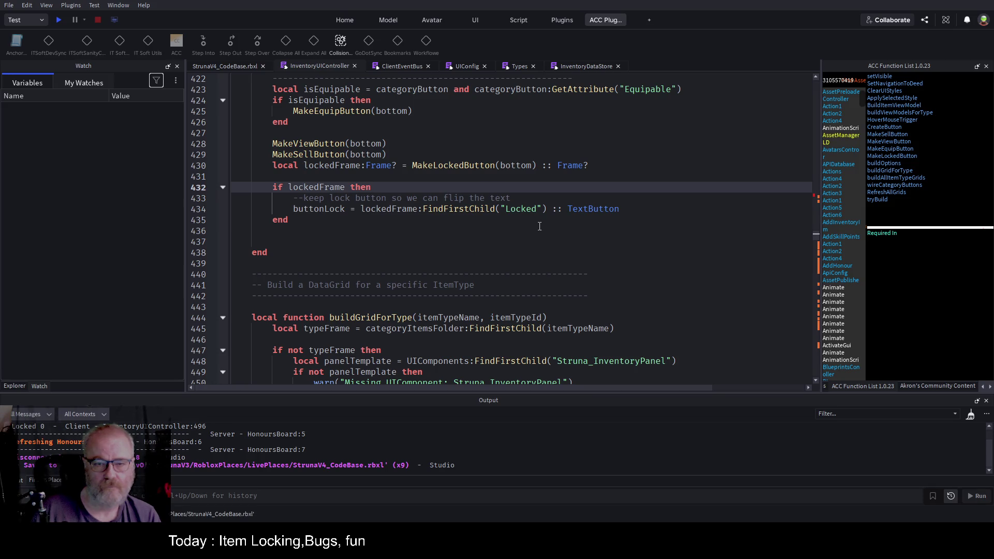
Check the 'Locked' child name string and save the script again
double_click(523, 210)
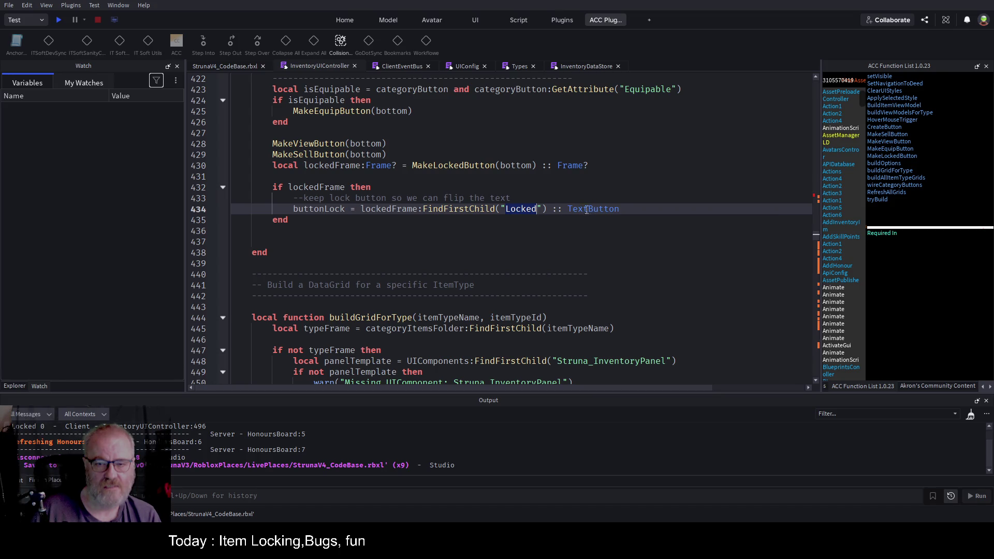
click(561, 231)
key(ctrl+s)
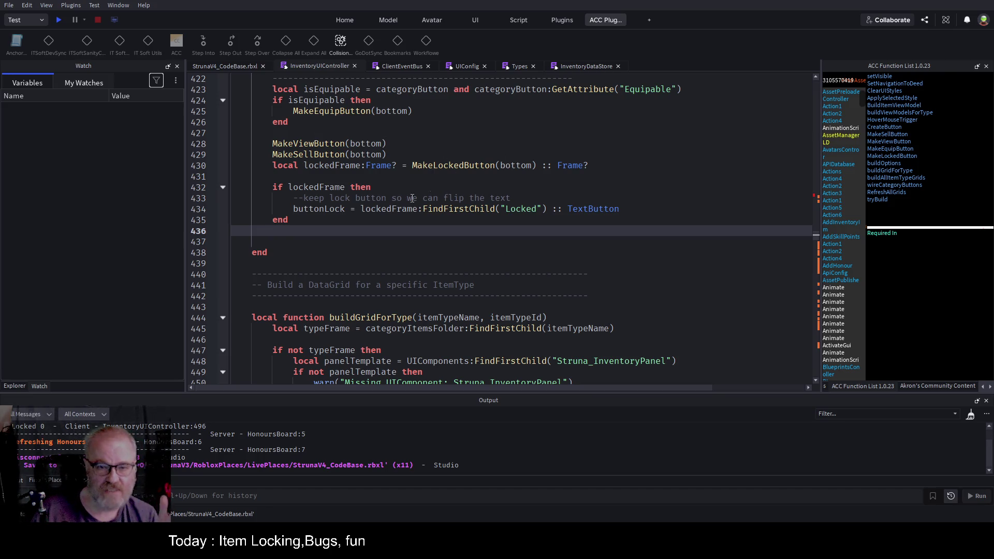
click(427, 244)
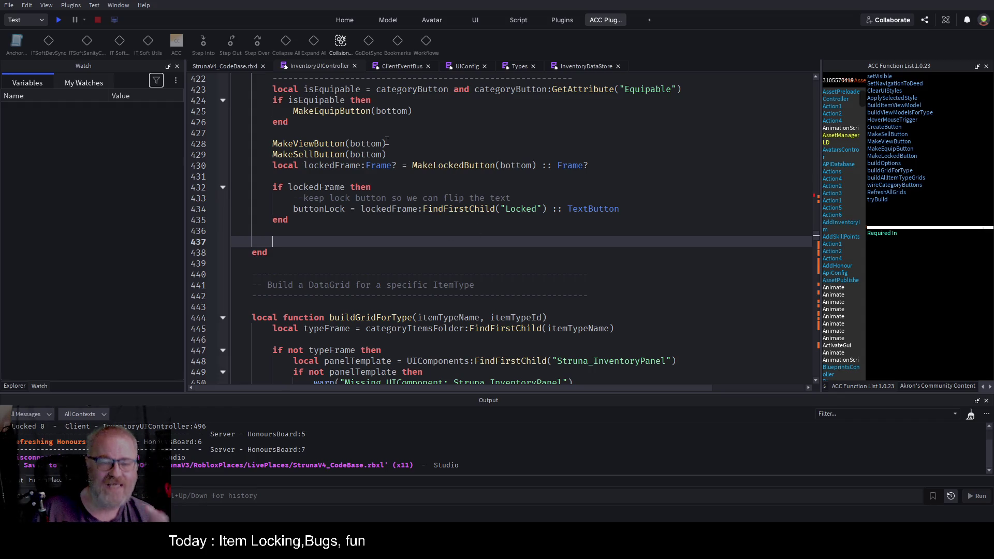
click(889, 163)
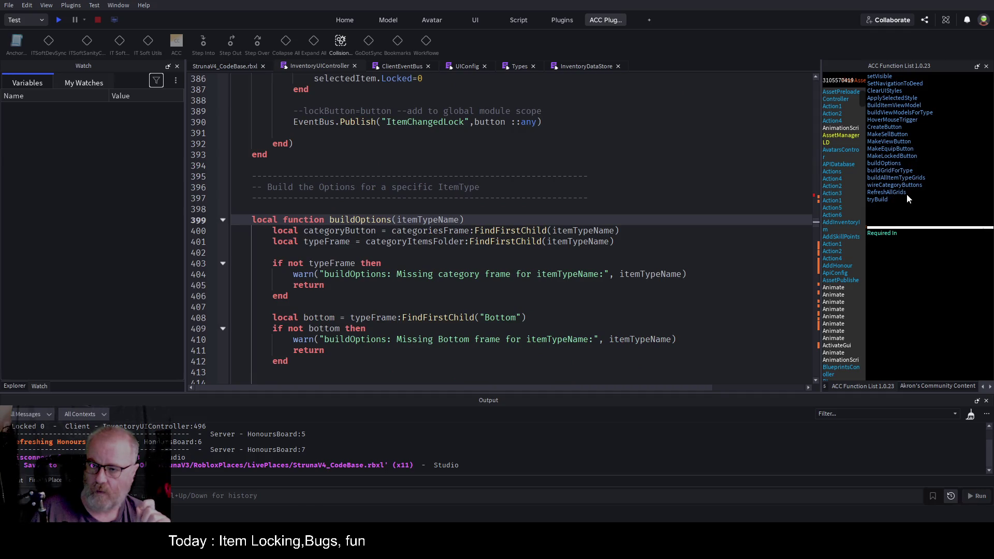
Review the tryBuild function and its wireCategoryButtons call
click(875, 200)
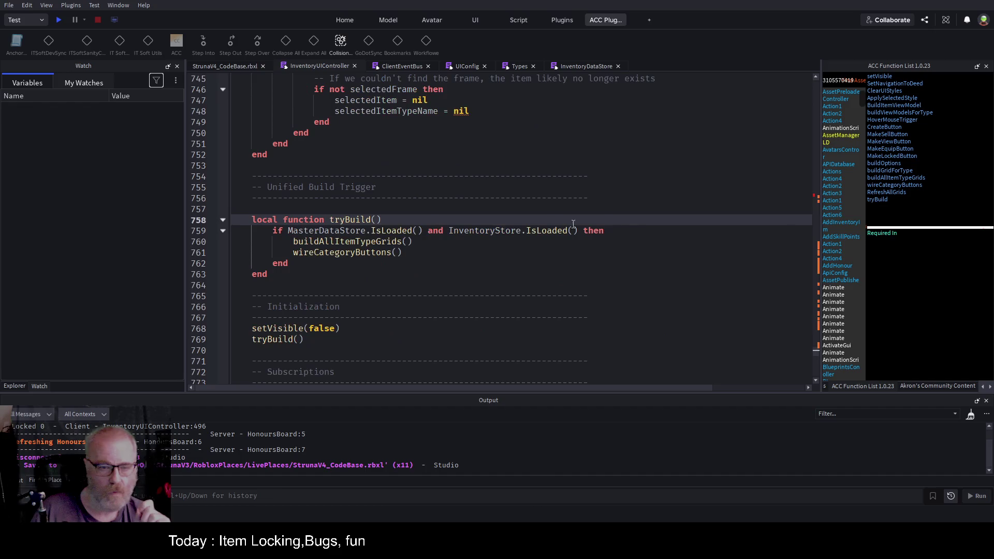
click(386, 252)
click(733, 295)
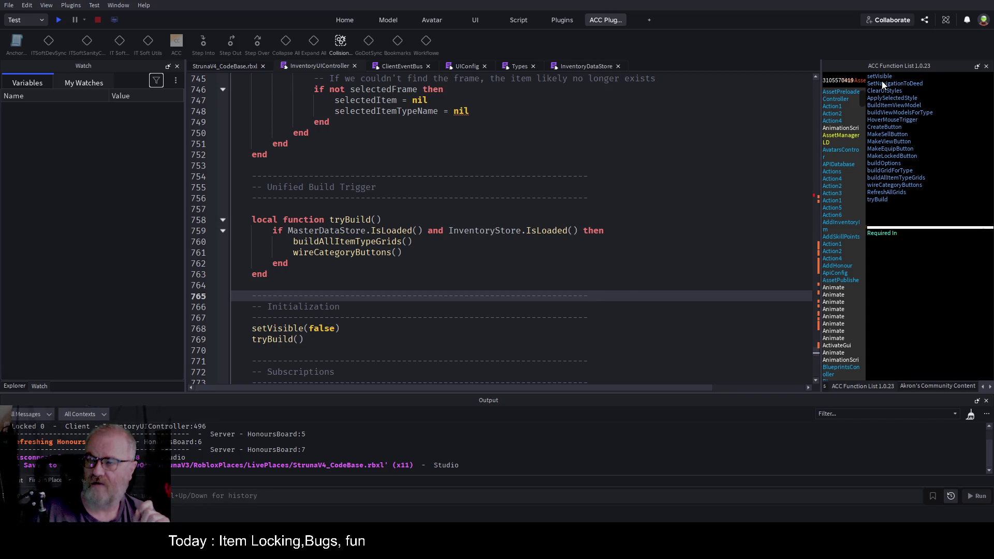
Scroll up to line 656 and select the DataGrid.new call that builds the item grid
scroll(596, 262, up, 14)
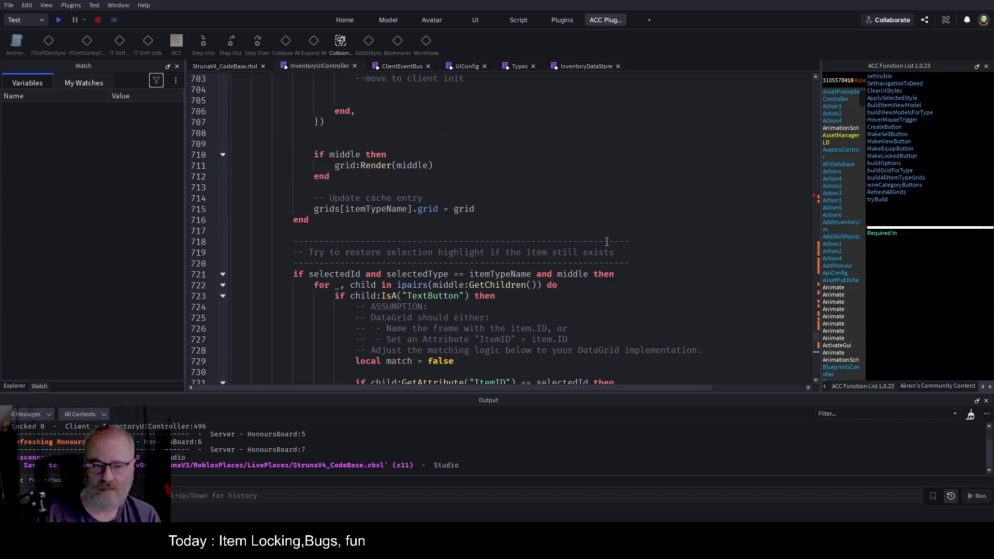
scroll(591, 254, up, 9)
scroll(596, 242, up, 11)
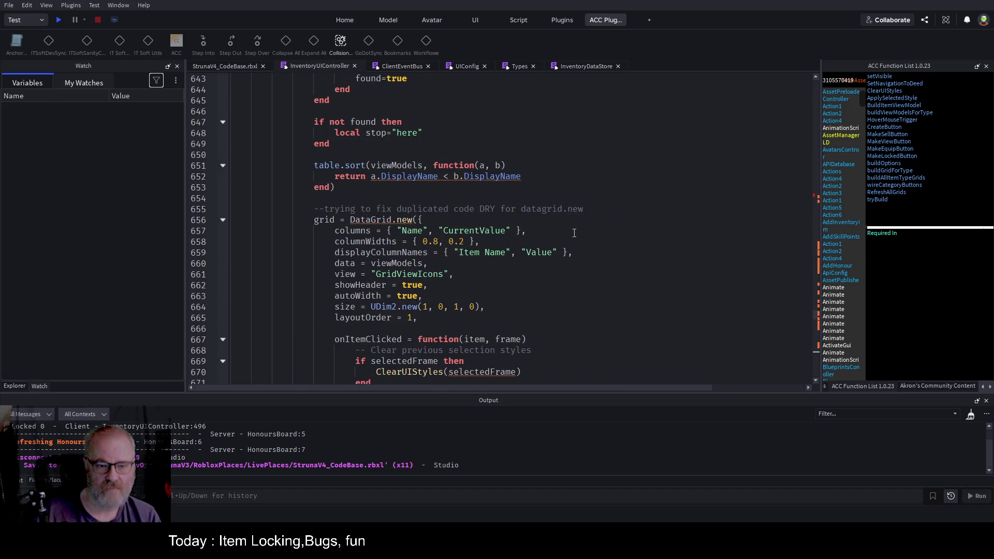
scroll(576, 234, down, 3)
scroll(370, 187, up, 2)
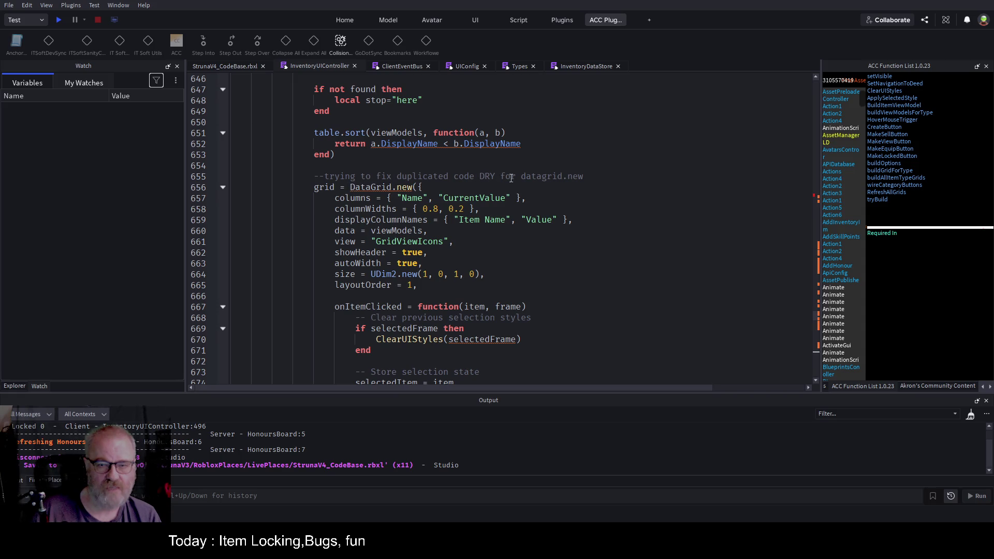
drag(351, 186, 414, 187)
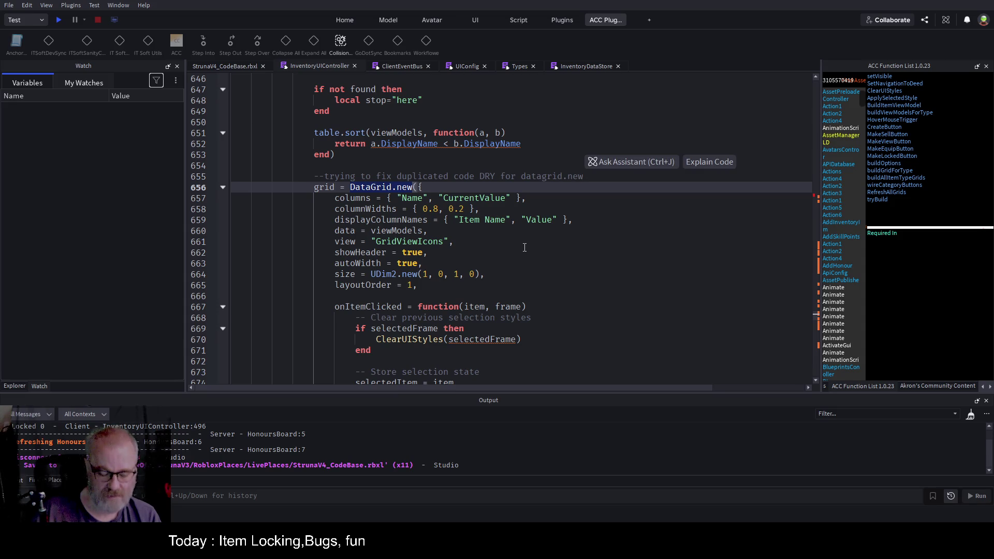
Search the script for DataGrid.new and step through its 3 matches
key(ctrl+f)
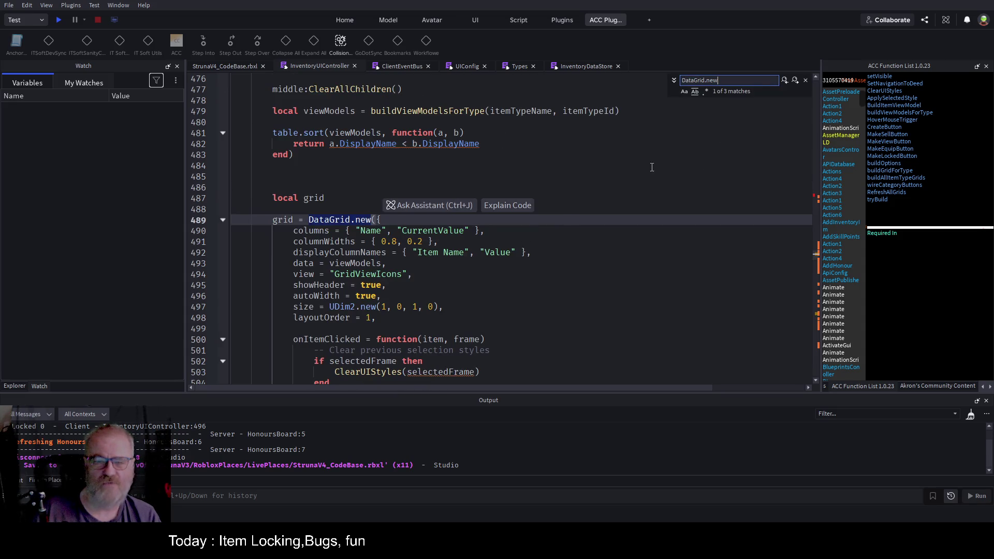
click(795, 81)
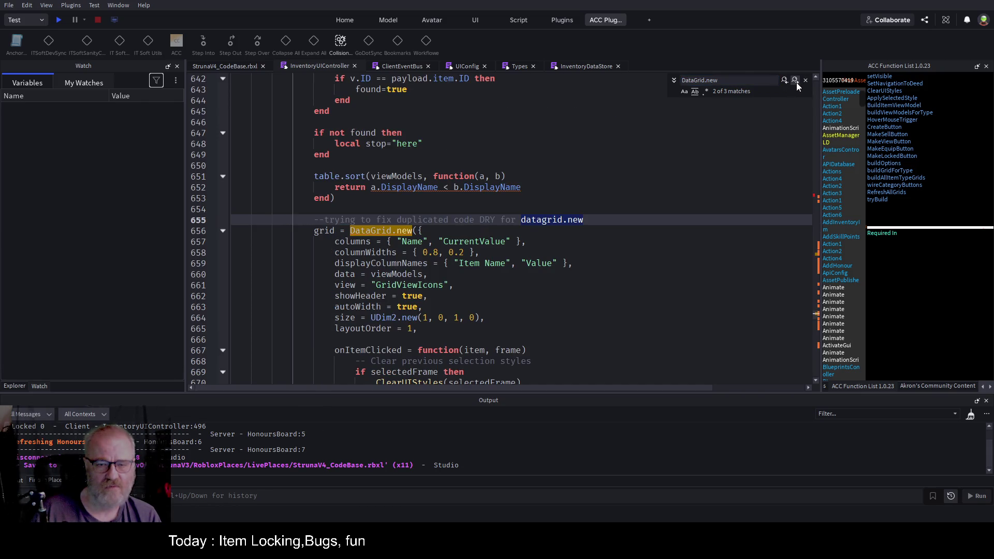
click(797, 83)
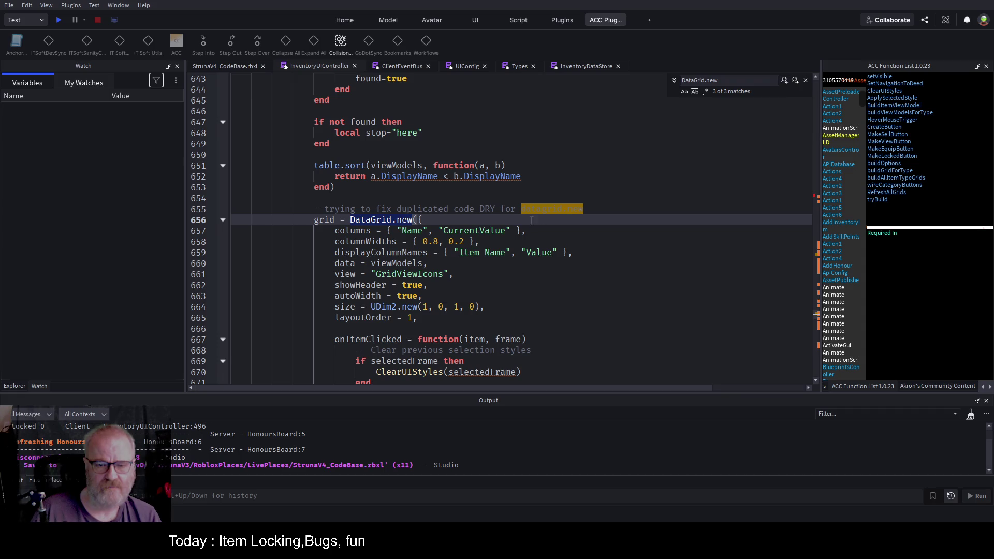
scroll(541, 219, down, 5)
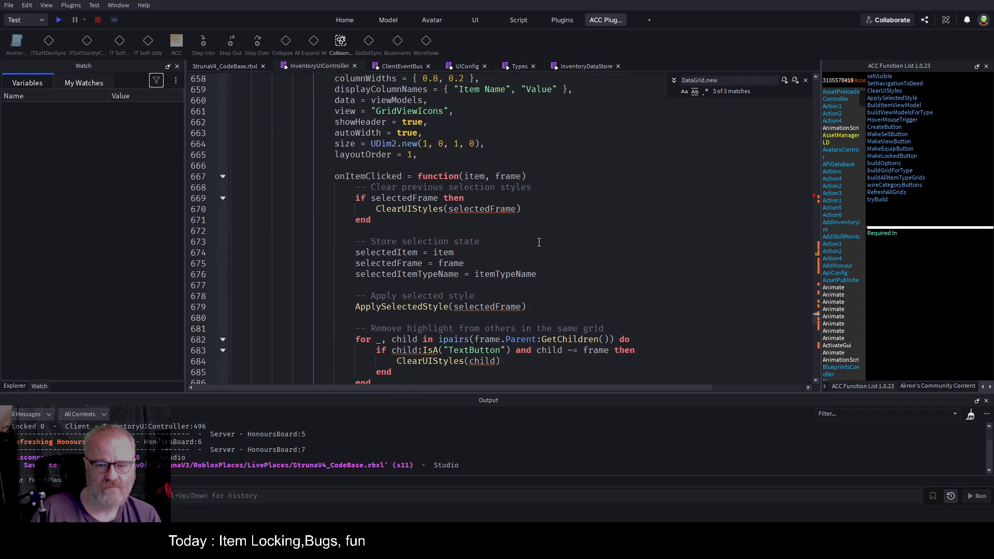
scroll(591, 210, up, 12)
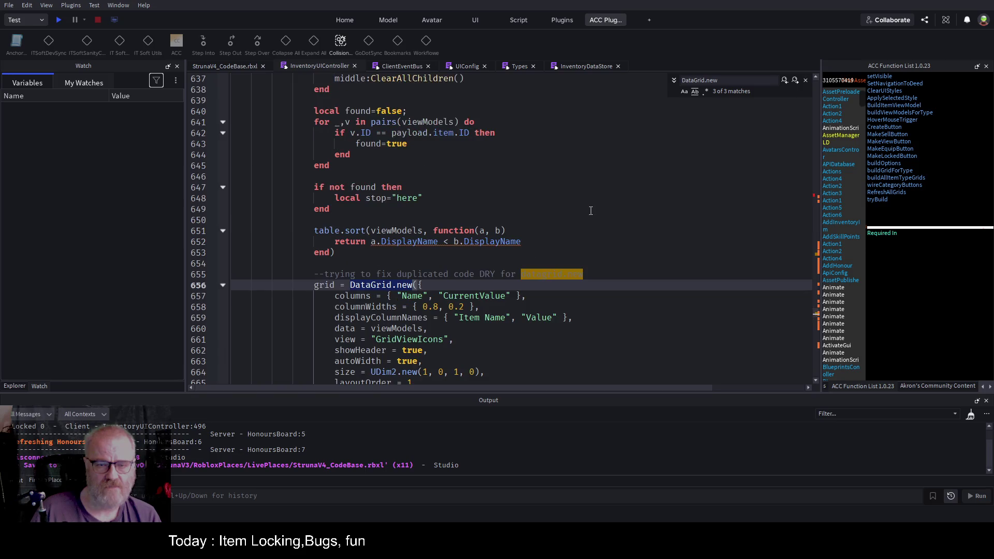
scroll(591, 210, up, 8)
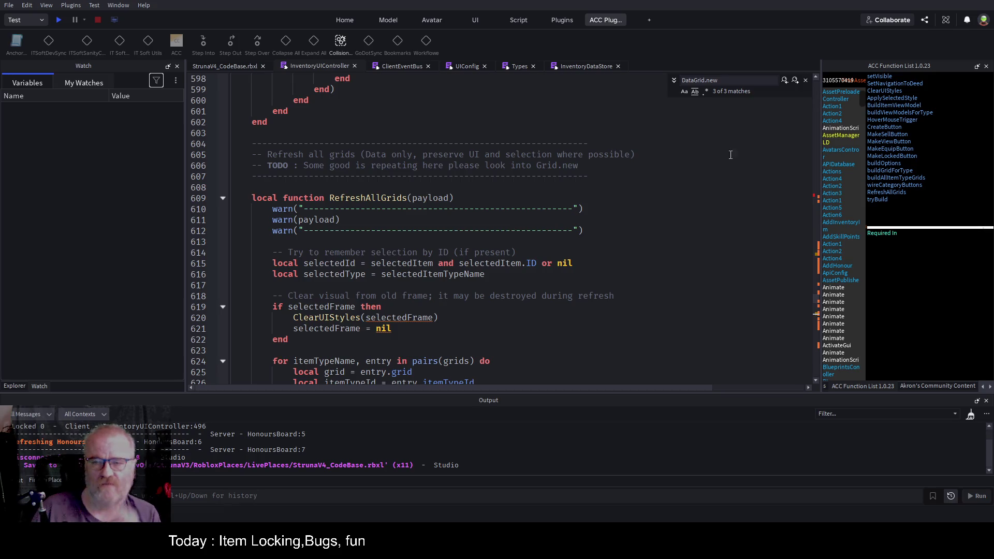
Return to the first DataGrid.new match and scroll to the onItemClicked handler at line 500
click(787, 82)
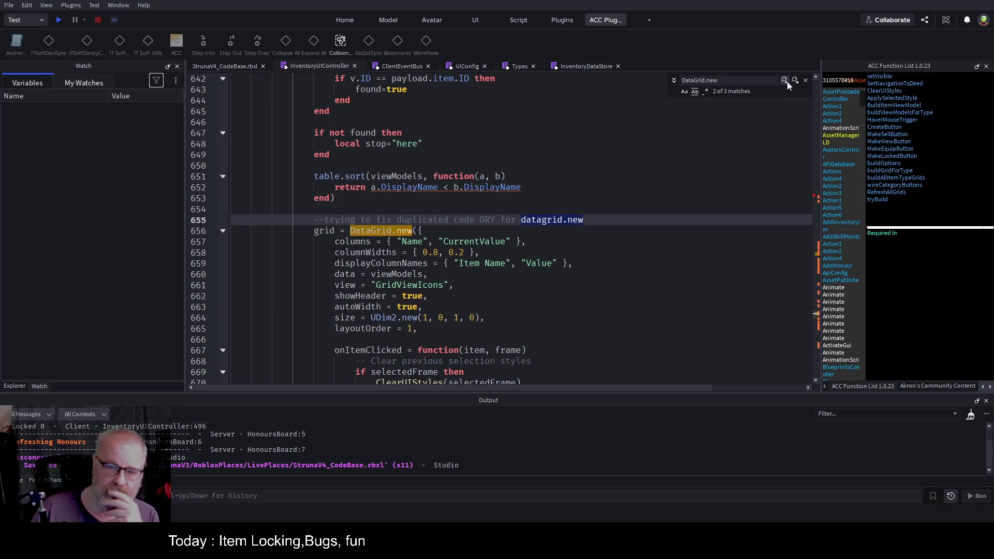
click(787, 82)
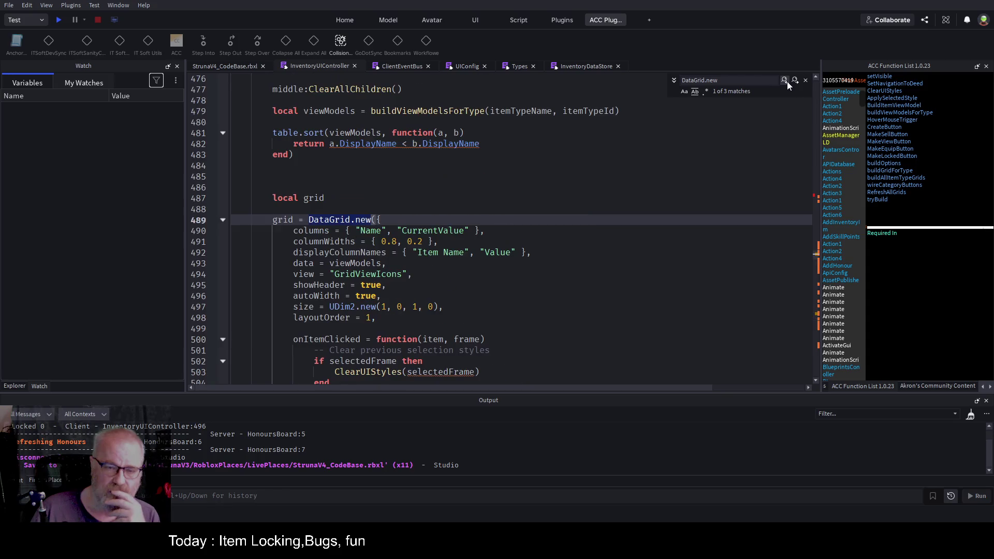
click(444, 199)
scroll(444, 199, up, 5)
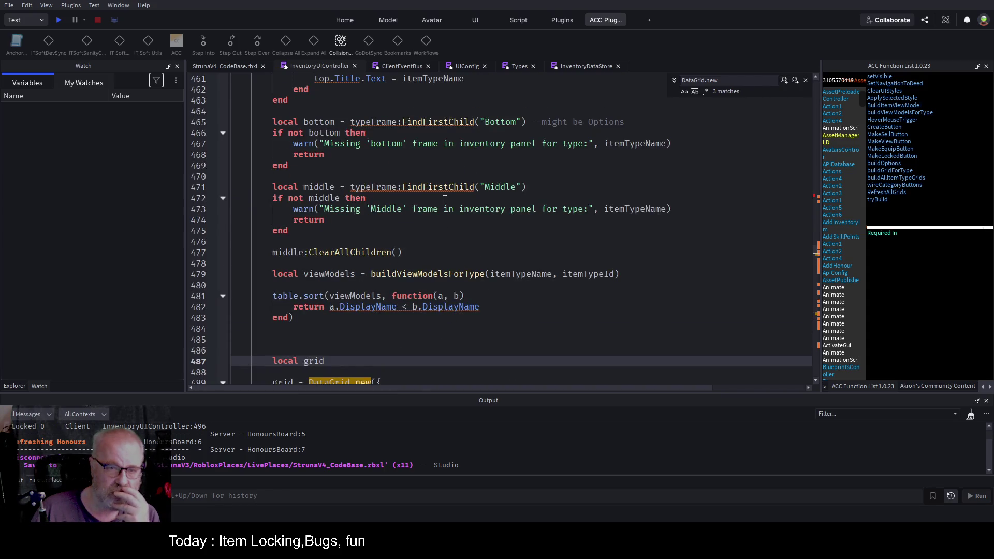
scroll(444, 199, up, 7)
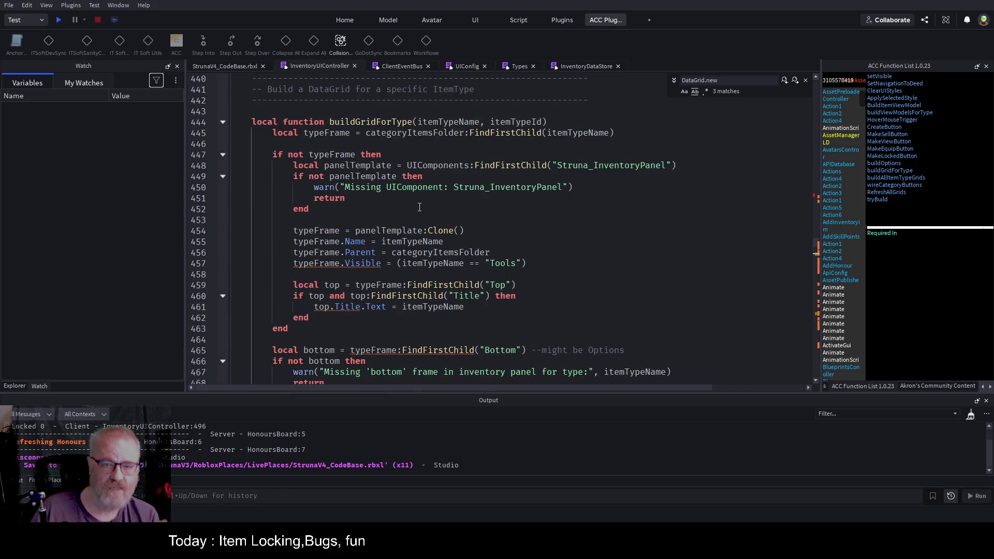
scroll(419, 207, down, 10)
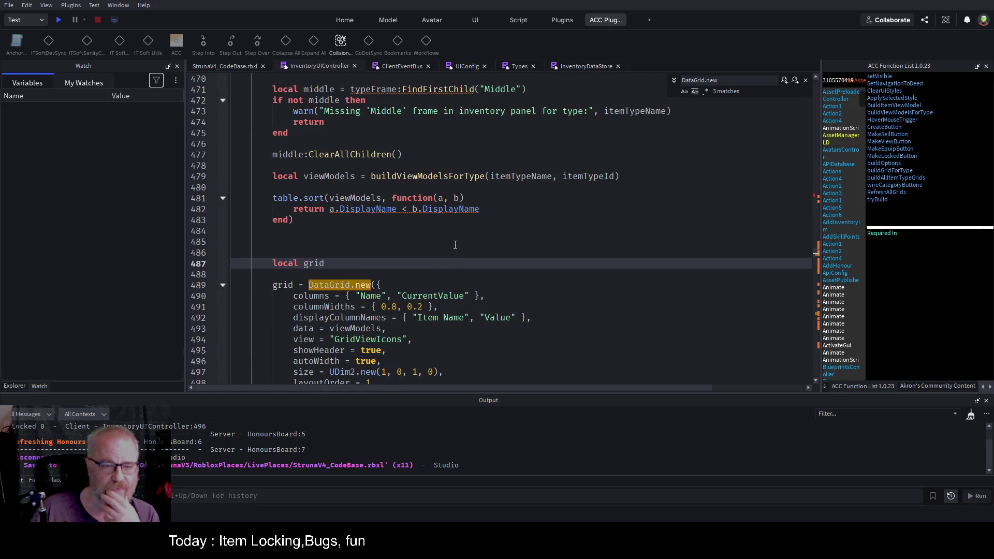
scroll(455, 245, down, 6)
scroll(394, 267, down, 2)
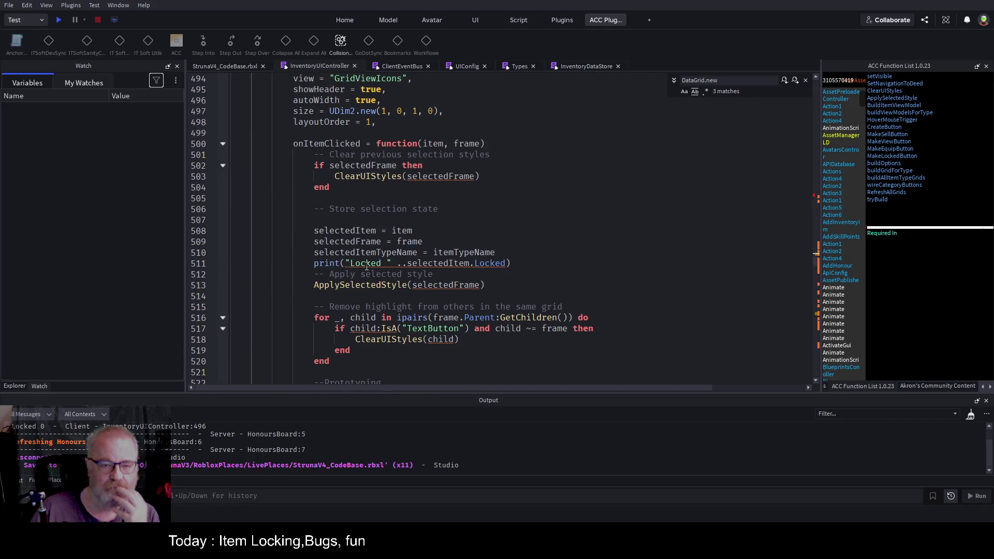
Delete the debug print of Locked in onItemClicked
click(366, 264)
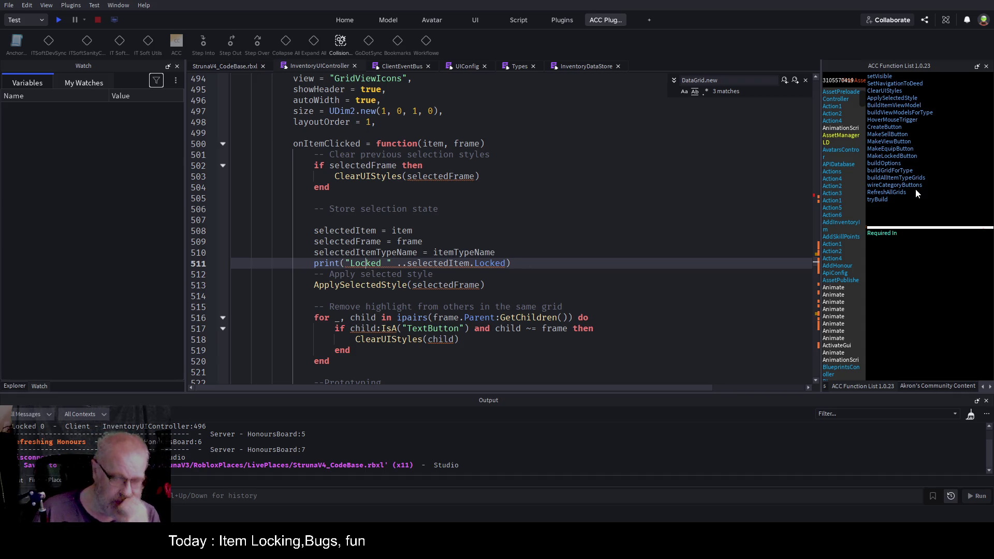
click(660, 219)
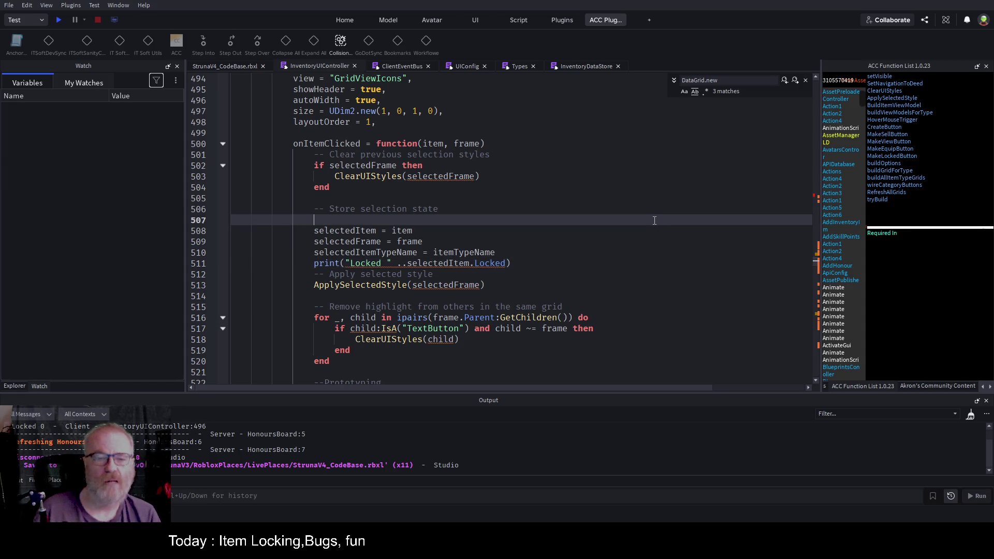
key(Down)
key(Down)
key(Down)
key(shift+End)
key(Delete)
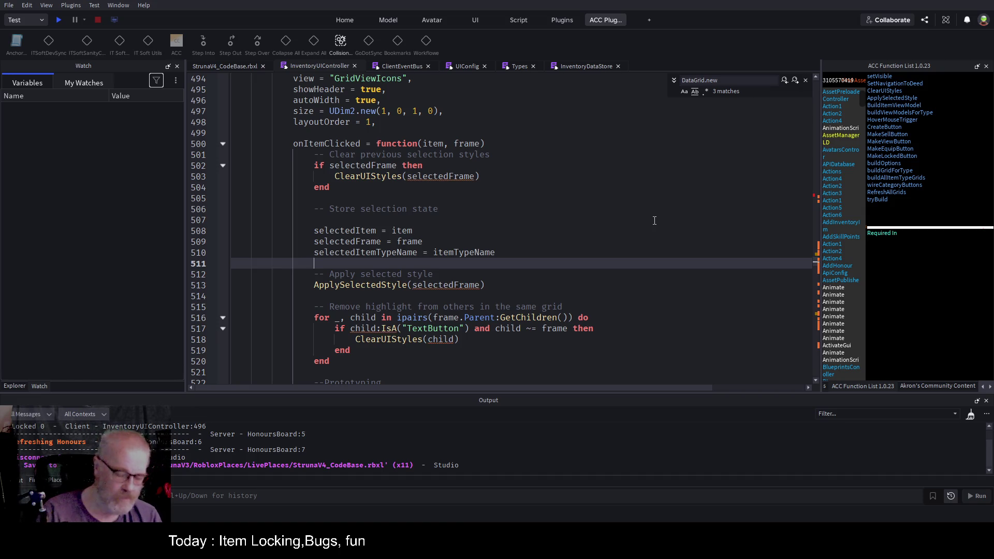
Write line 511 as buttonLock.Text = if selectedItem.Locked==1 return "Unlock" else return "Lock"
text(buttonLock)
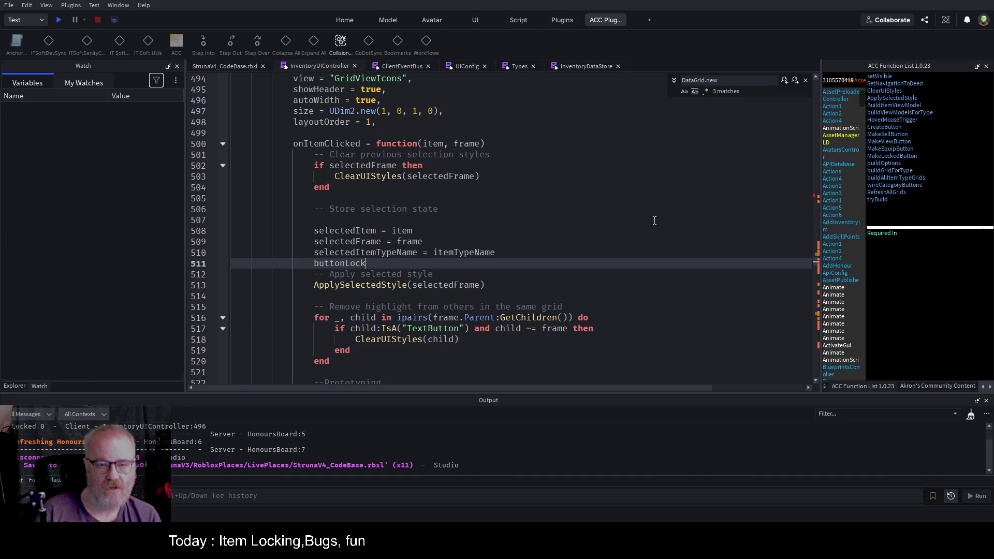
text(.Text )
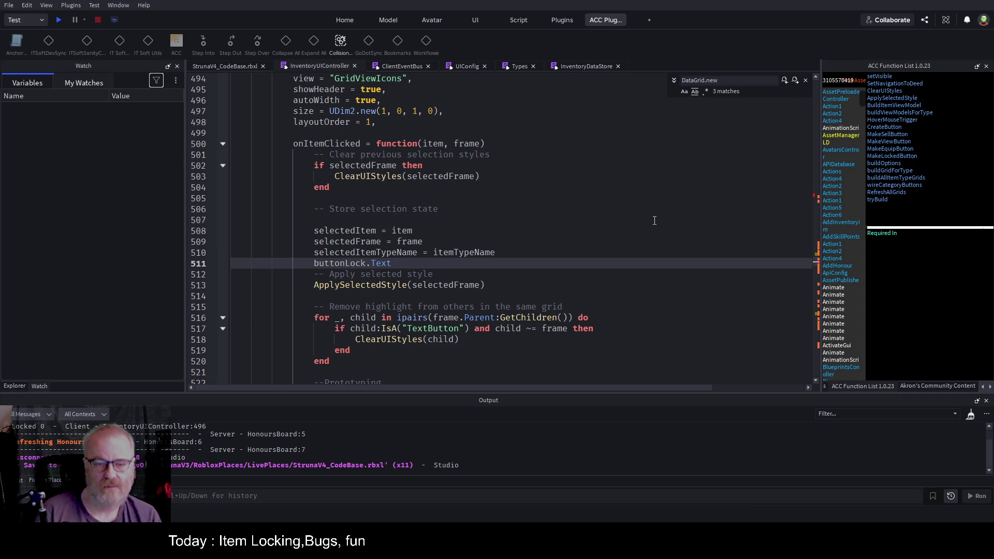
text( = if)
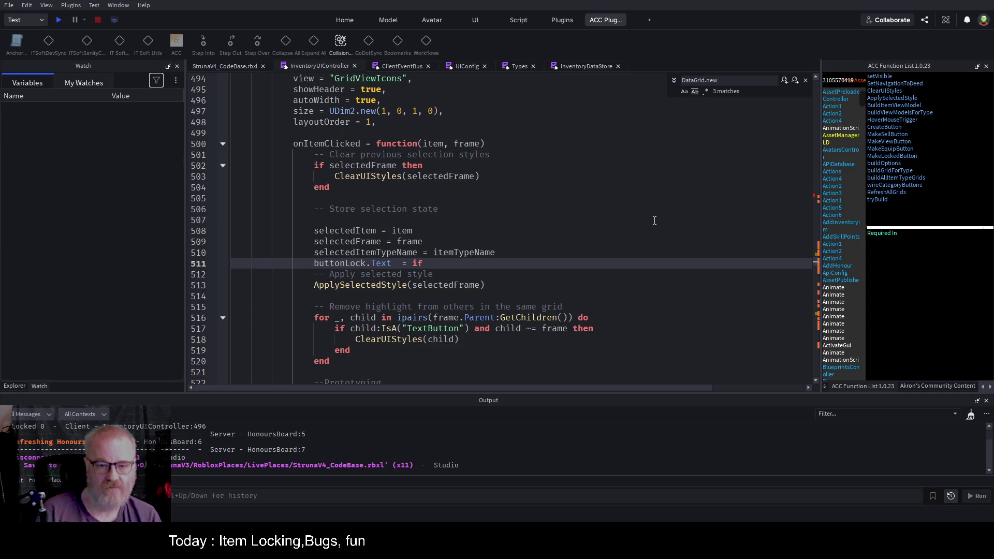
text( se)
text(lectedItem.)
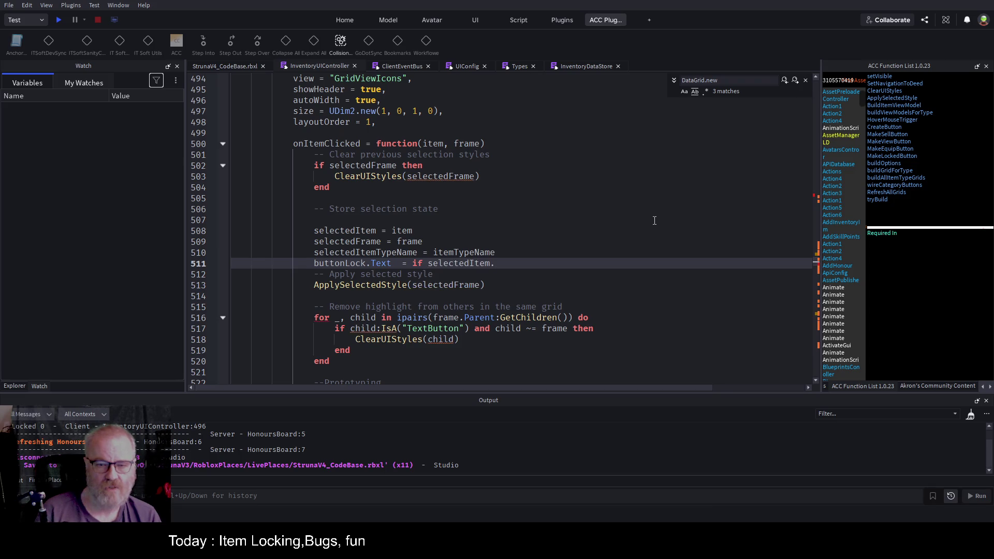
text(Locked==1)
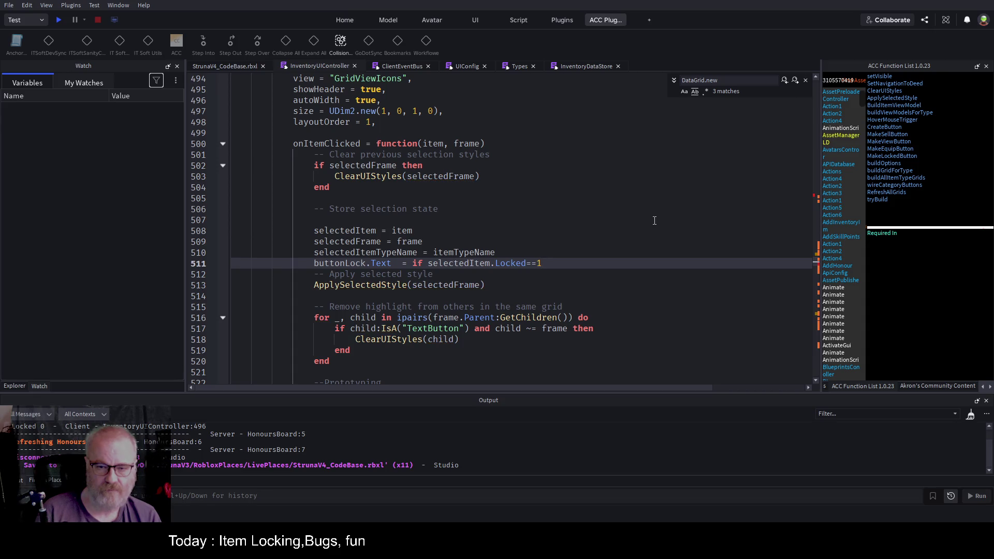
text( return)
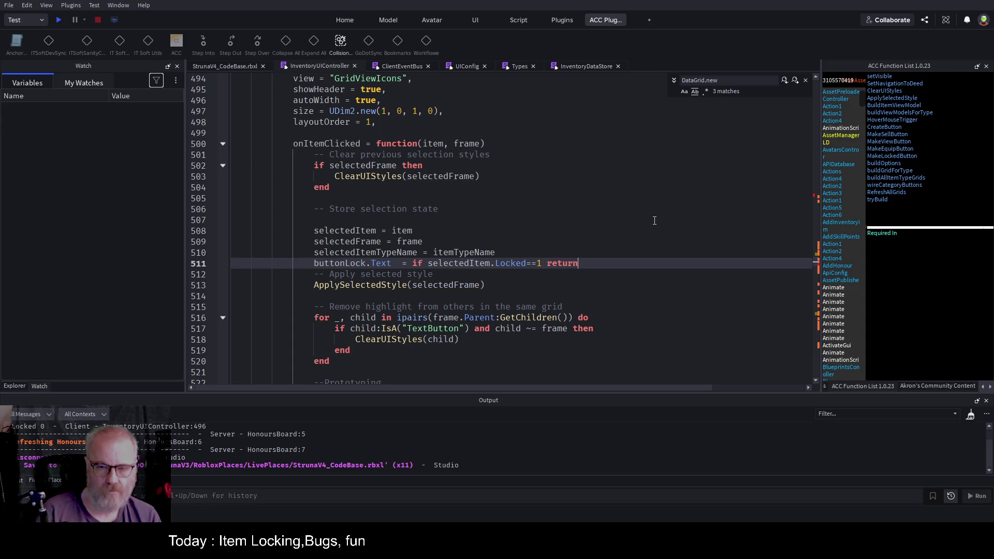
text( "")
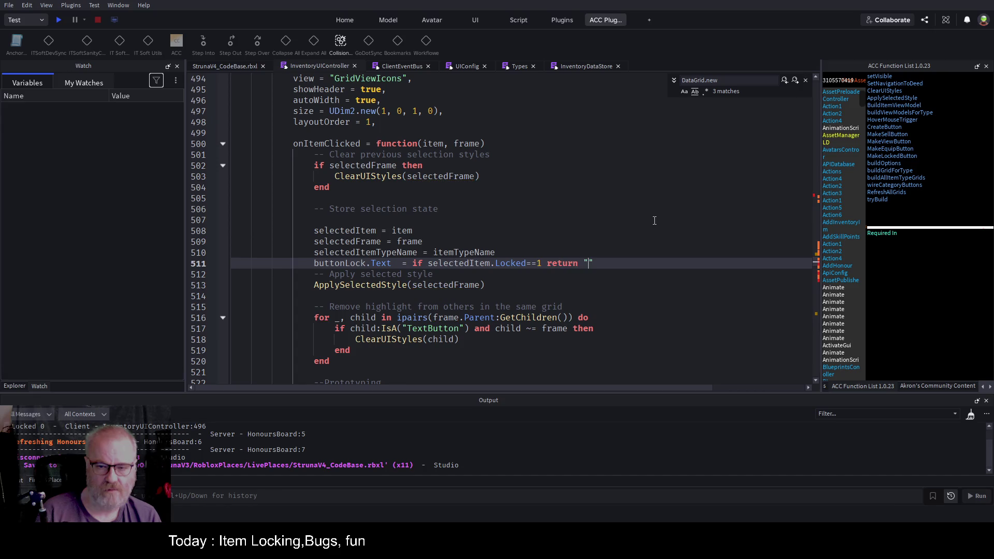
text(unlocked)
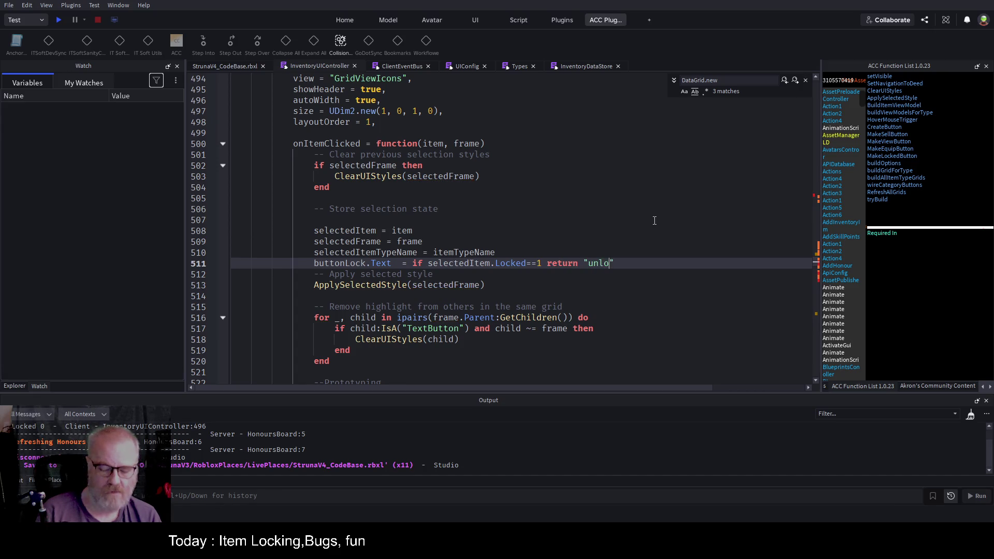
key(BackSpace)
key(BackSpace)
key(Left)
key(Left)
key(Left)
key(Left)
key(Left)
key(BackSpace)
text(U)
key(End)
text(else re)
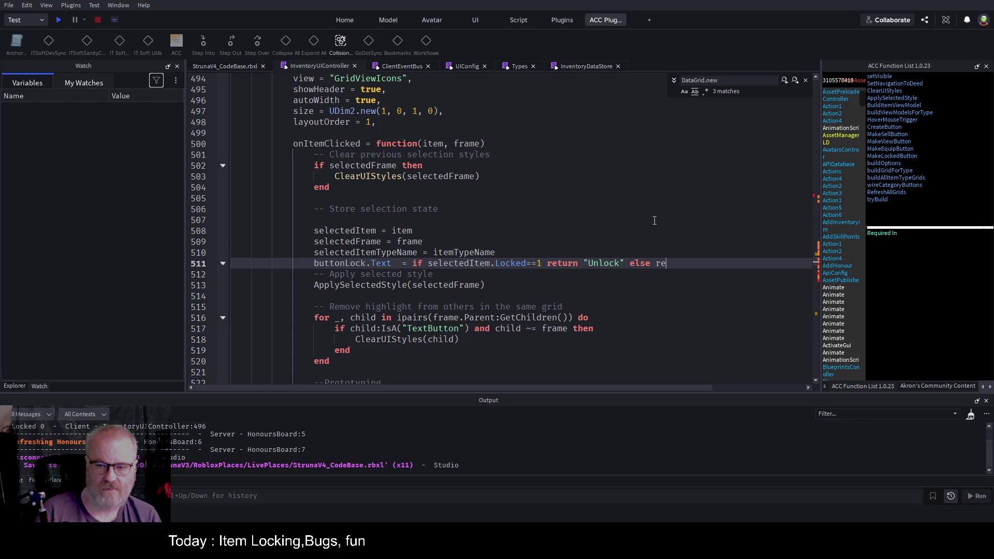
text(turn "Locked")
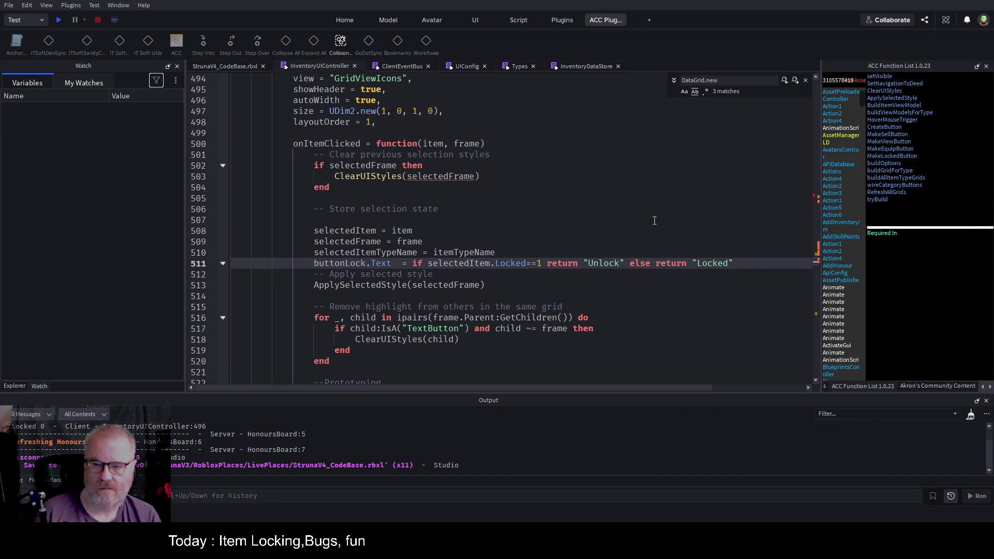
key(BackSpace)
key(BackSpace)
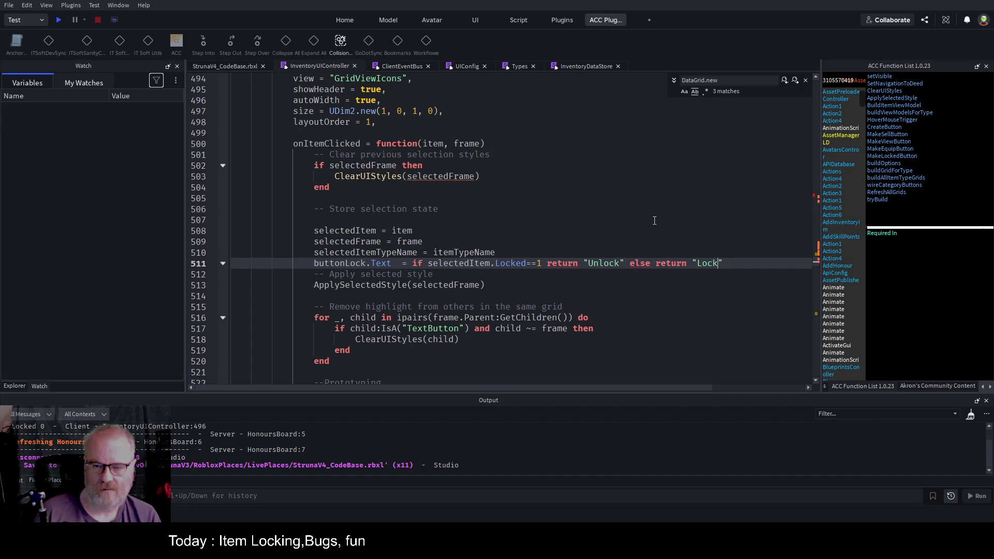
Change the expression to use then and end without returns, and save the place
text( end)
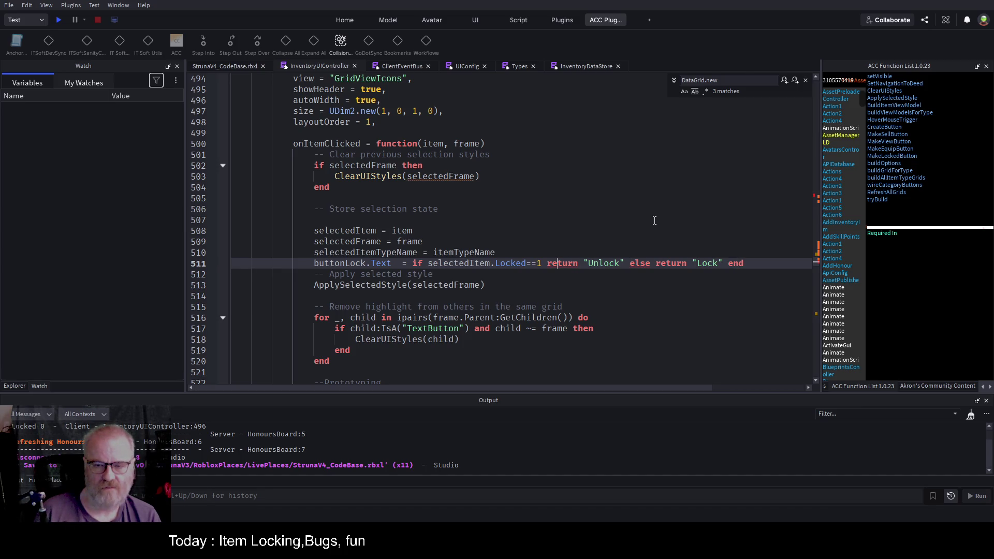
text(then)
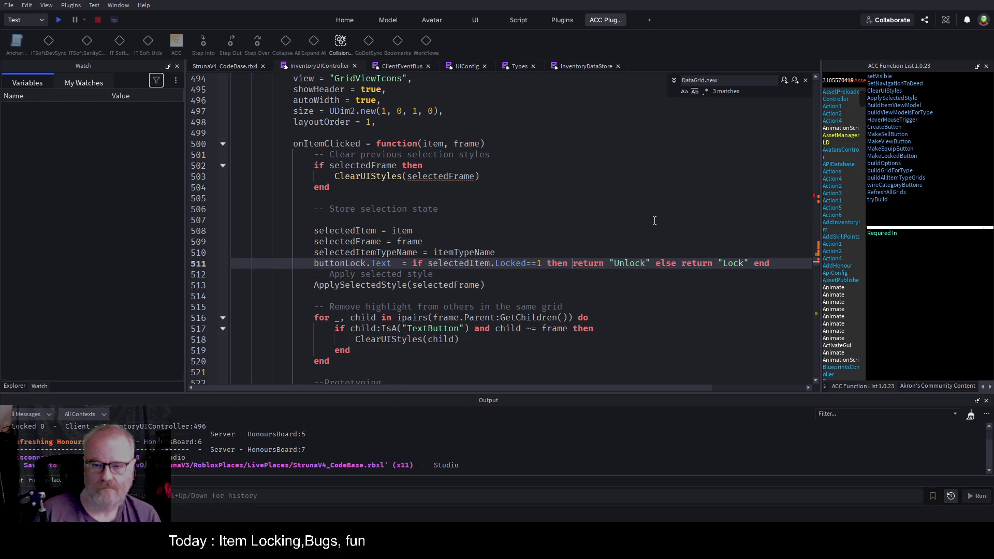
key(Delete)
key(Delete)
key(Delete)
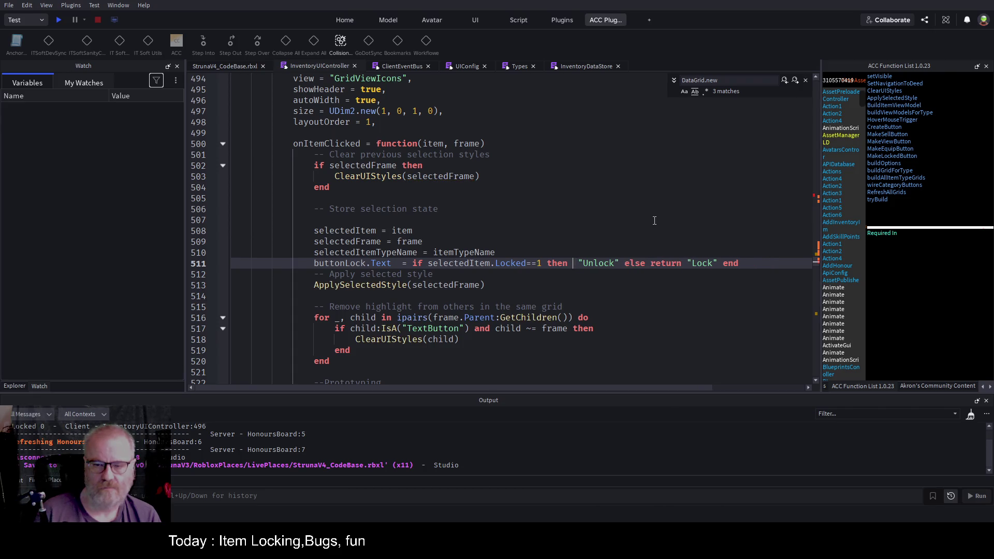
key(Right)
key(Right)
key(Delete)
key(Delete)
key(Delete)
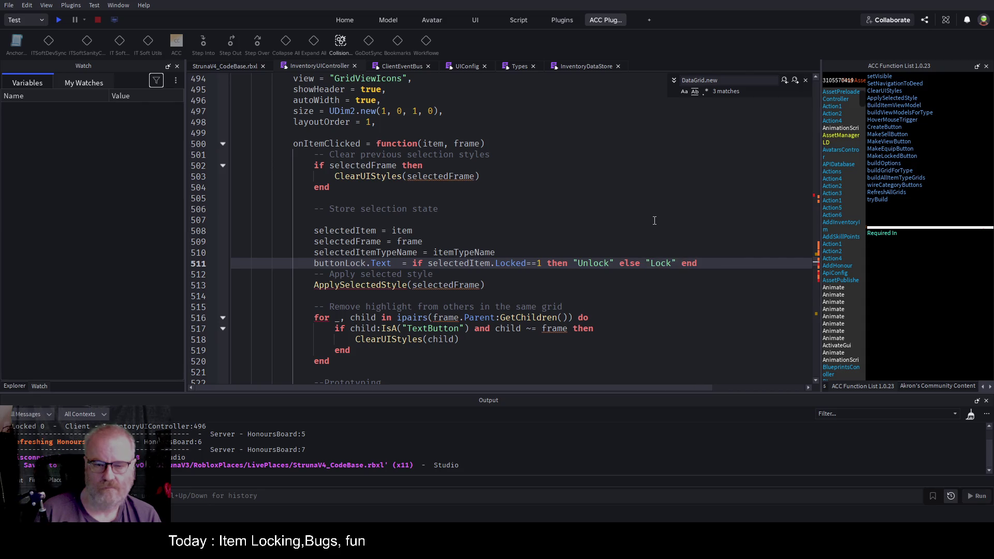
key(ctrl+s)
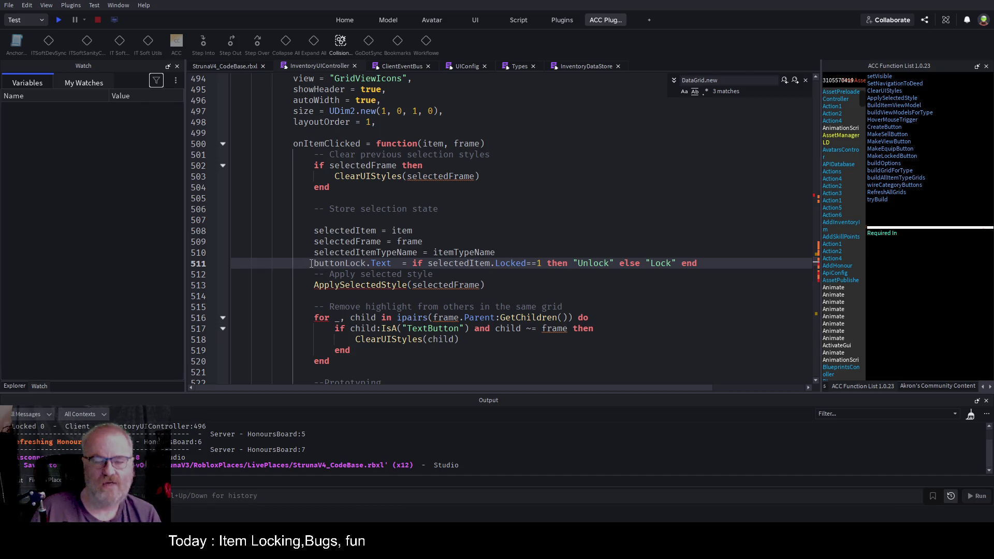
click(553, 224)
key(ctrl+s)
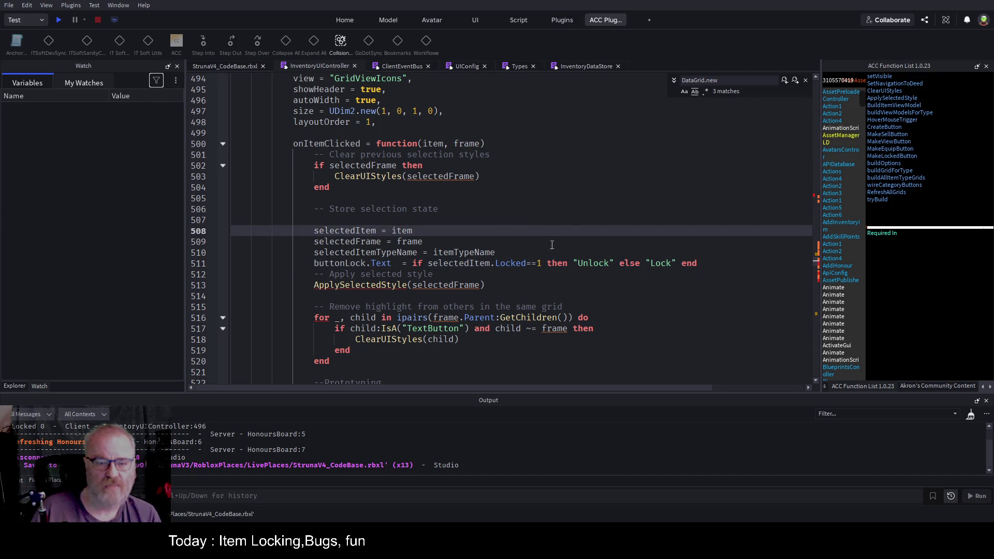
click(64, 19)
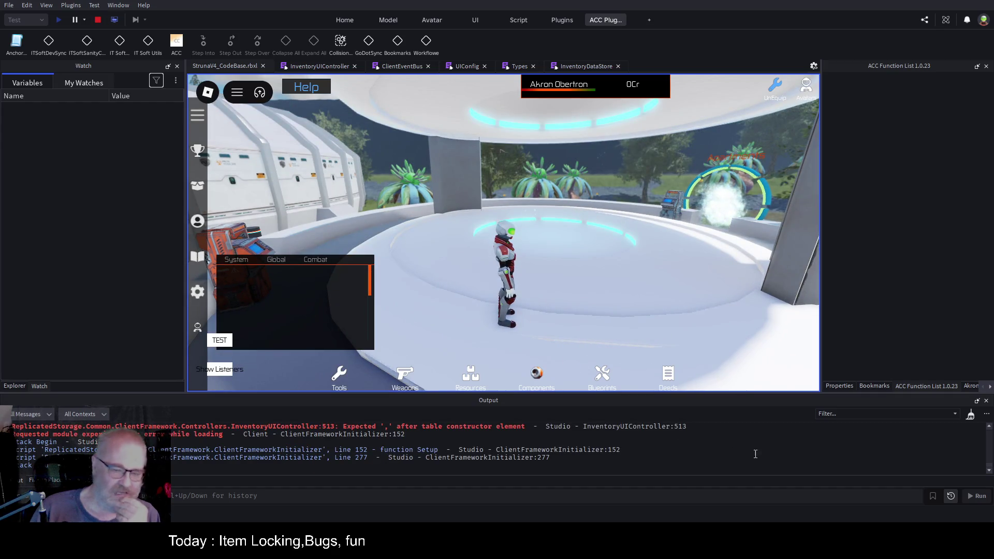
Jump to the line 513 syntax error and strip the buttonLock.Text prefix from line 511
click(382, 431)
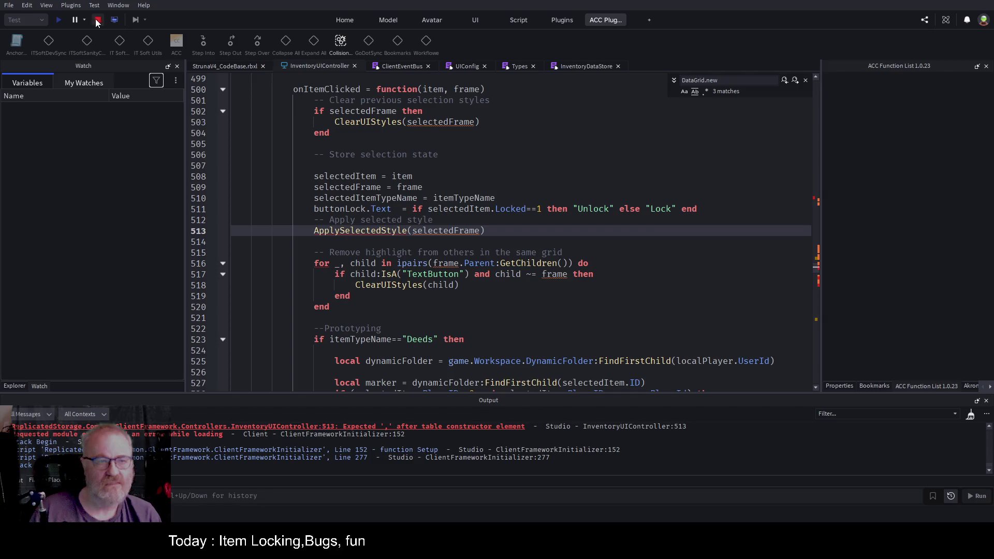
click(414, 213)
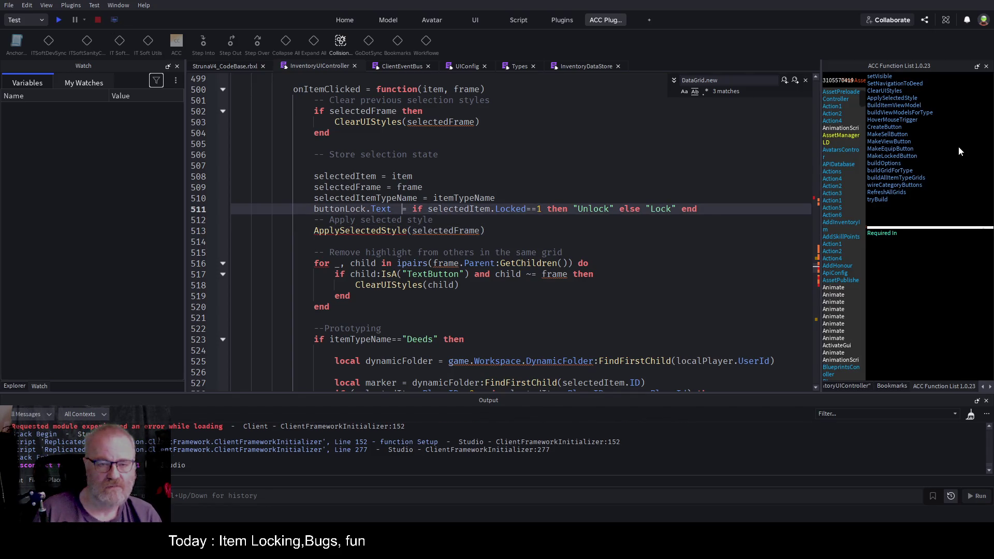
key(shift+Home)
key(BackSpace)
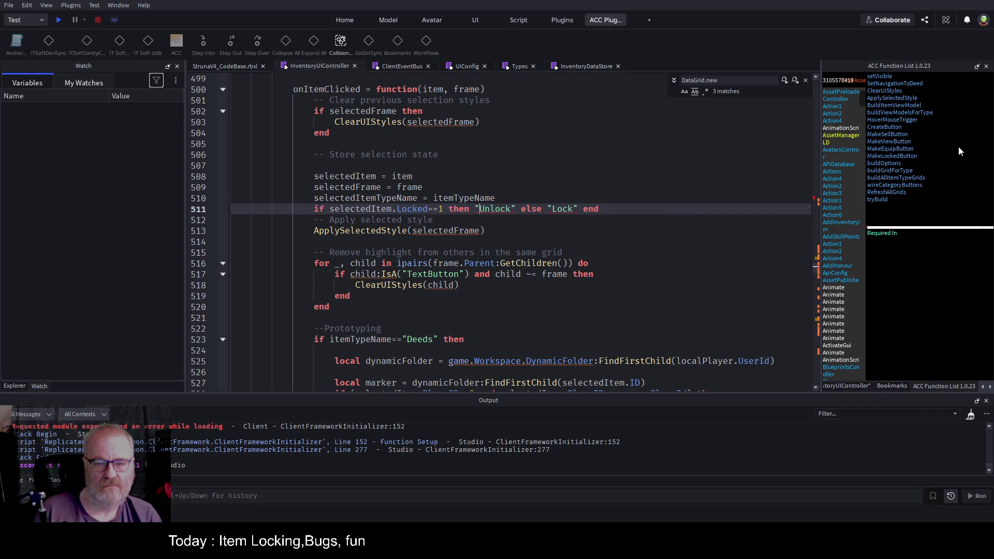
Rebuild line 511 as 'if Locked==1 then' with buttonLock.Text="Unlock" and an else line
key(Return)
key(Return)
key(Up)
text(buttonLock.Tex=)
key(Delete)
key(Delete)
key(Delete)
key(Delete)
key(Right)
key(shift+End)
key(Delete)
key(Return)
text(else)
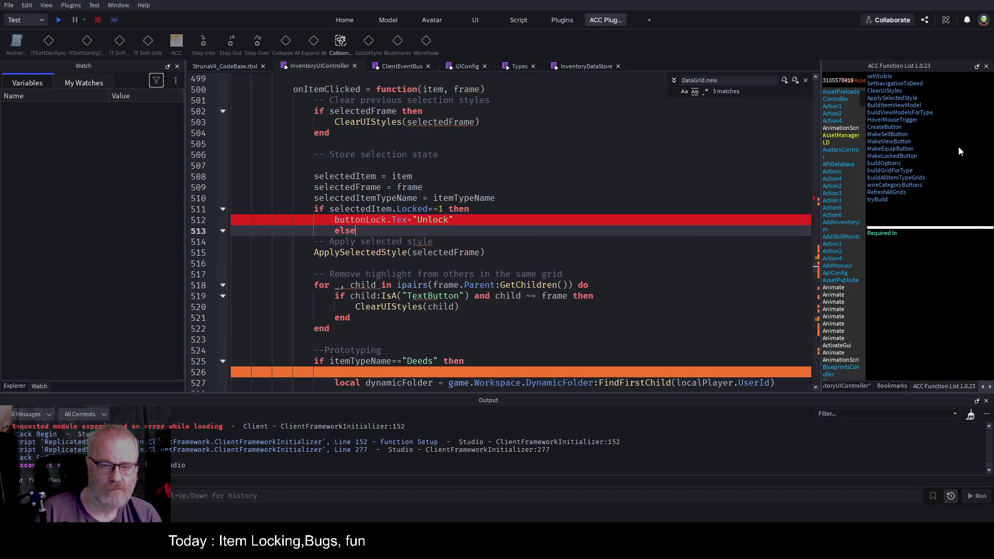
key(Return)
key(Up)
key(Up)
Add buttonLock.Text="Lock" under else and fix the Tex typos in both branches
key(shift+End)
key(ctrl+c)
key(Down)
key(Down)
key(ctrl+v)
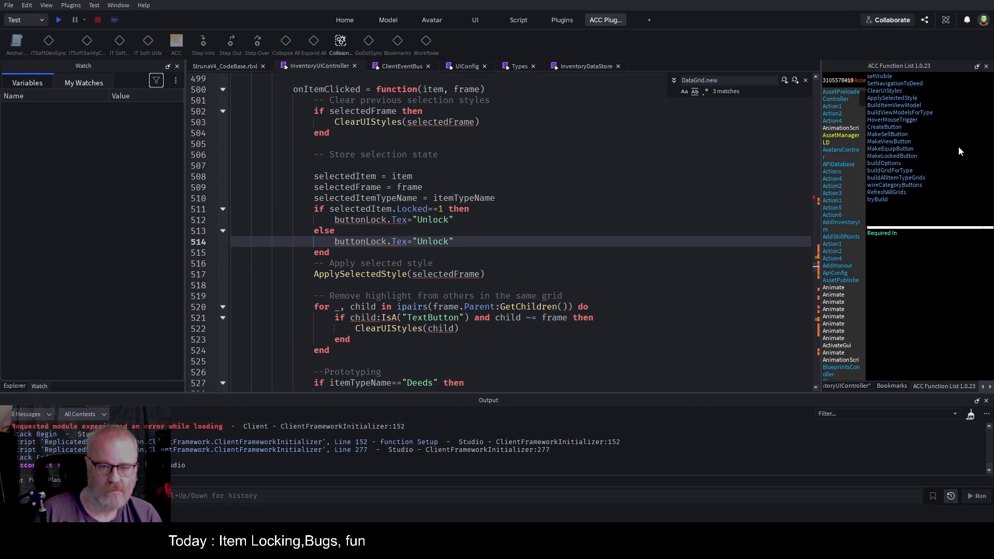
key(Up)
key(Up)
key(ctrl+Left)
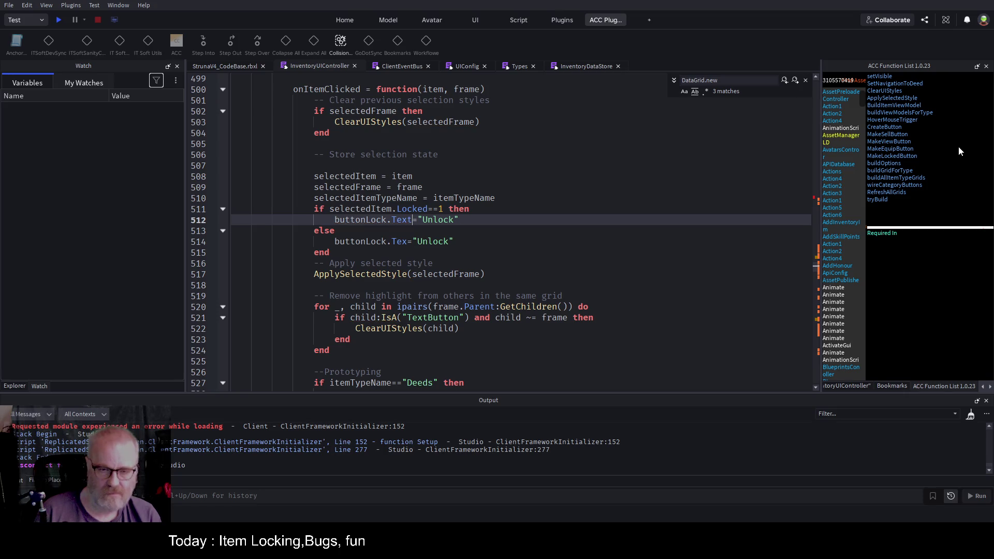
text(t)
key(Down)
key(Down)
text(t)
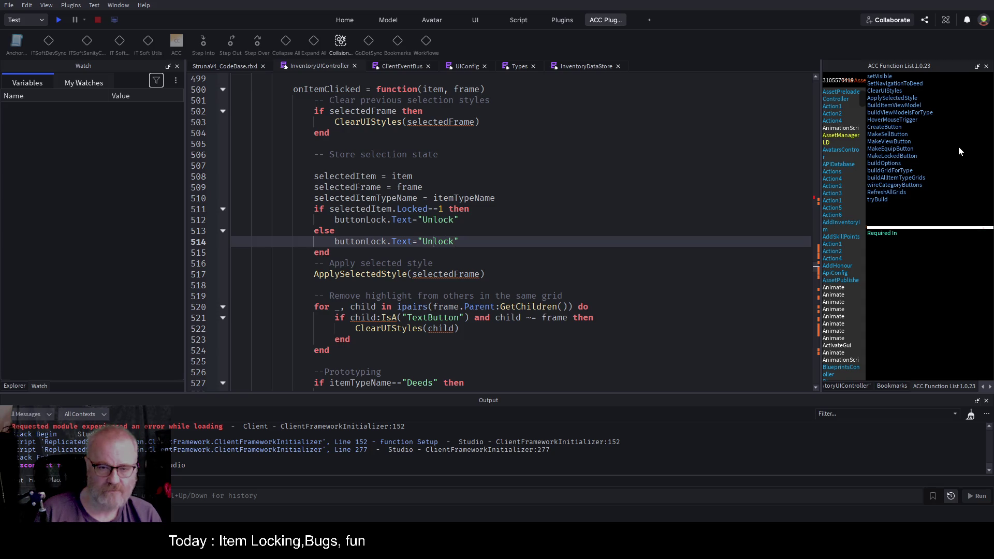
key(BackSpace)
key(BackSpace)
key(BackSpace)
text(L)
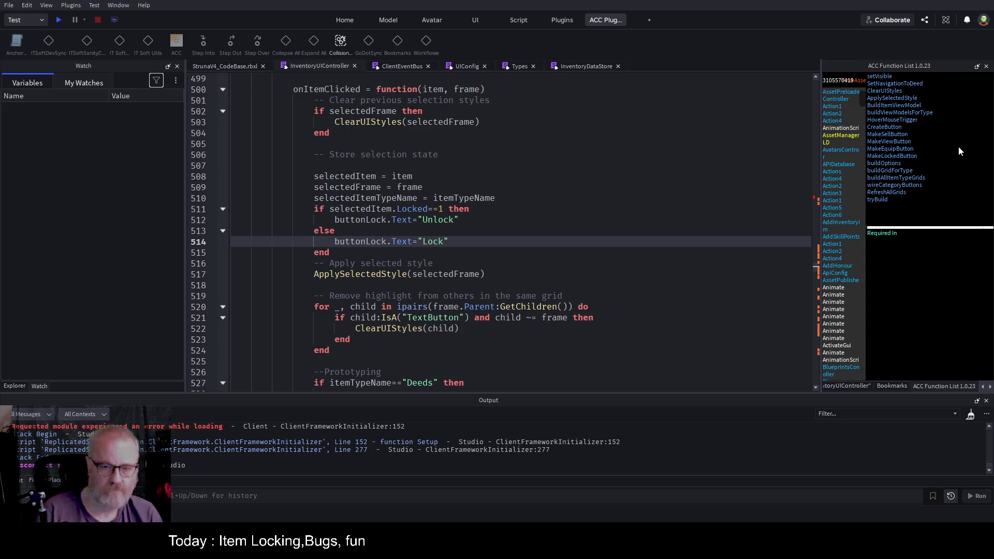
Save the place and start a fresh play test
key(ctrl+s)
click(553, 185)
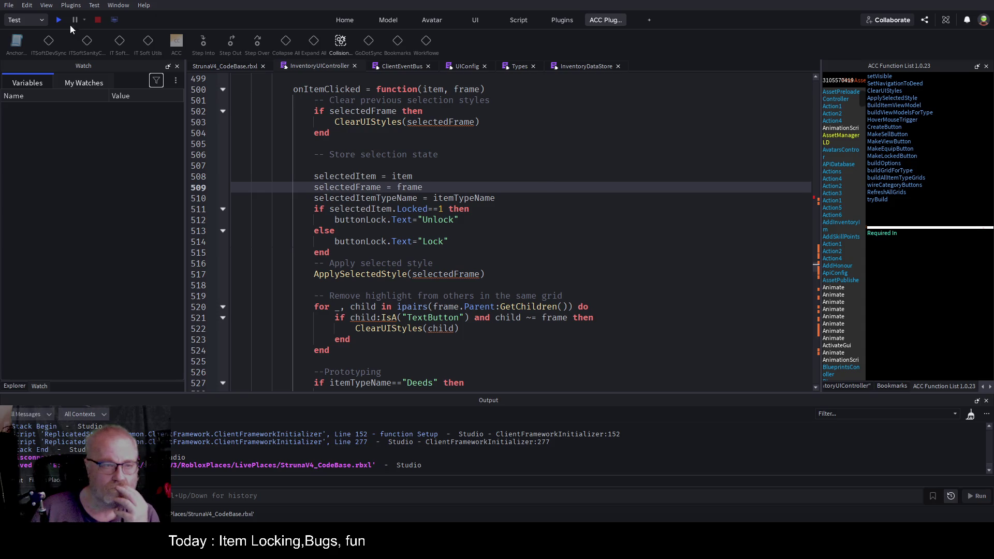
click(59, 20)
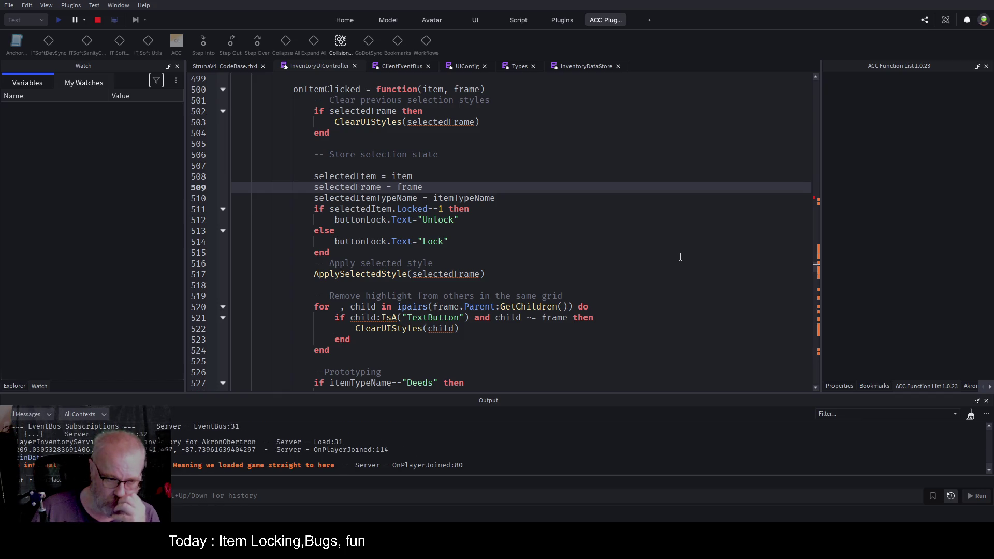
Pick the DE001 tool in the game's Tools inventory, then open the error at script line 512
click(254, 67)
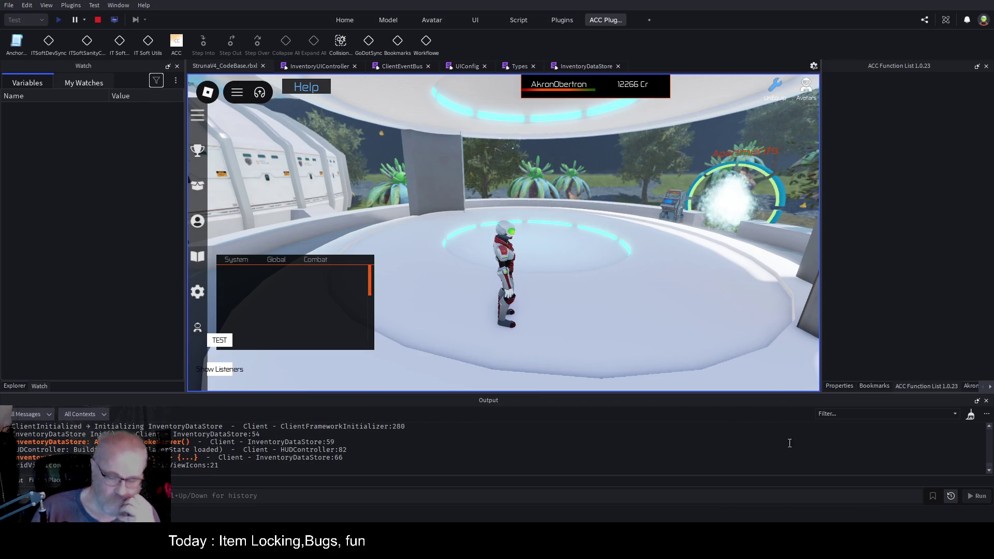
click(971, 415)
click(198, 186)
click(408, 184)
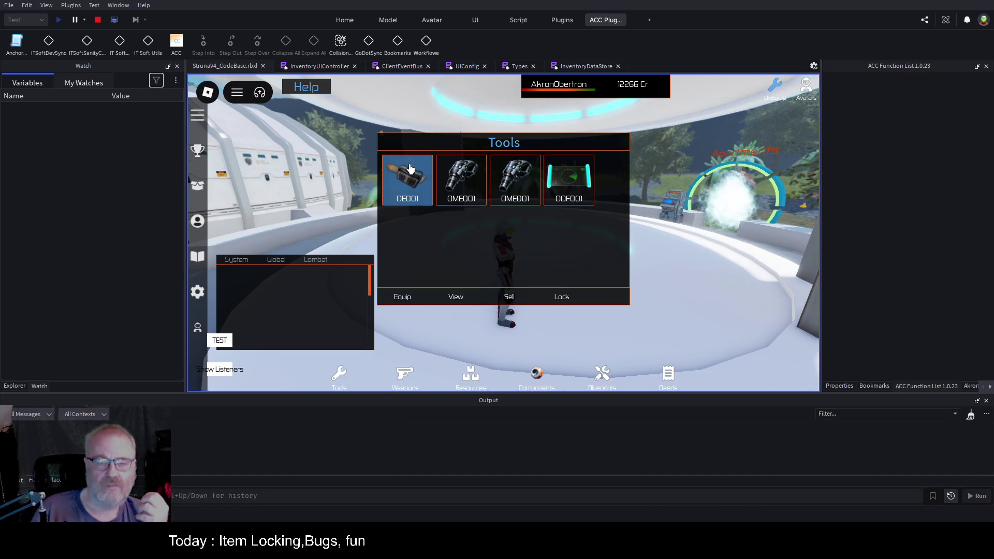
click(408, 184)
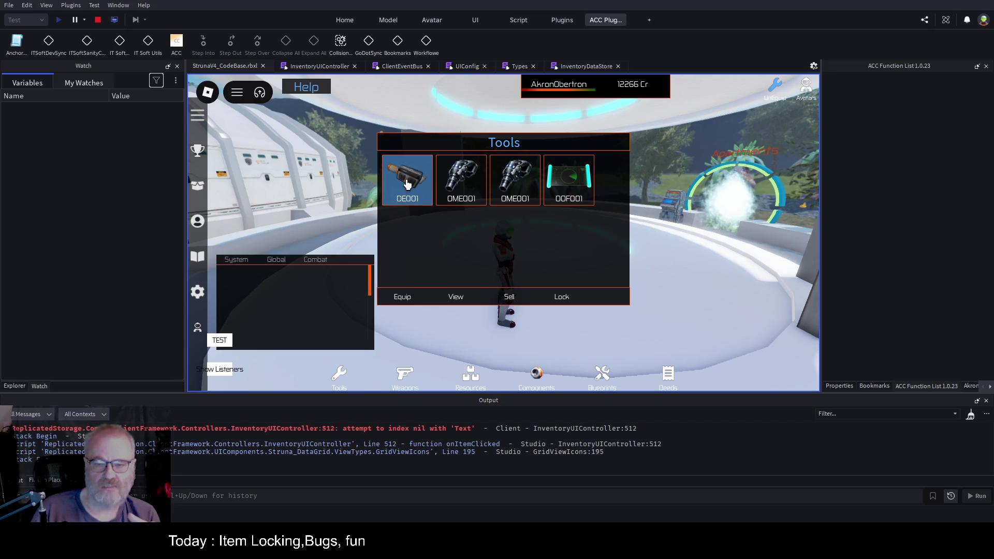
click(423, 429)
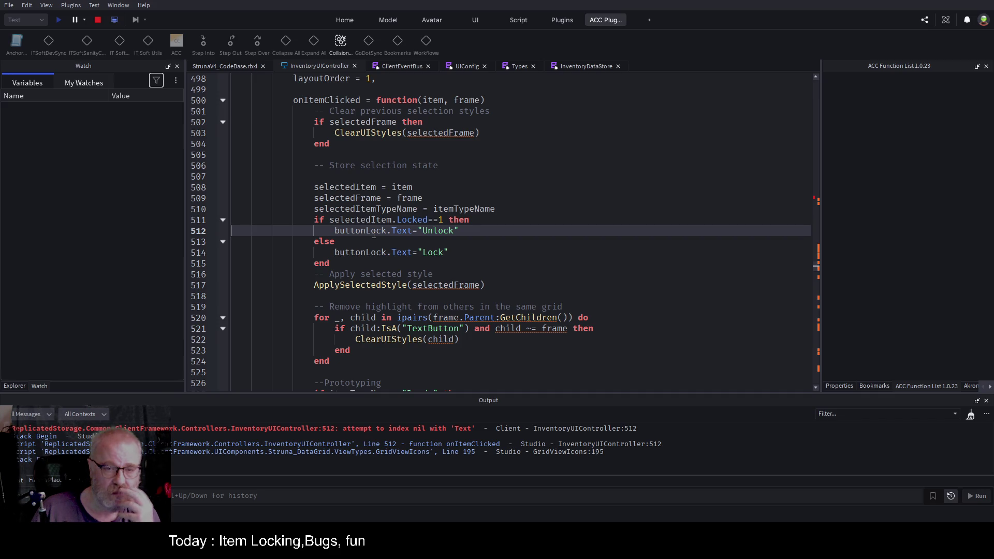
Highlight buttonLock's uses, stop the play test, and search the script for buttonLock
double_click(374, 230)
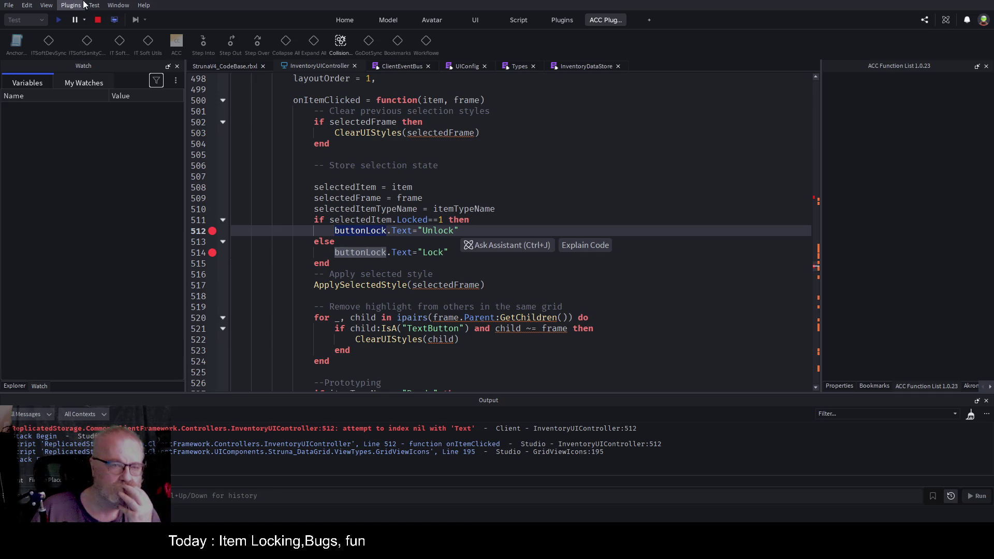
click(98, 20)
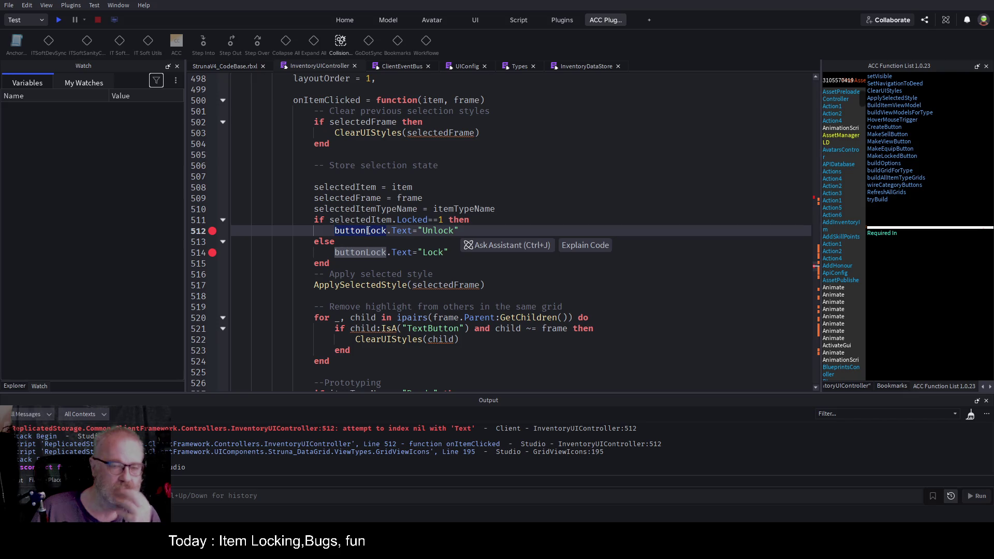
key(ctrl+f)
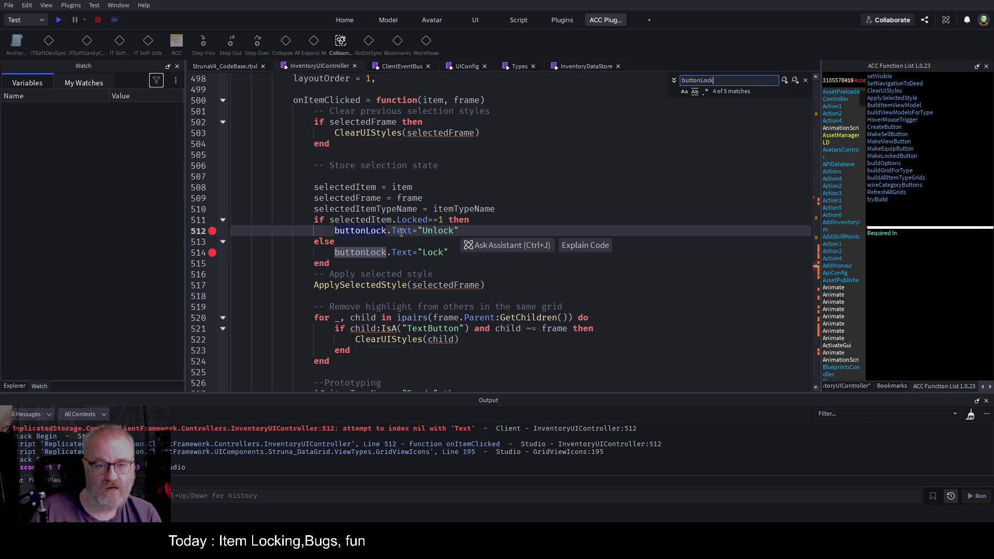
Step through buttonLock matches to MakeLockedButton and delete its buttonLock=button line
click(795, 81)
click(795, 80)
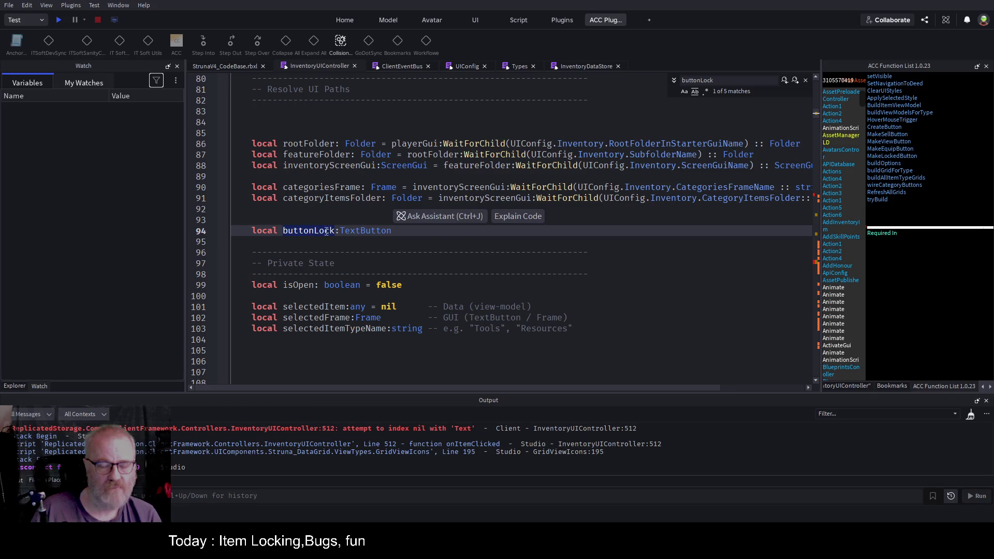
click(794, 80)
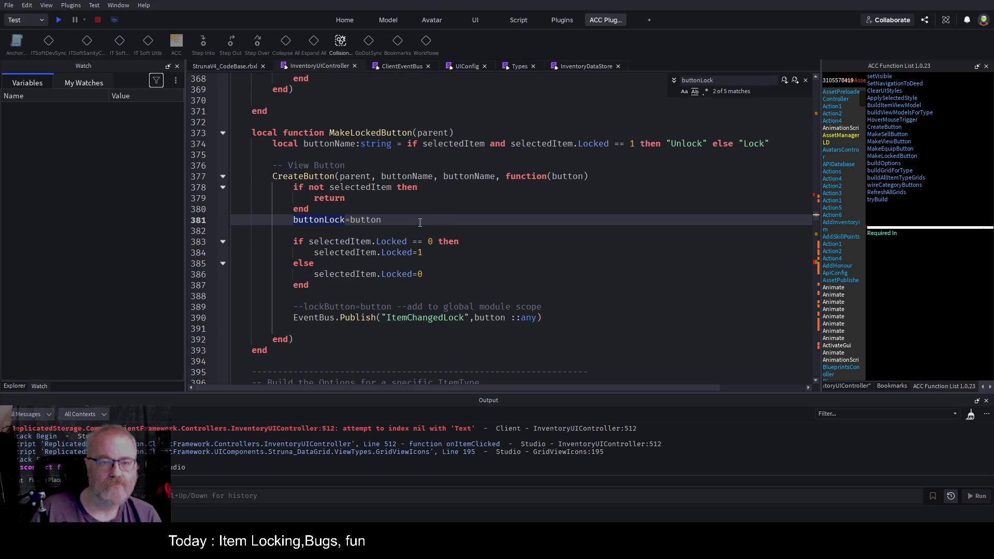
click(445, 220)
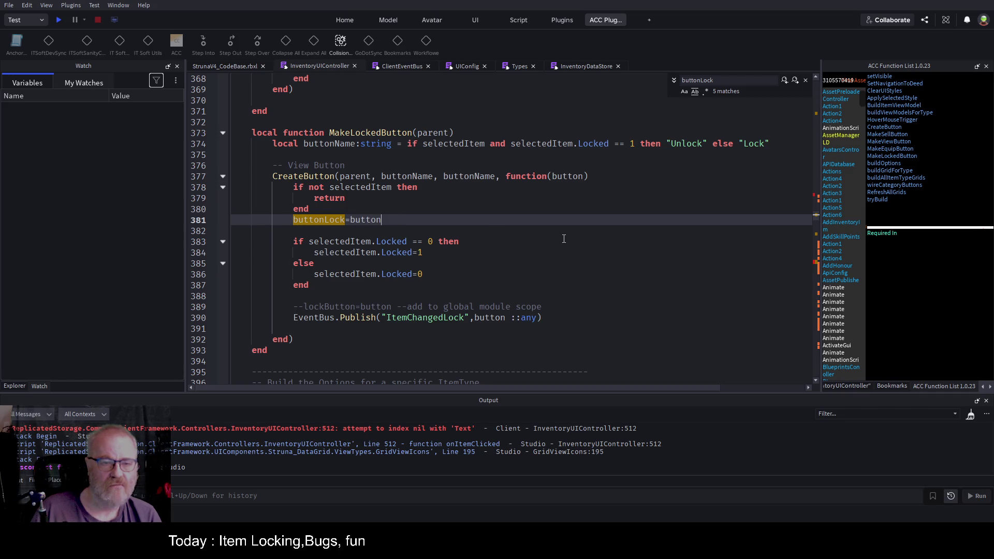
double_click(396, 319)
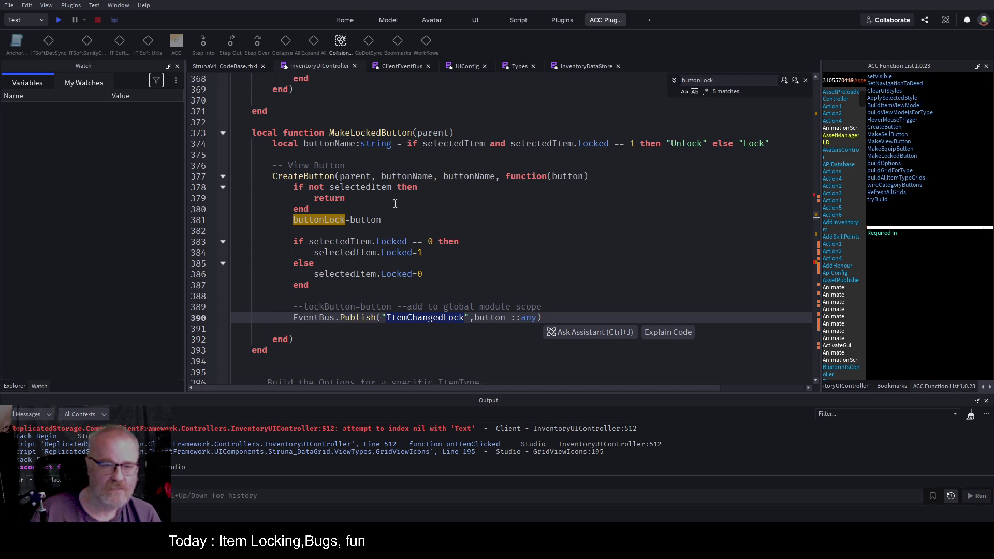
drag(395, 218, 292, 220)
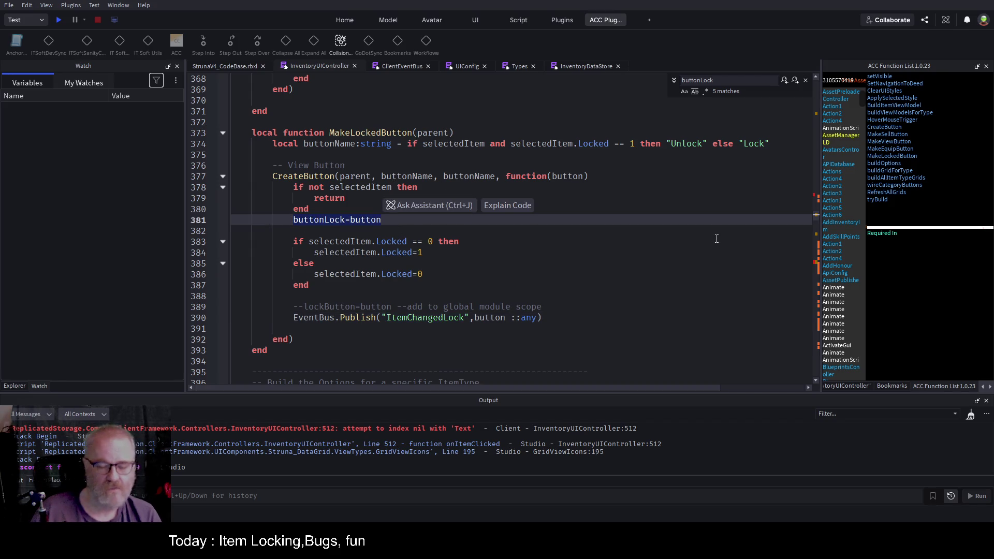
key(Delete)
key(Delete)
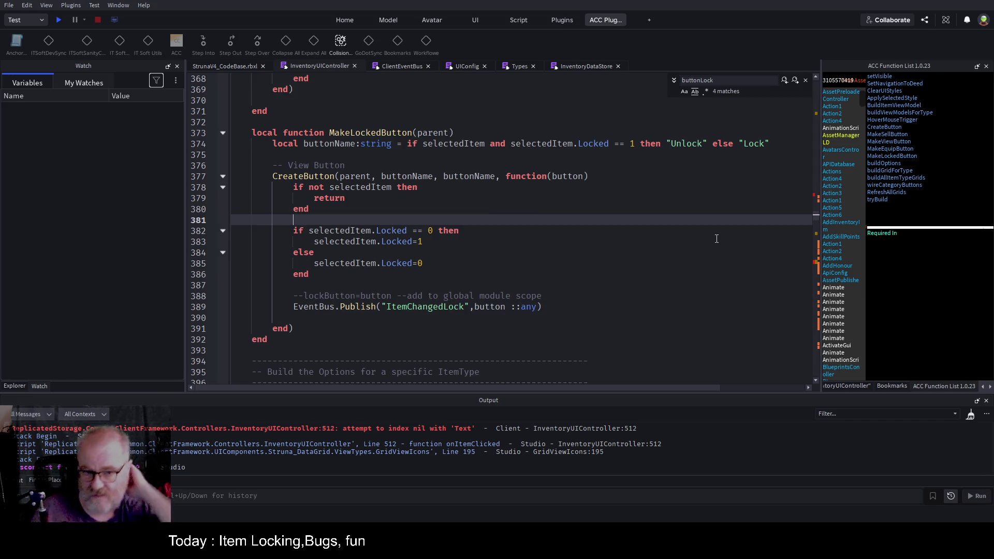
Search ItemChangedLock to review its line 792 subscriber, then save StrunaV4_CodeBase.rbxl
double_click(425, 306)
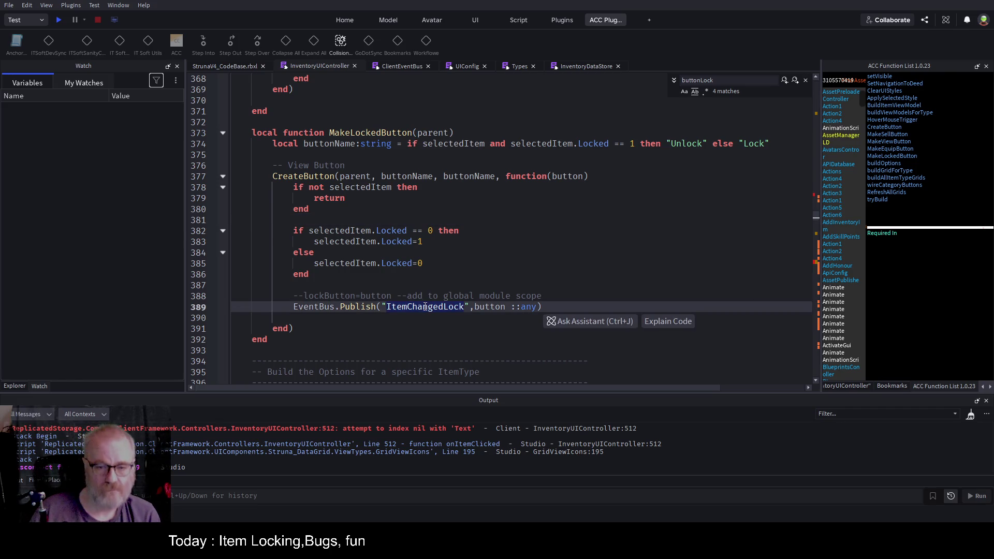
key(ctrl+f)
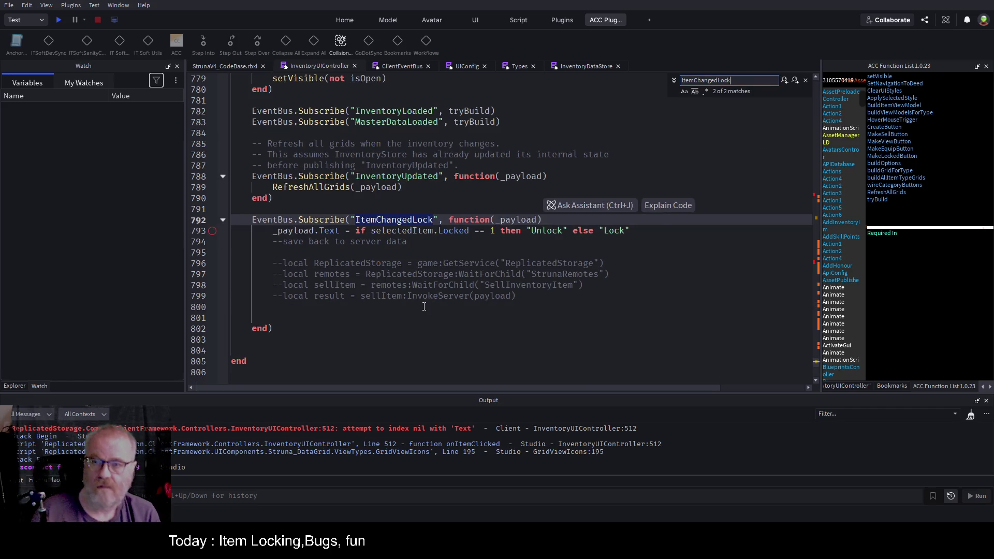
click(795, 81)
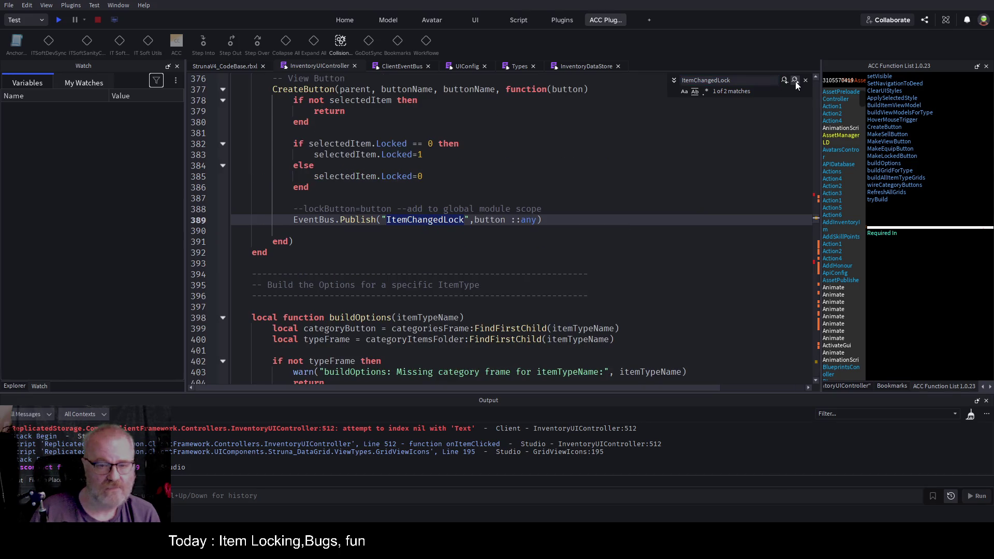
click(796, 81)
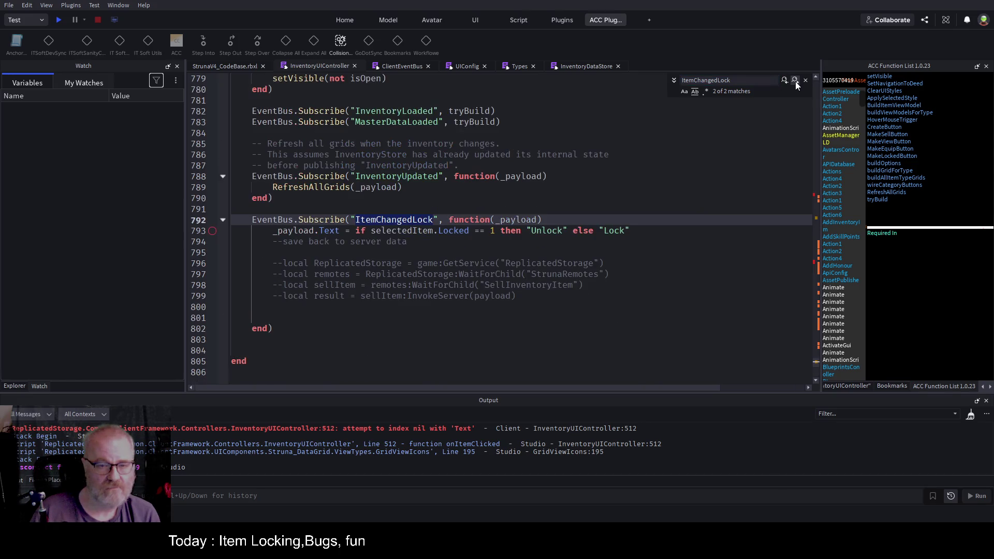
click(420, 231)
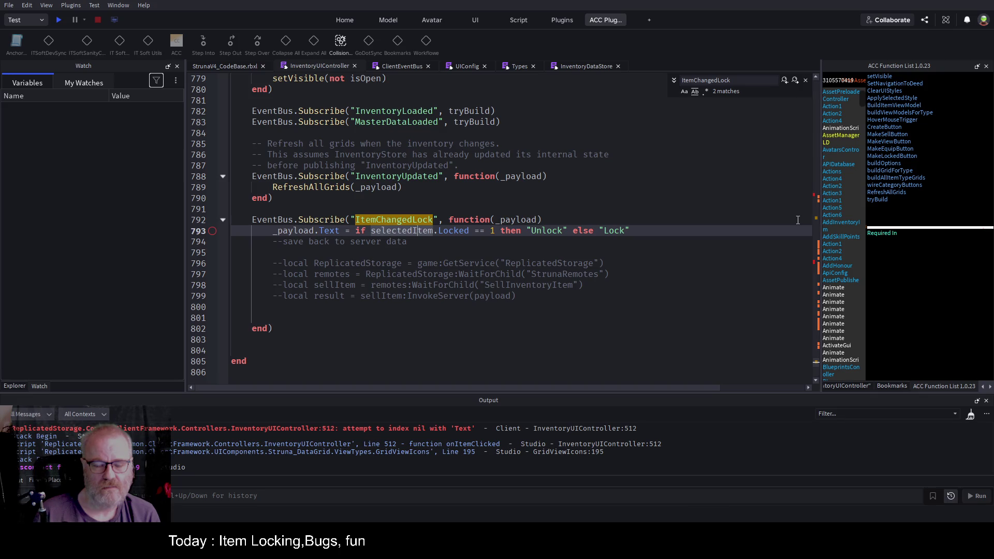
click(798, 220)
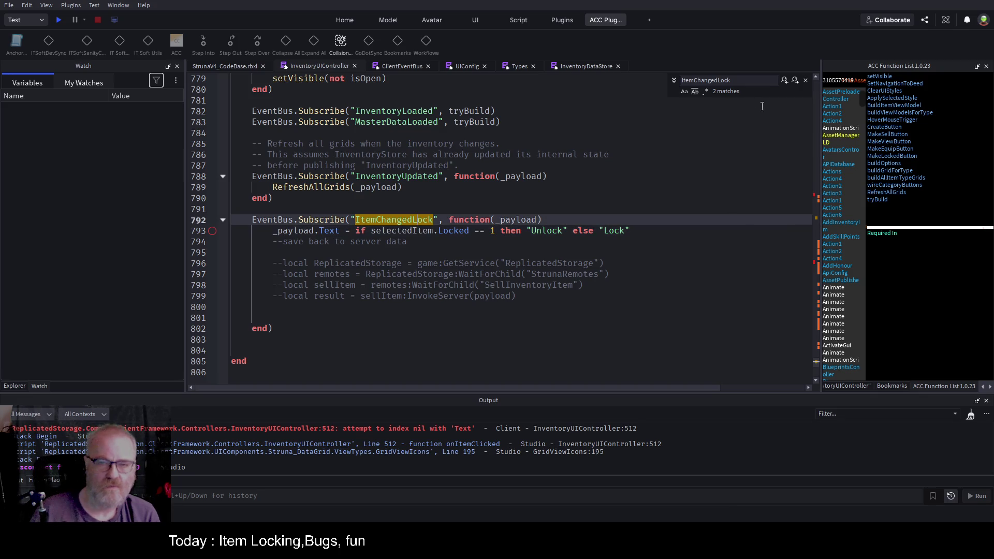
click(576, 252)
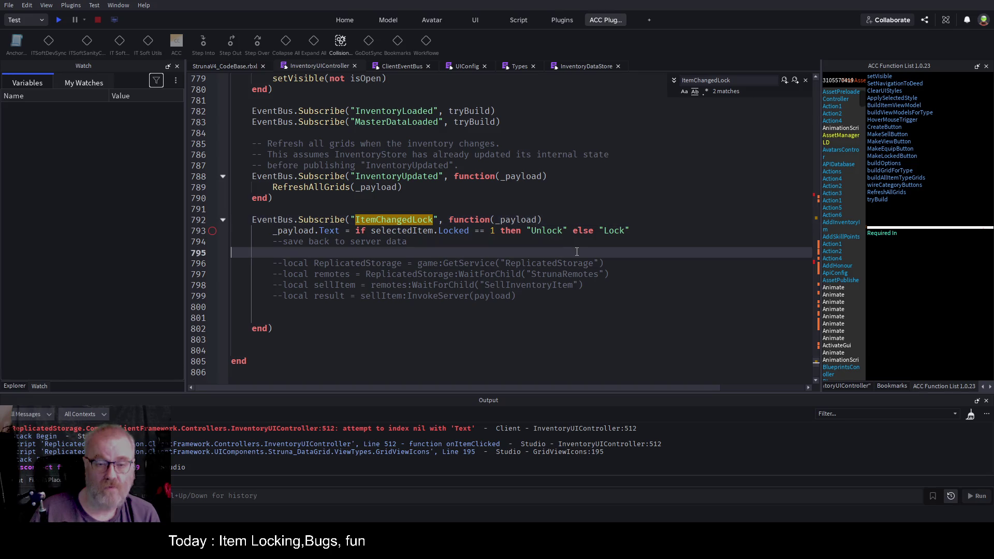
key(ctrl+s)
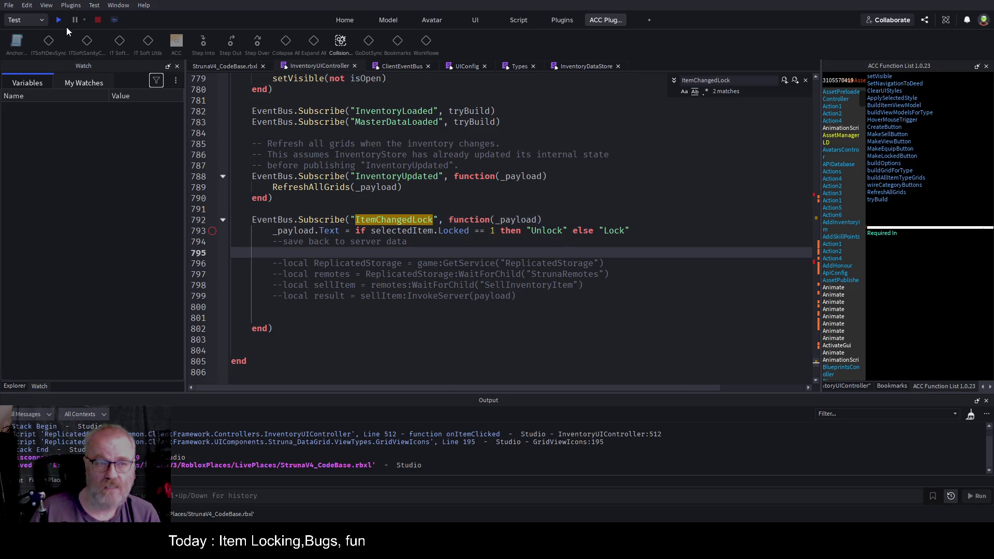
Start a play test, clear Output, and select DE001 in the Tools inventory to hit the breakpoint
click(58, 20)
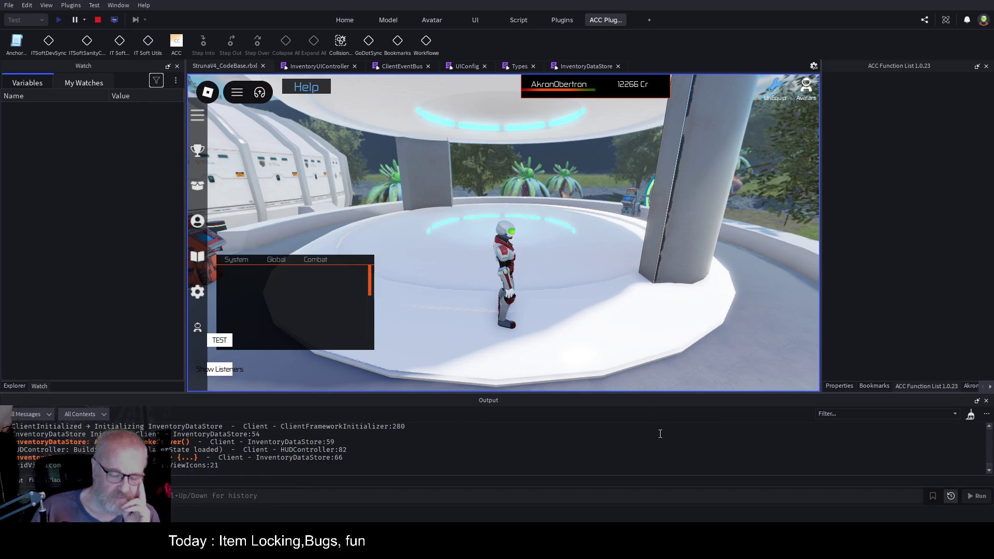
key(ctrl+shift+x)
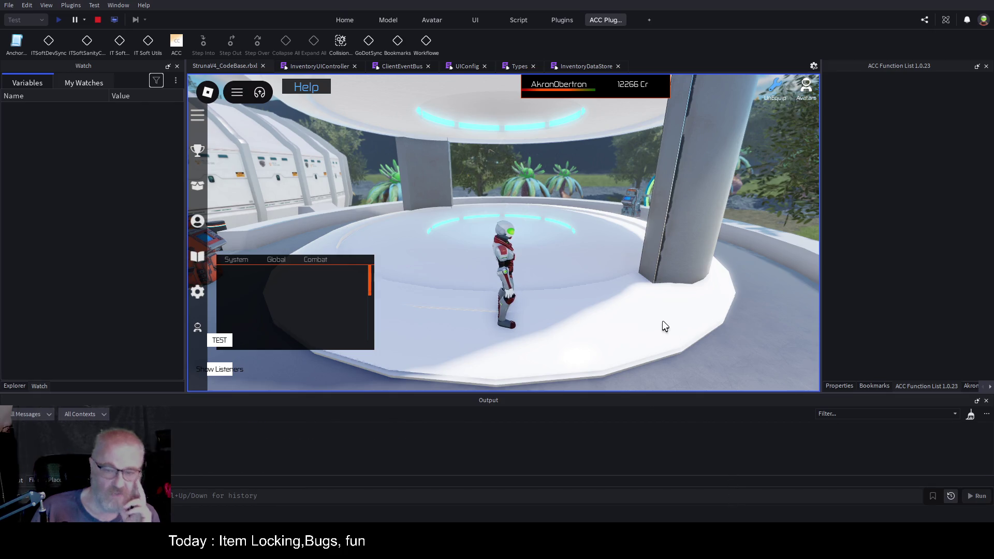
key(i)
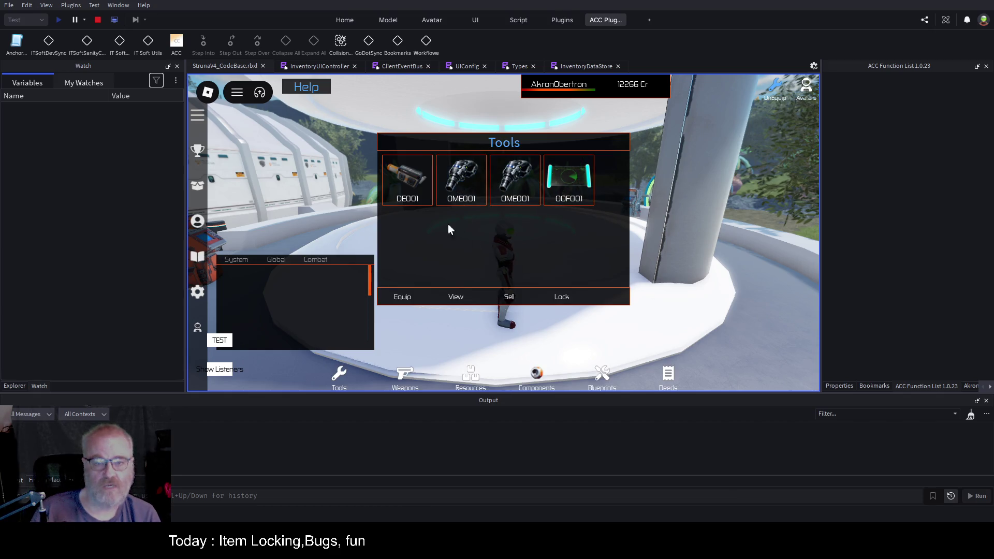
click(417, 193)
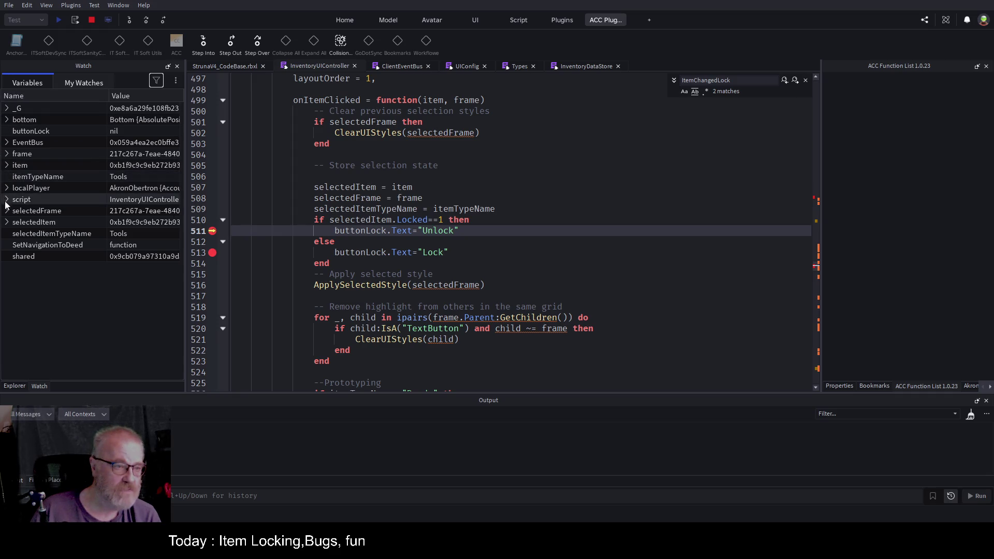
Expand selectedItem in the Variables tab to see DE001's Locked value of 1
click(7, 224)
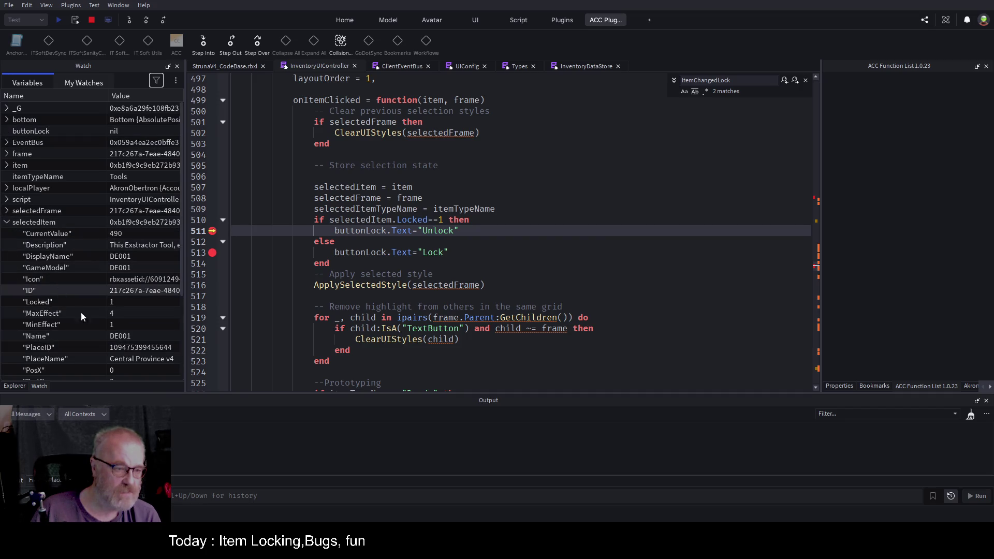
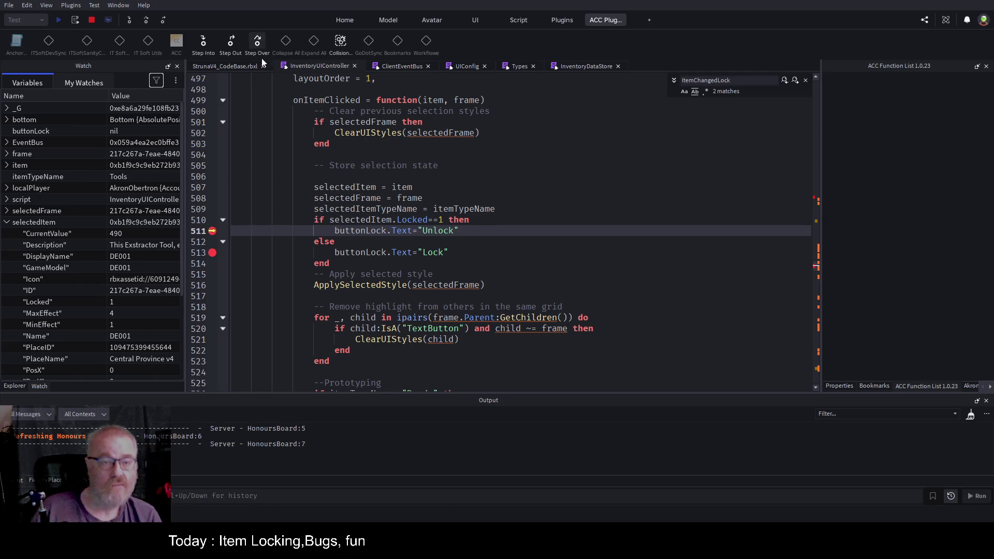
Stop the paused playtest and search for buttonLock until its assignment at line 433 appears
click(96, 24)
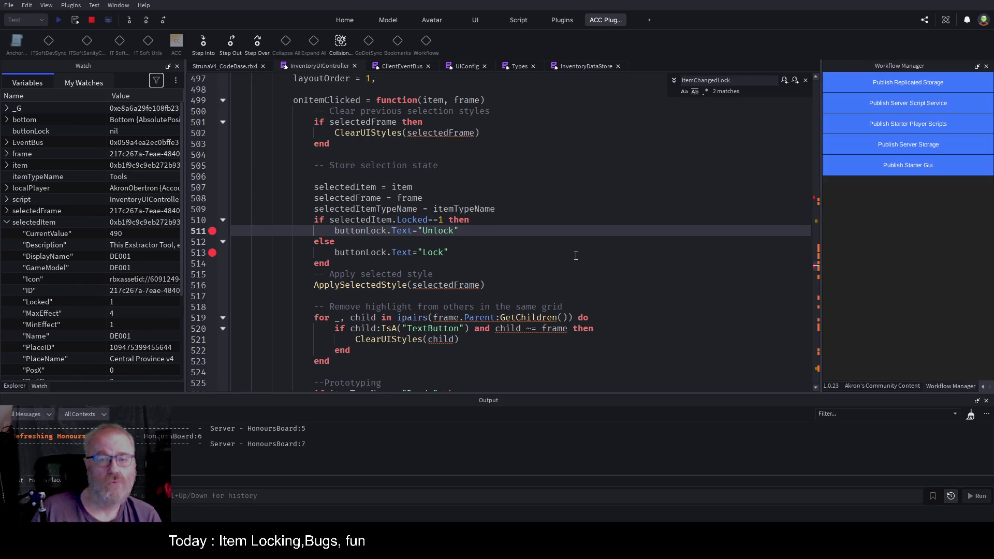
double_click(369, 237)
key(ctrl+f)
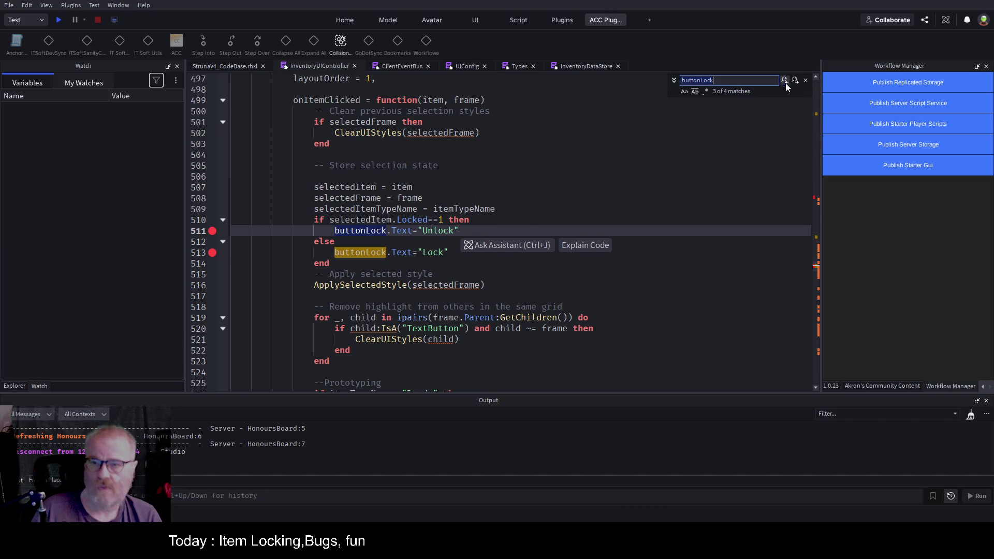
click(796, 82)
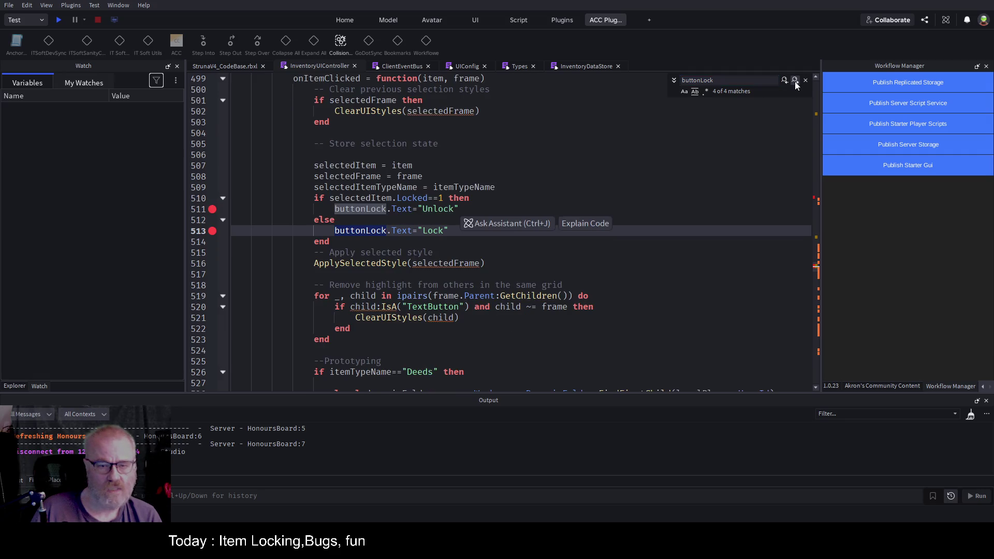
click(795, 82)
click(795, 82)
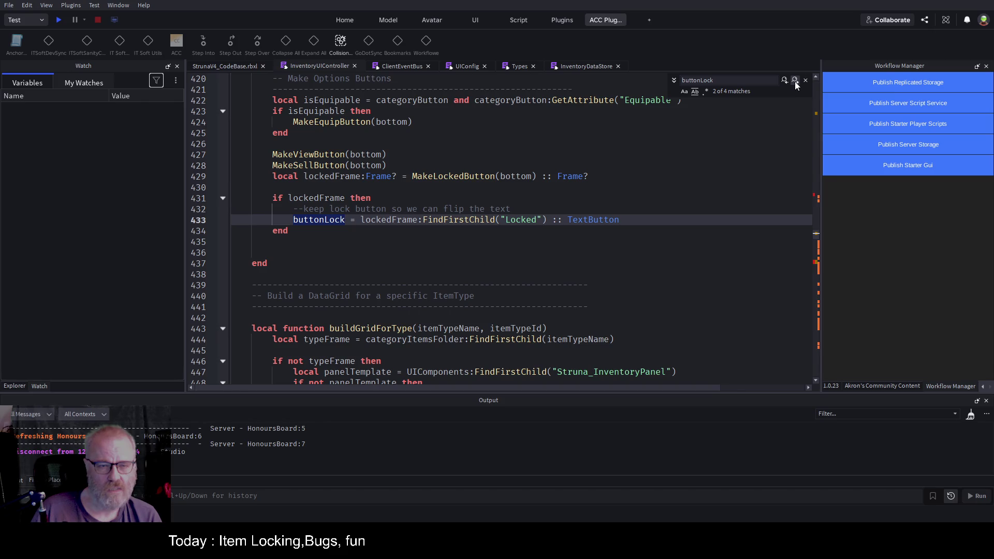
Playtest to the line 431 breakpoint, then go to MakeLockedButton's definition at line 373
double_click(477, 174)
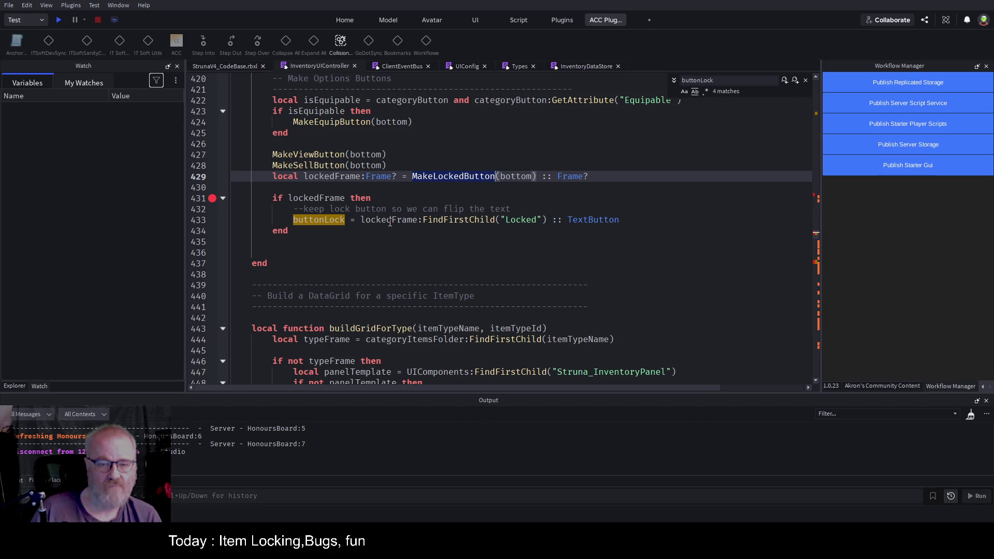
click(58, 20)
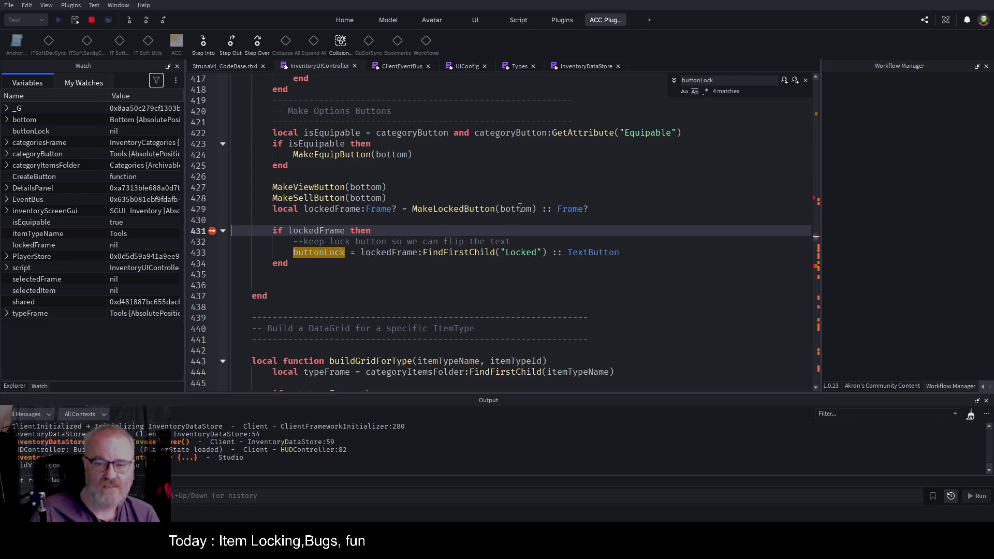
click(457, 208)
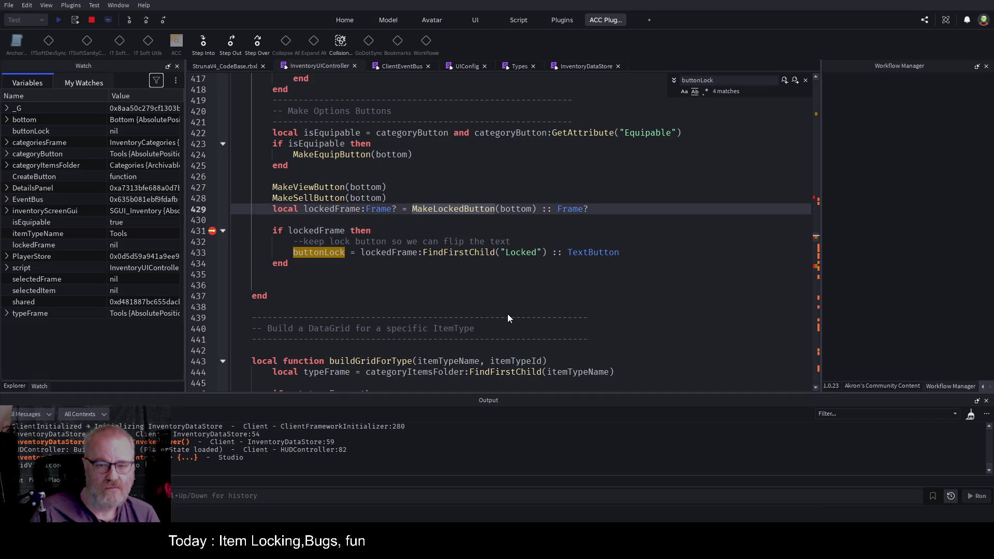
key(F12)
scroll(318, 246, down, 4)
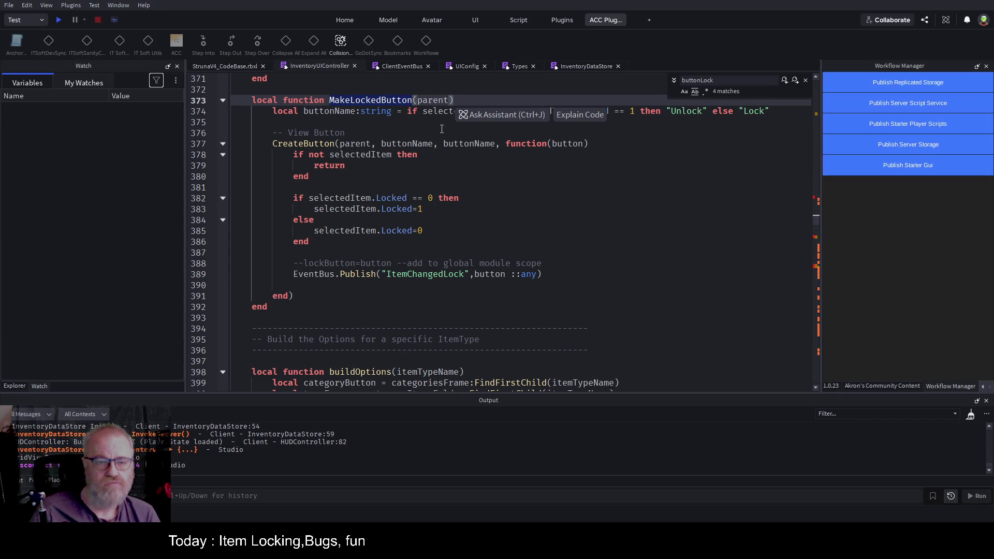
Add 'return' before the CreateButton call on line 377 and start a new playtest
click(272, 143)
text(return)
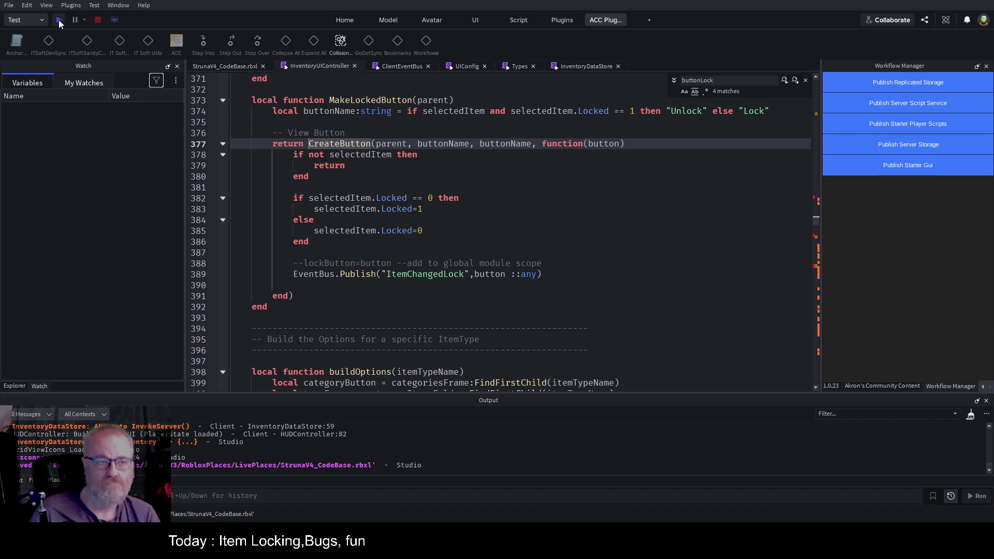
click(58, 20)
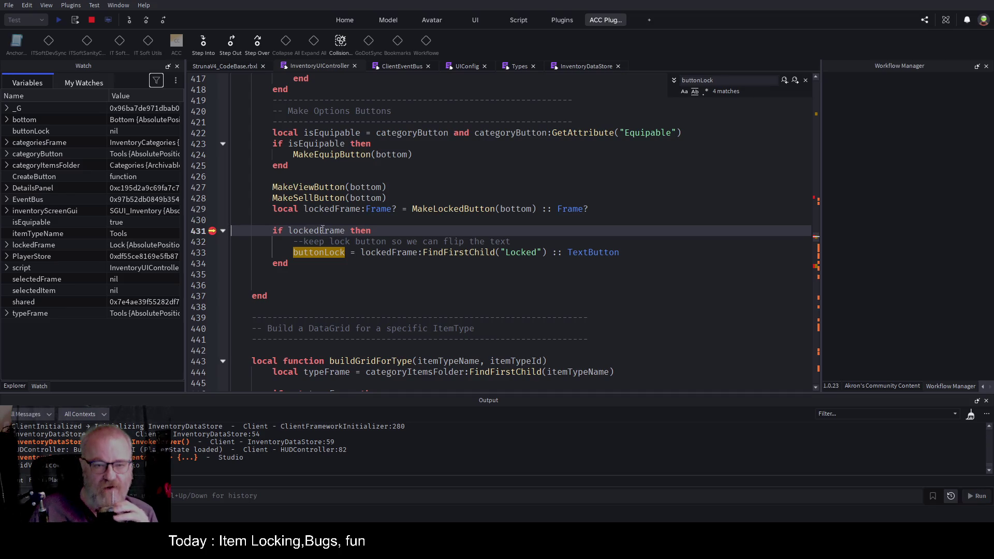
Continue execution past the repeated line 431 breakpoint hits
click(147, 20)
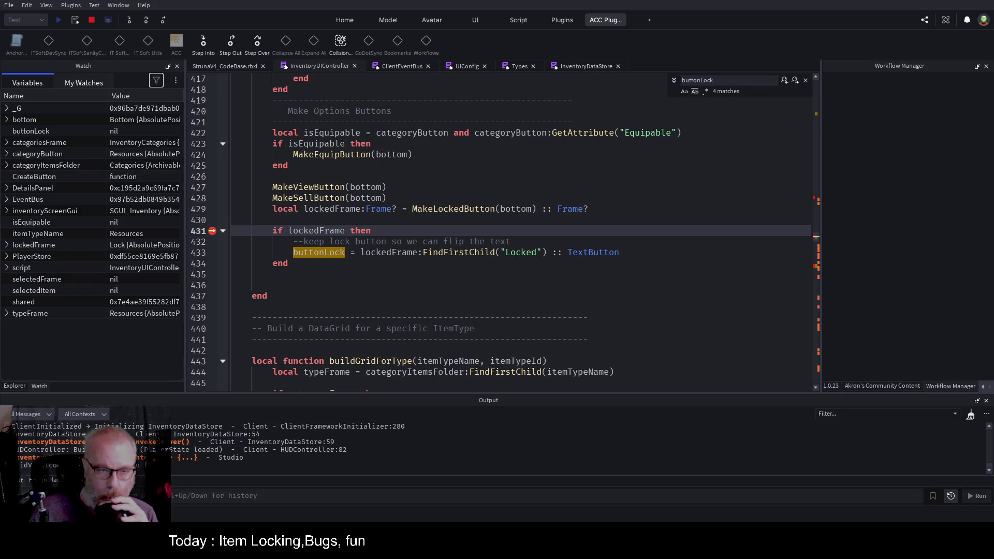
click(221, 68)
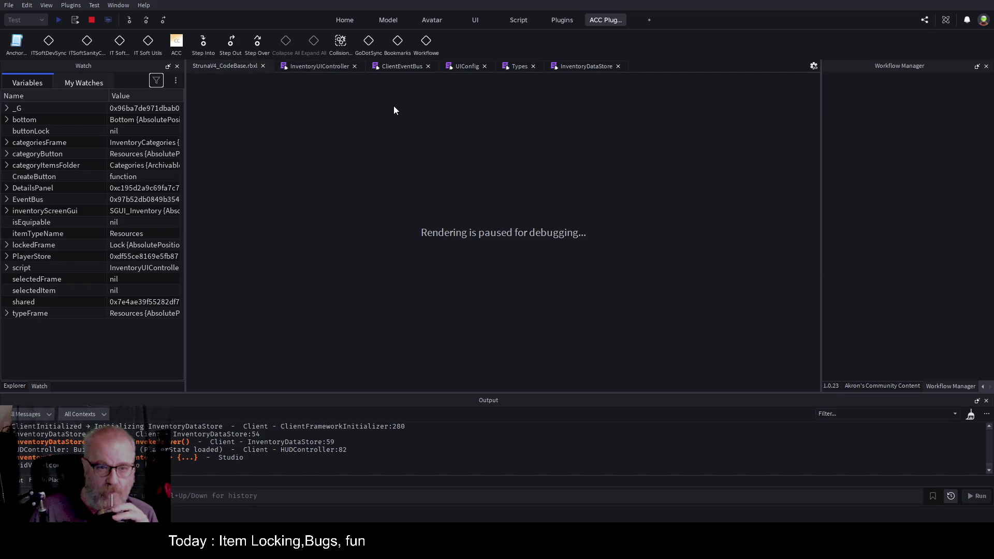
click(329, 66)
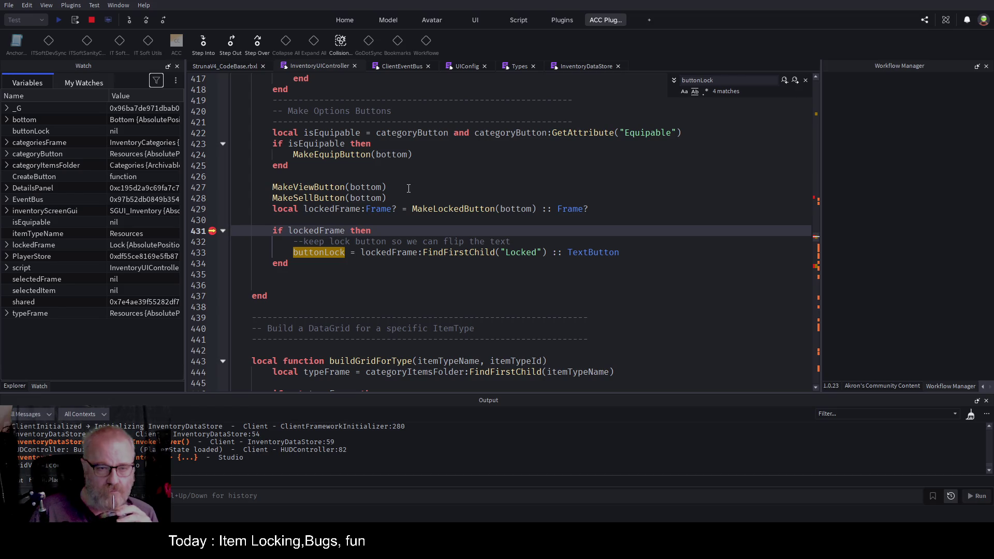
scroll(407, 190, up, 10)
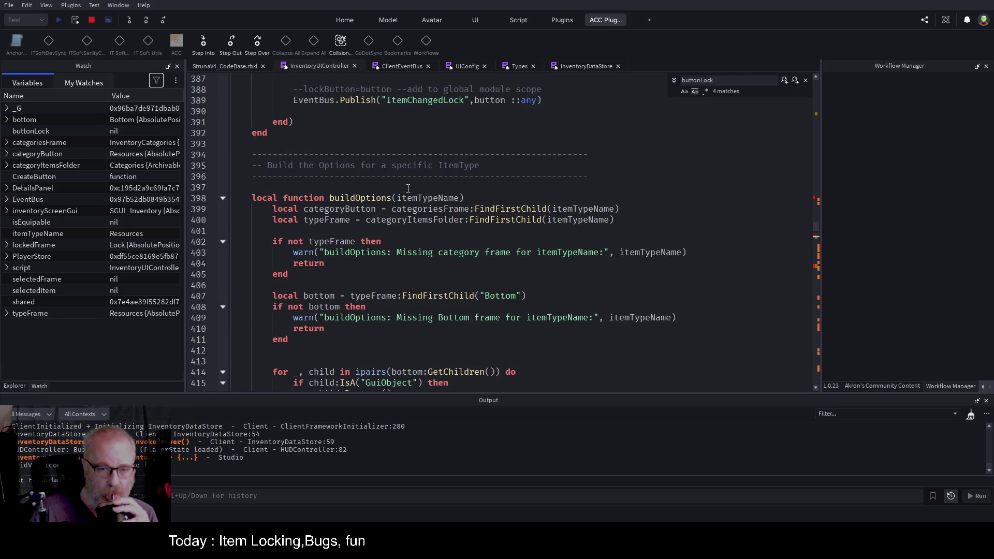
scroll(454, 187, down, 6)
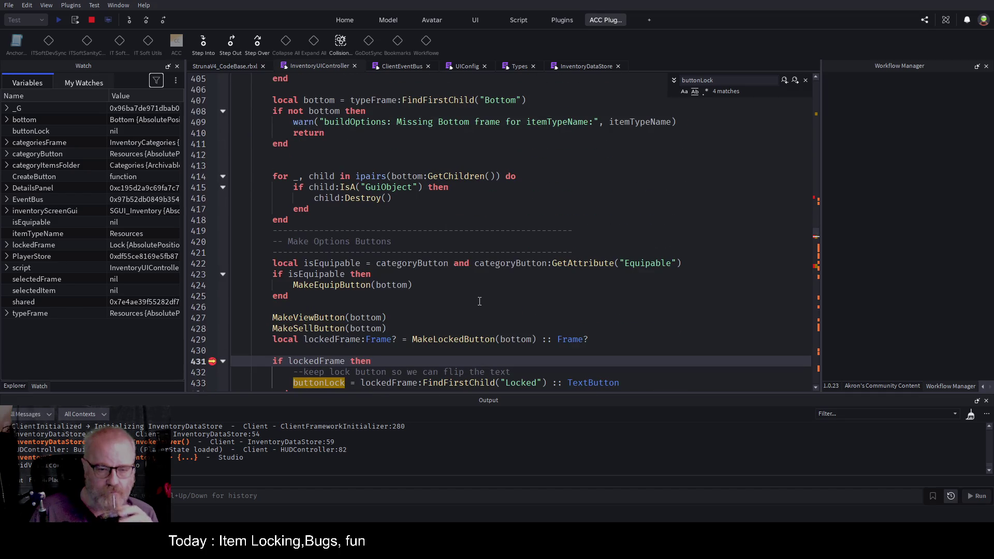
scroll(480, 303, down, 3)
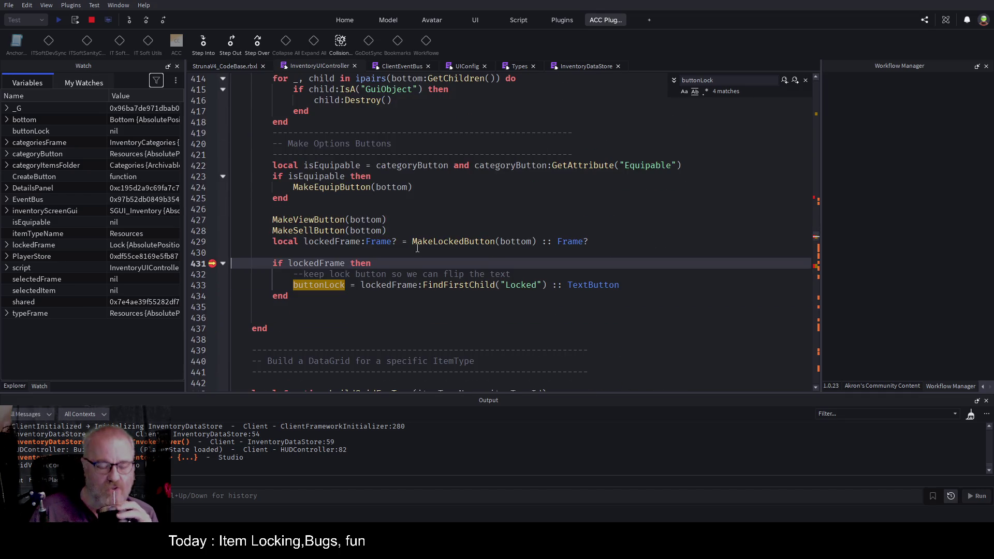
key(F5)
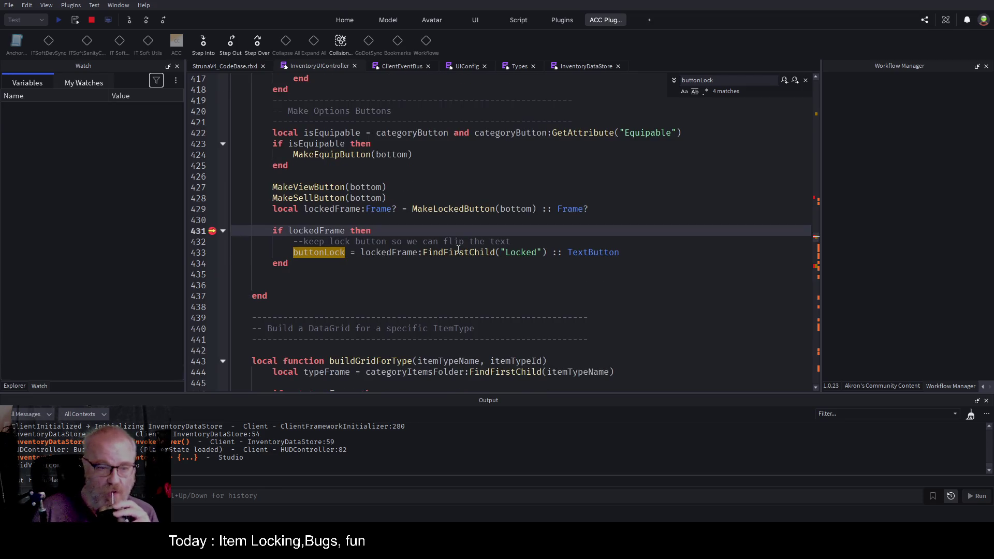
key(F5)
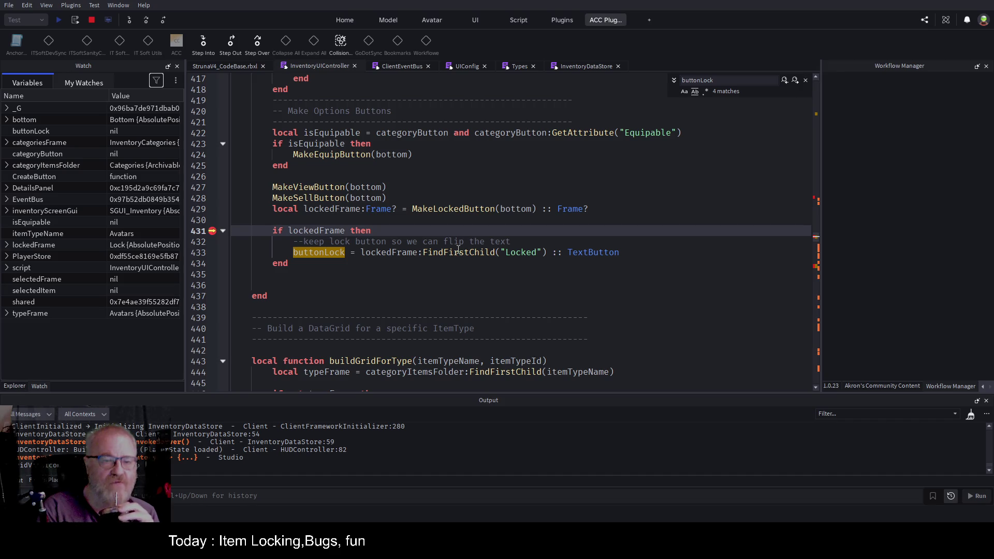
key(F5)
key(F5)
key(F5)
key(F5)
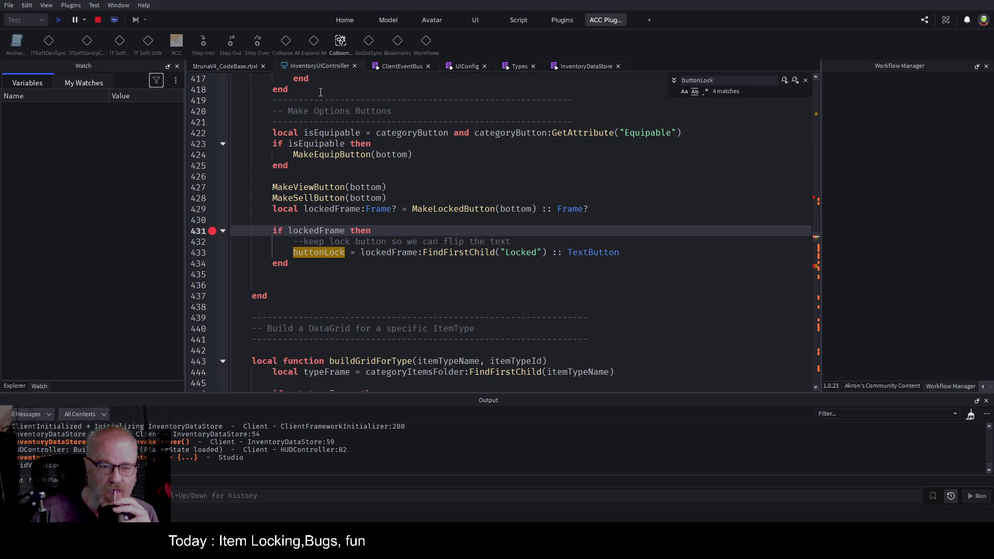
In the running game, open the Tools inventory and select DE001, pausing at line 511
click(224, 66)
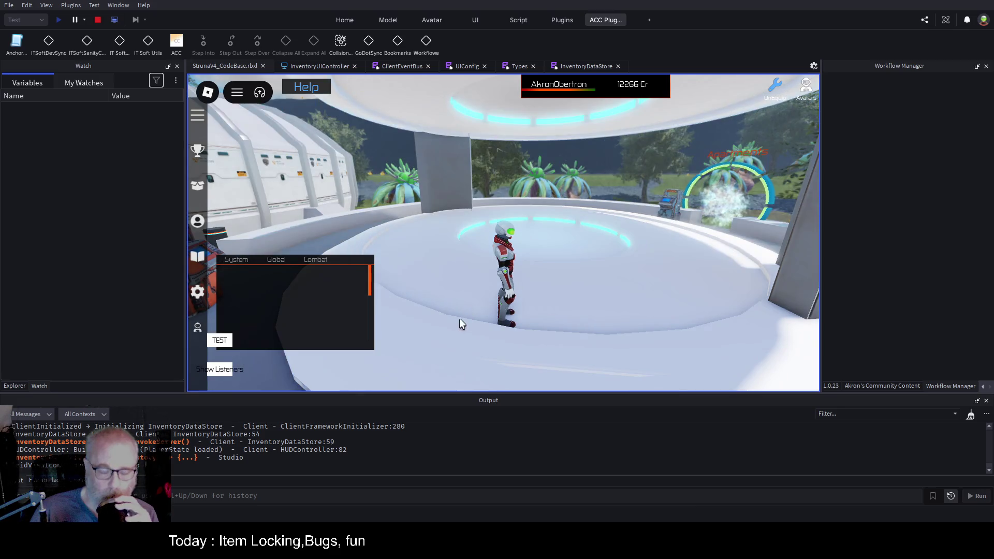
click(197, 186)
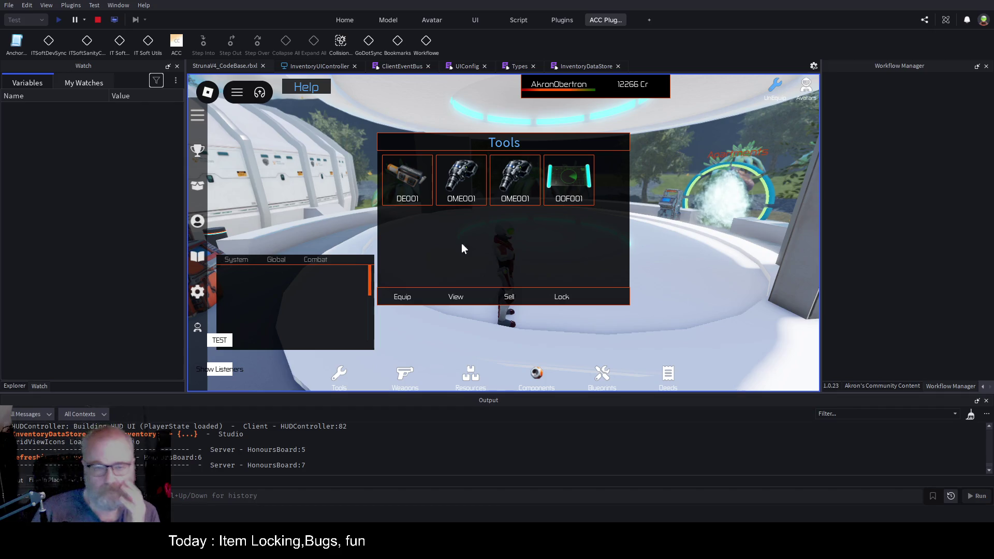
click(405, 187)
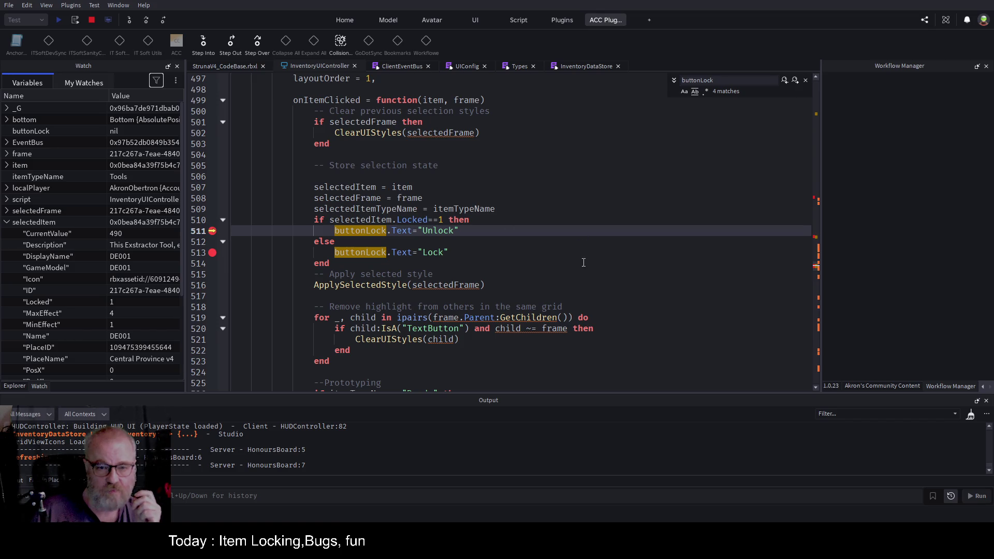
Resume and select the OME001 tool in the game inventory
key(F5)
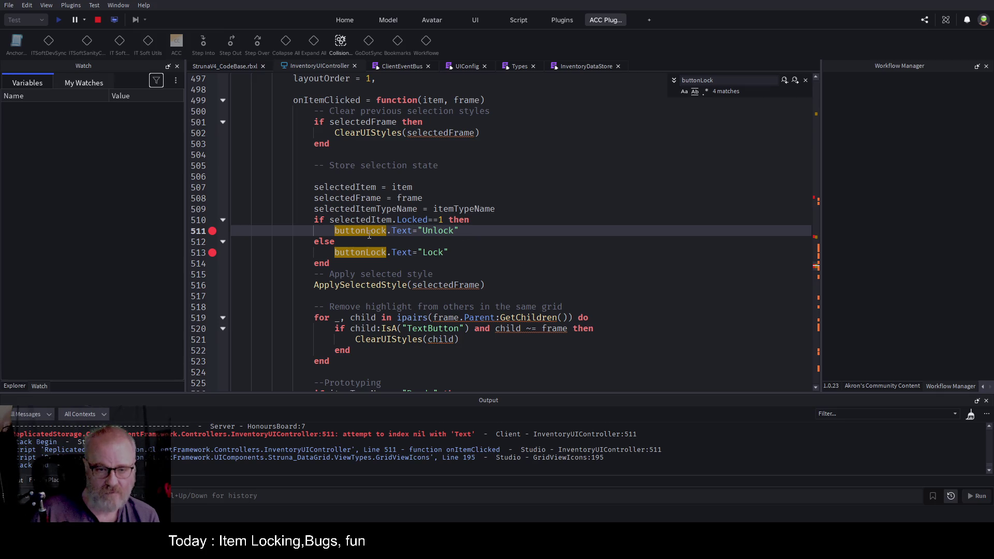
click(235, 70)
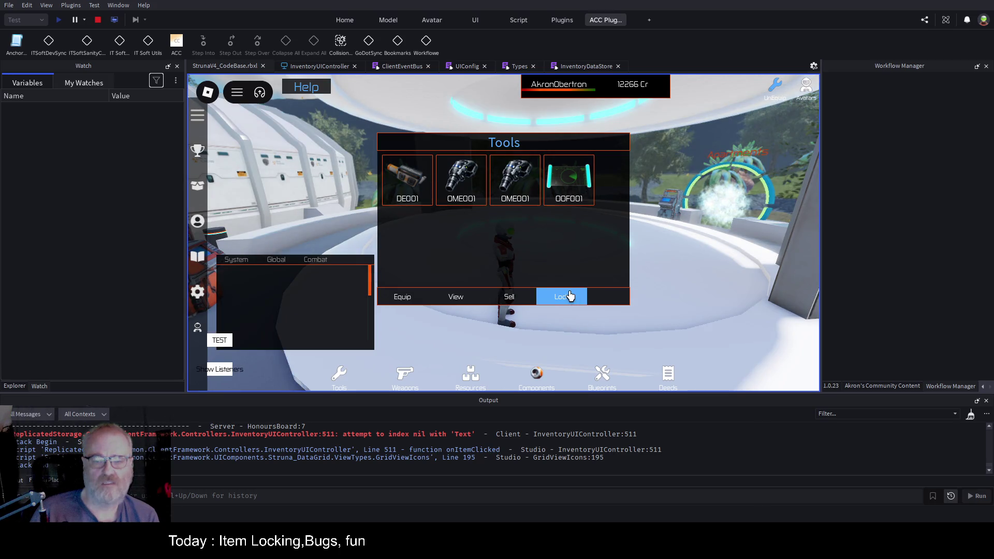
click(463, 189)
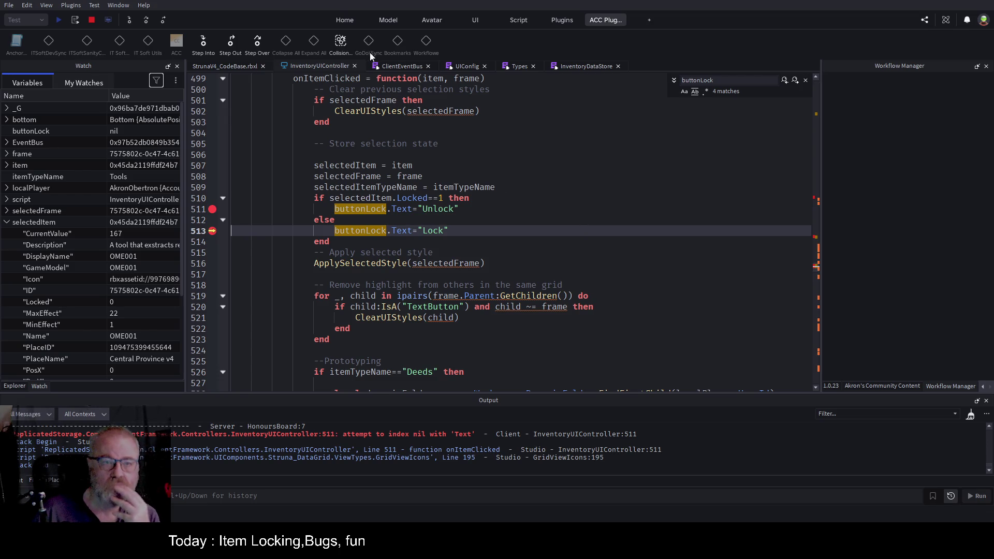
Put a breakpoint on the buttonLock assignment at line 433, disable line 431's, and resume
double_click(356, 232)
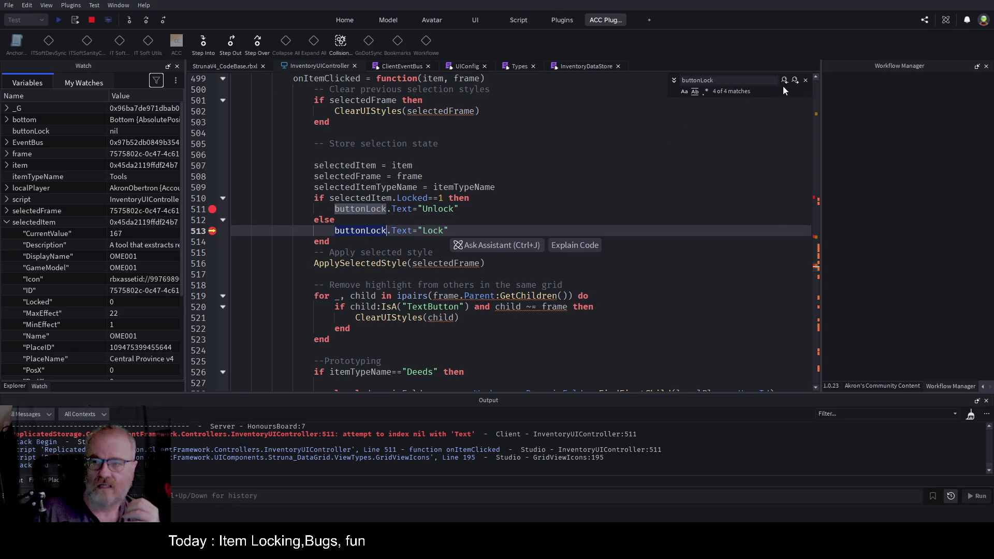
click(796, 80)
click(795, 81)
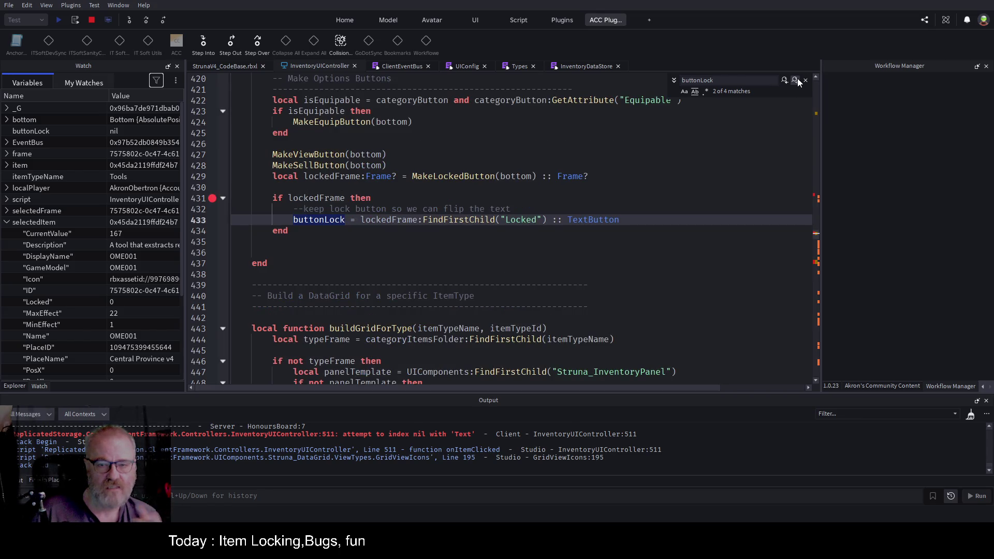
click(212, 220)
click(212, 199)
key(F5)
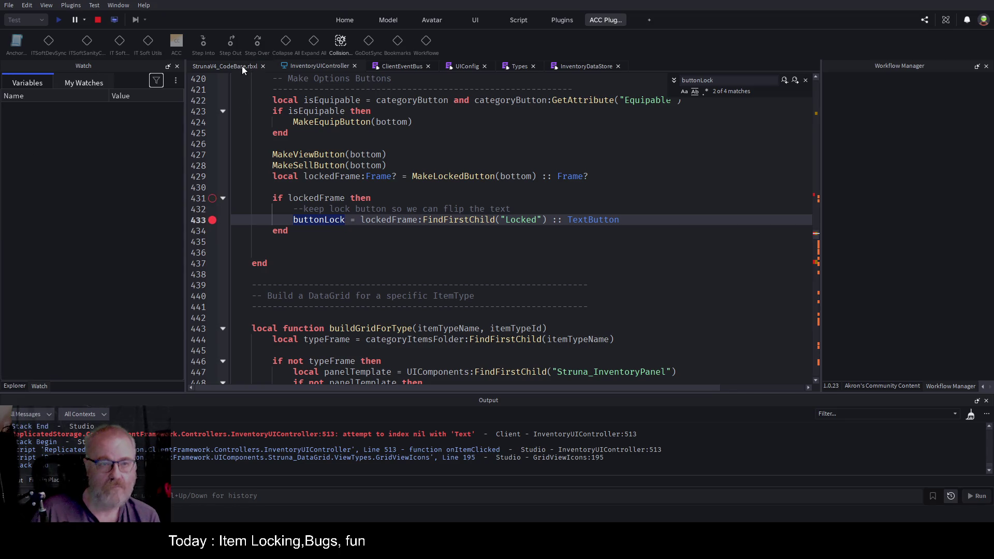
click(243, 68)
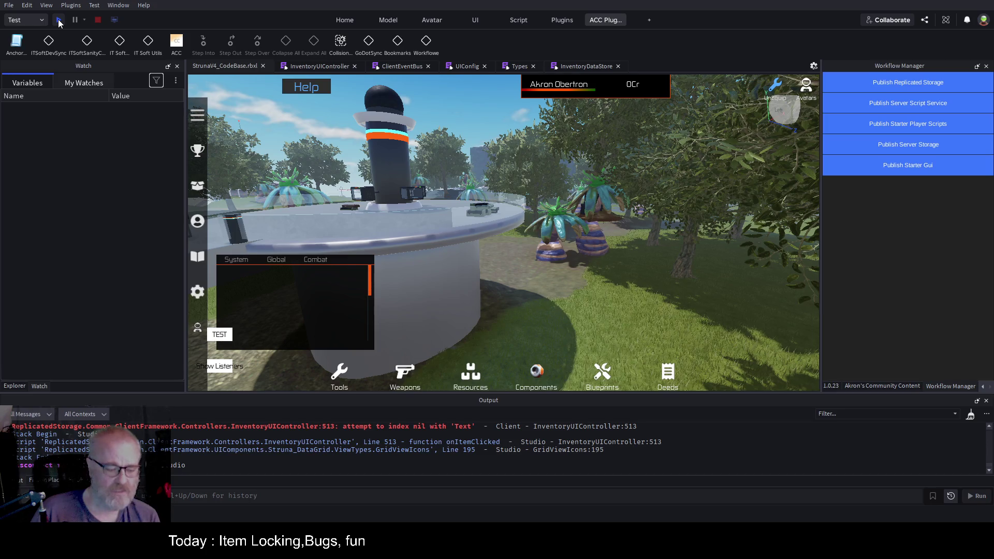
Start a playtest, clear the Output log, and wait for the line 433 breakpoint
click(59, 20)
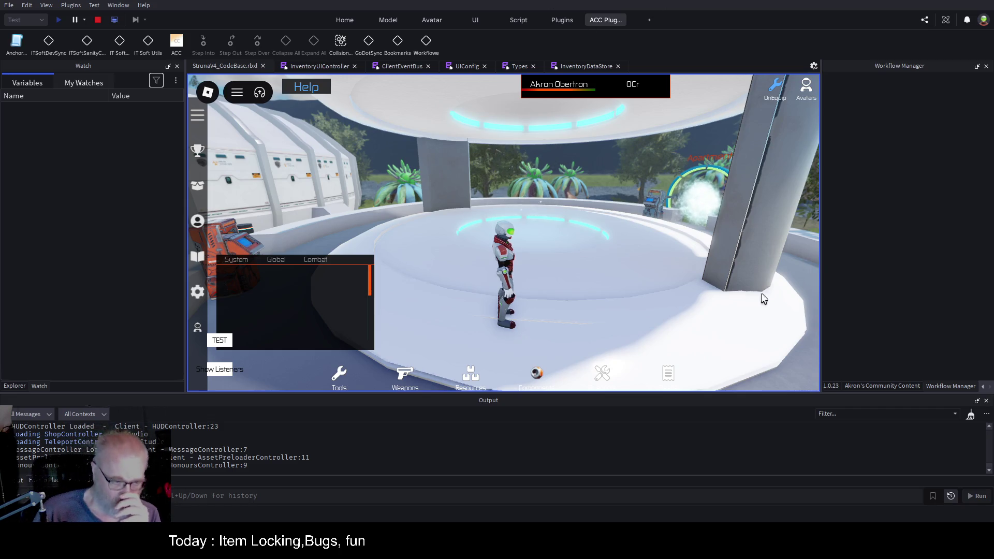
click(970, 415)
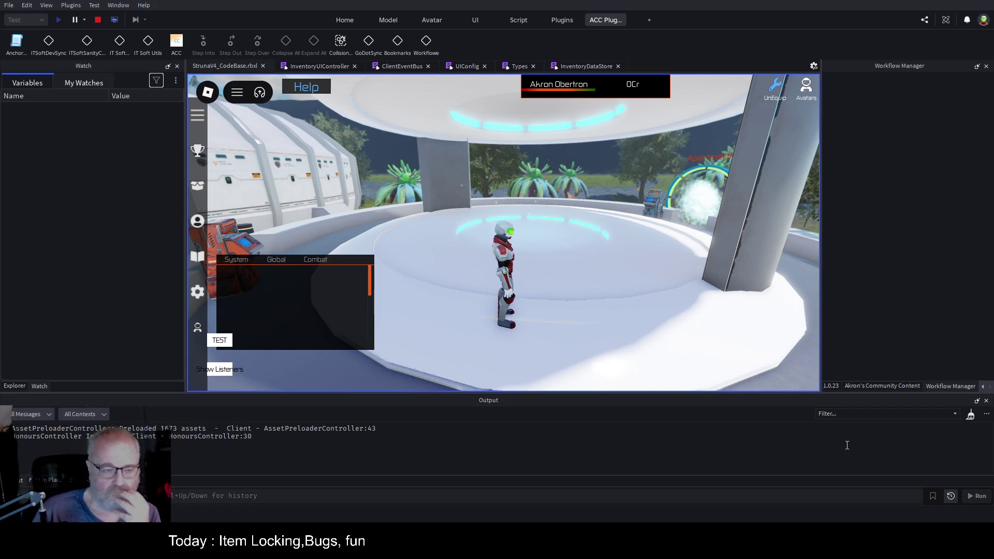
click(971, 417)
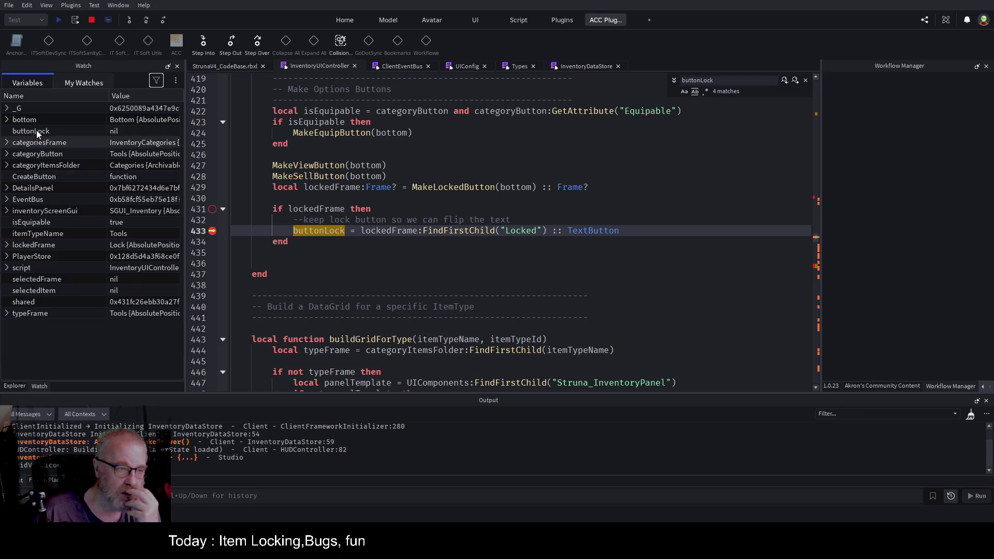
Expand lockedFrame's Children in the Watch panel, finding a TextButton named 'TextButton' with text Lock
click(6, 245)
scroll(42, 200, down, 3)
scroll(45, 198, down, 6)
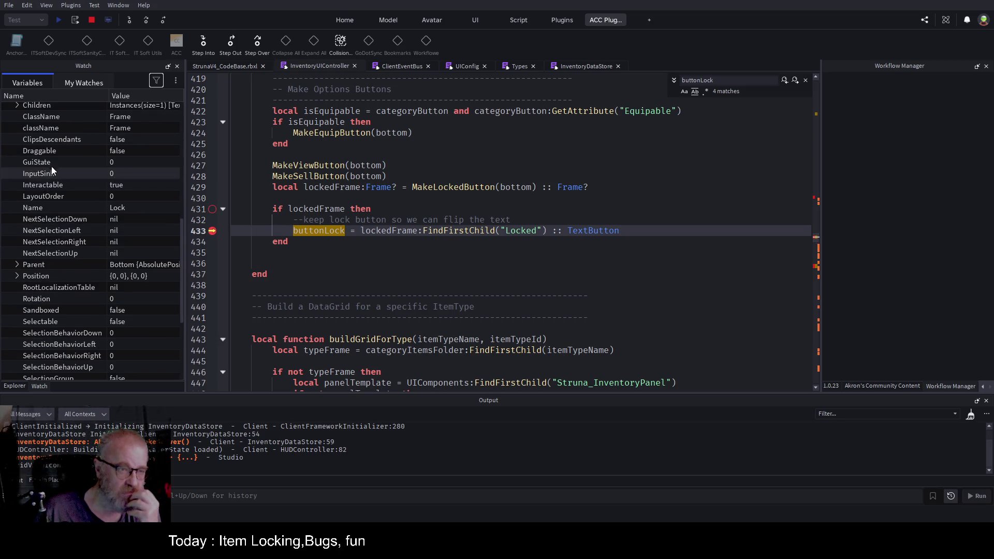
scroll(57, 129, up, 1)
scroll(56, 130, up, 2)
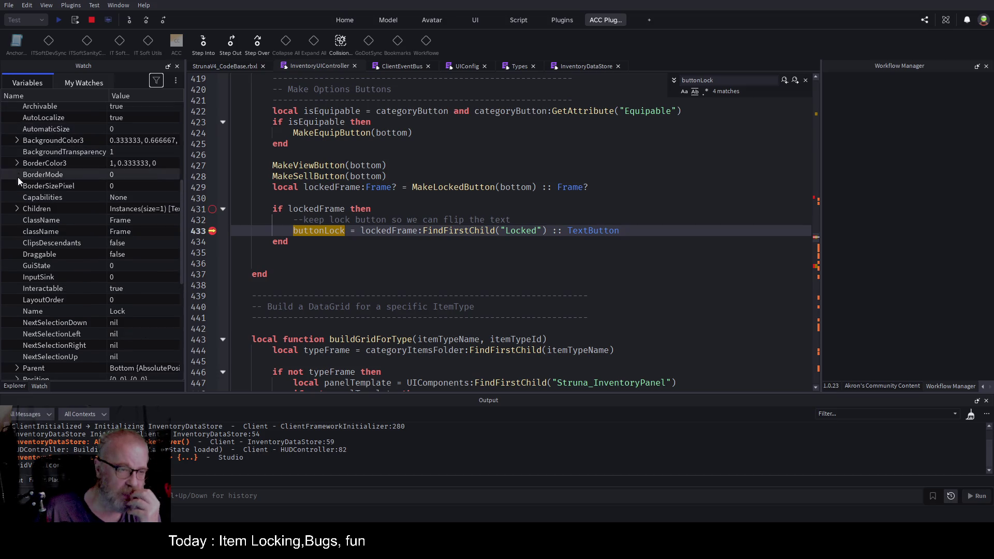
click(20, 209)
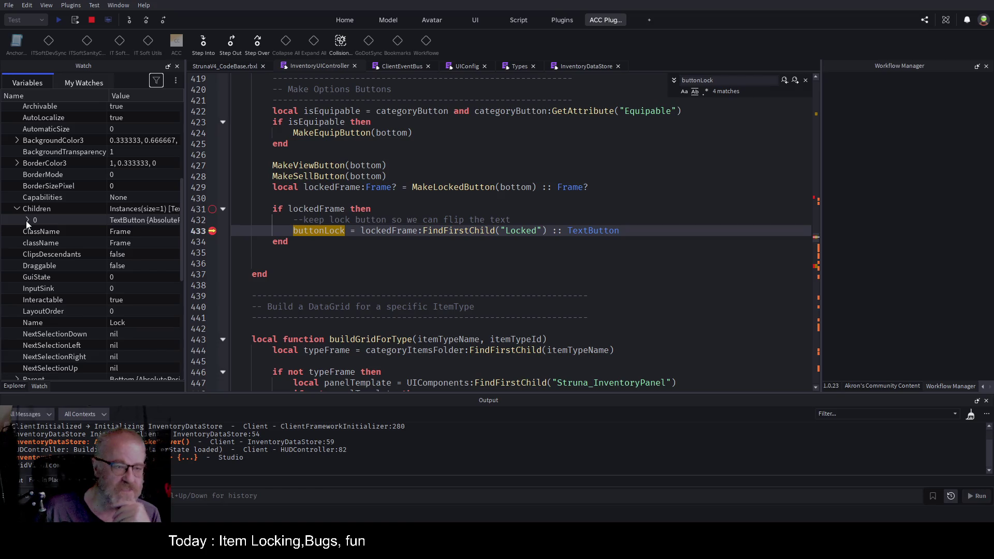
click(28, 221)
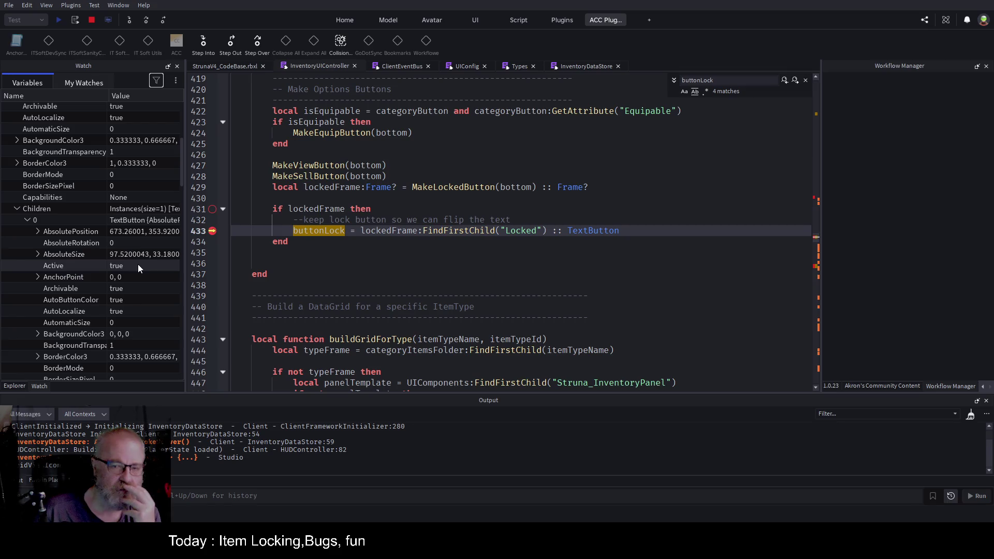
scroll(138, 264, down, 3)
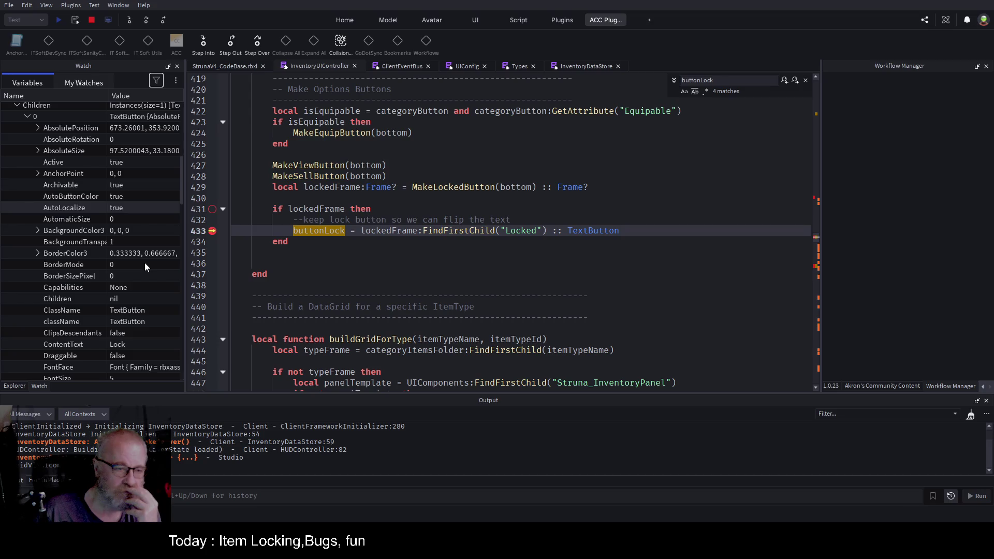
scroll(145, 266, down, 6)
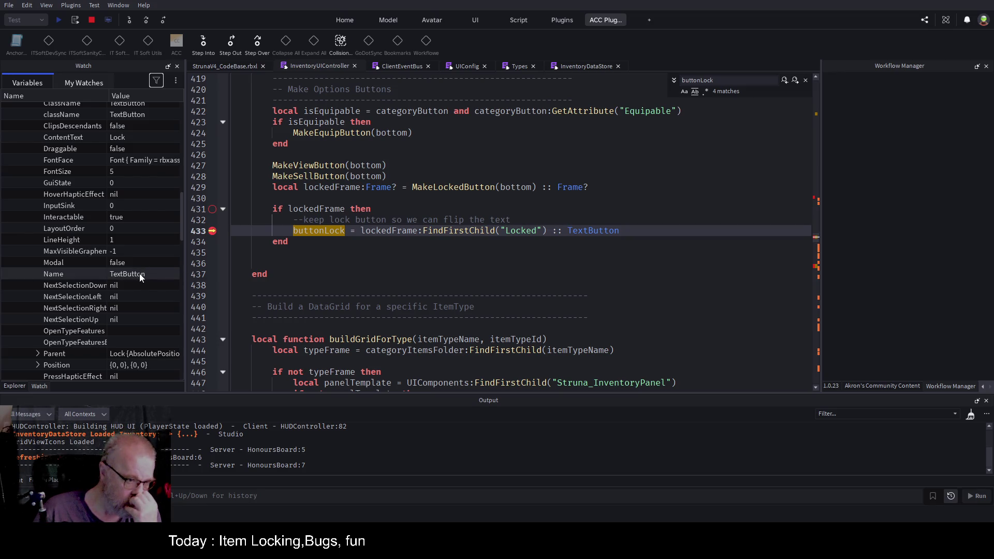
double_click(514, 231)
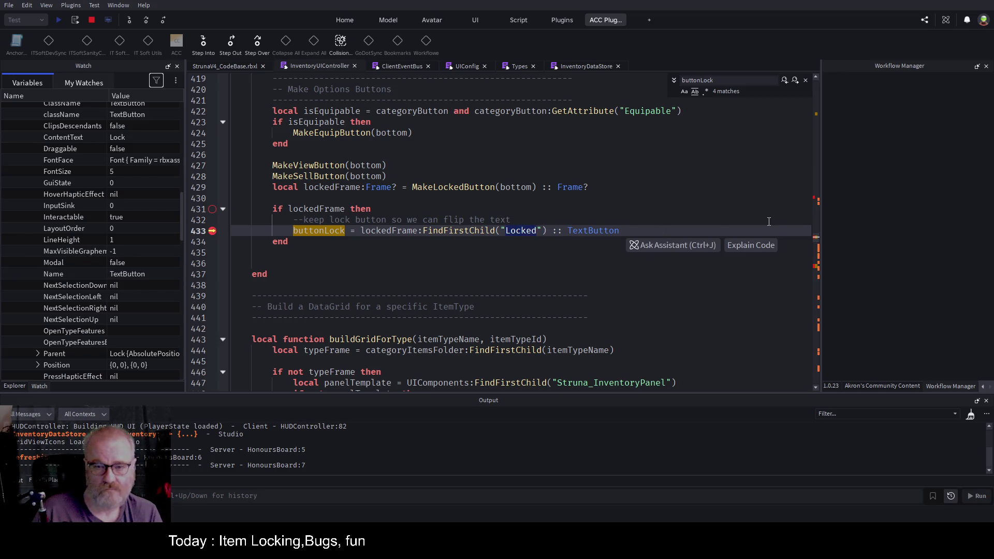
Replace 'Locked' with 'TextButton' on line 433 and stop the playtest
text(TextButton)
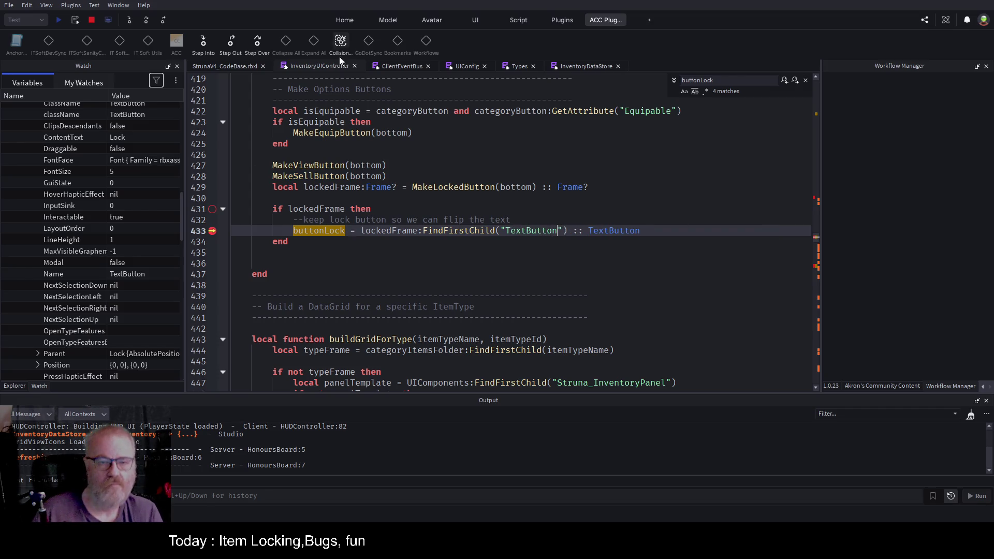
click(439, 170)
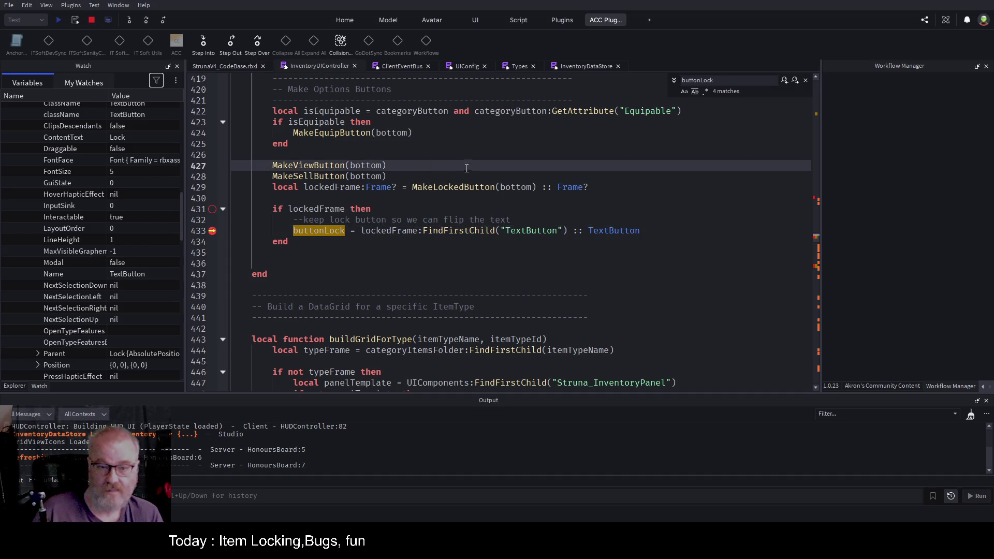
click(627, 261)
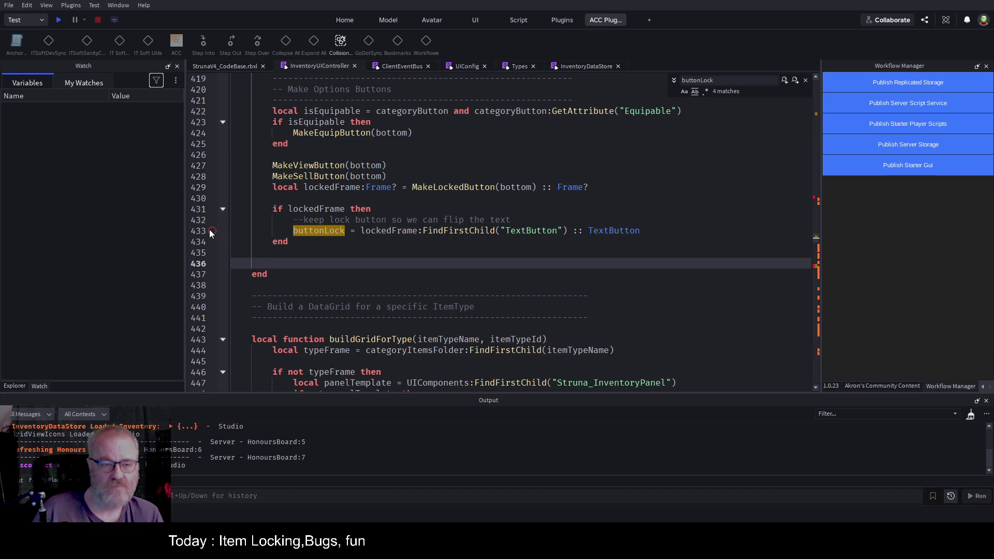
Jump to the MakeLockedButton definition at line 373 through the ACC Function List
click(453, 187)
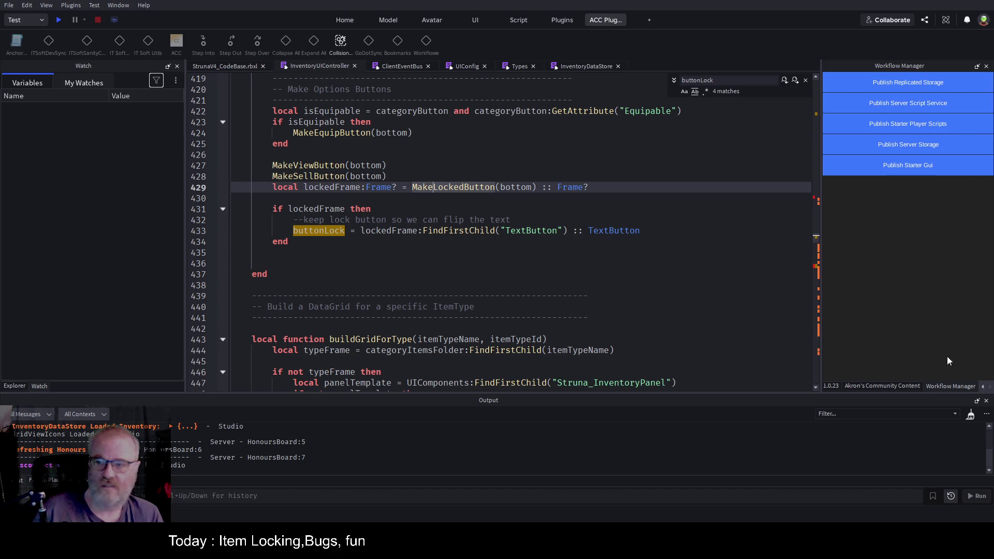
click(899, 386)
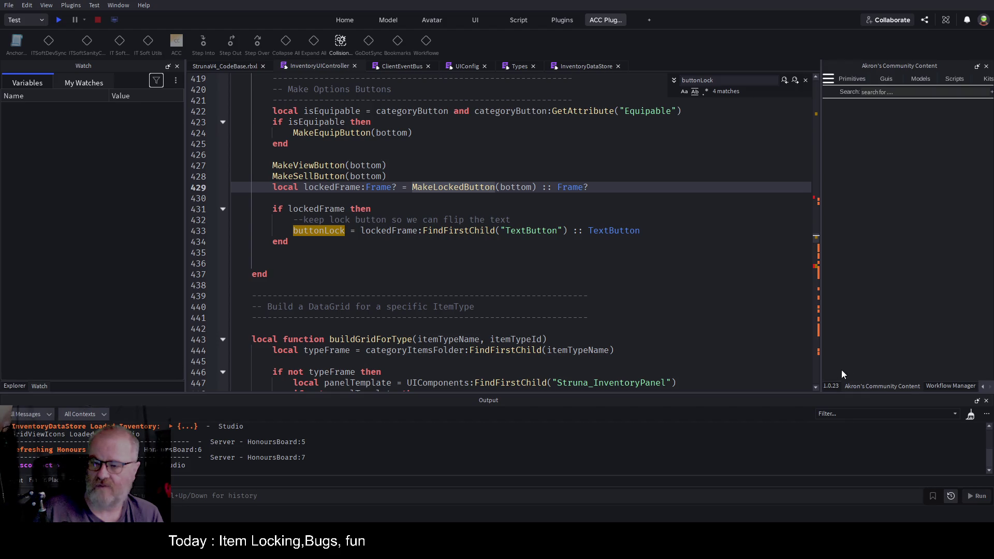
click(835, 386)
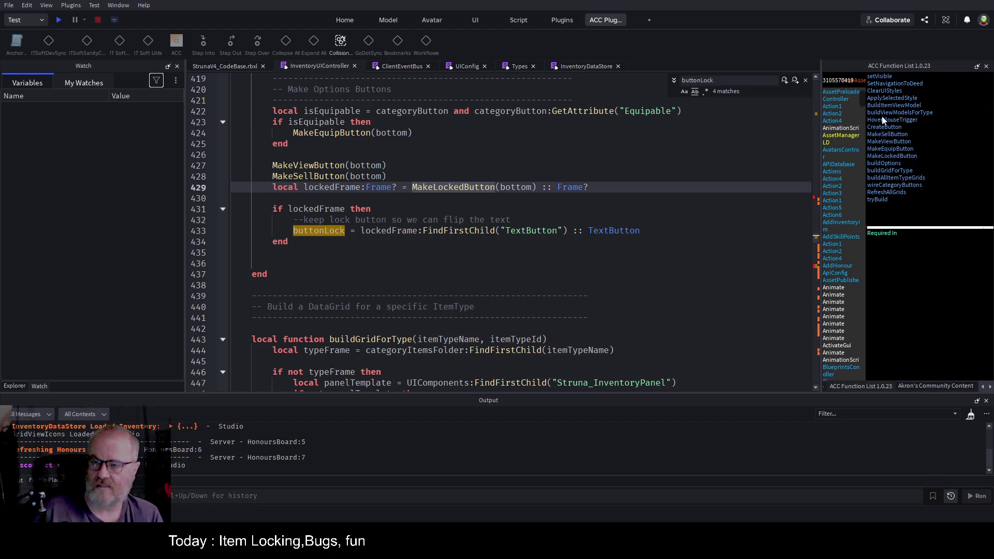
click(894, 156)
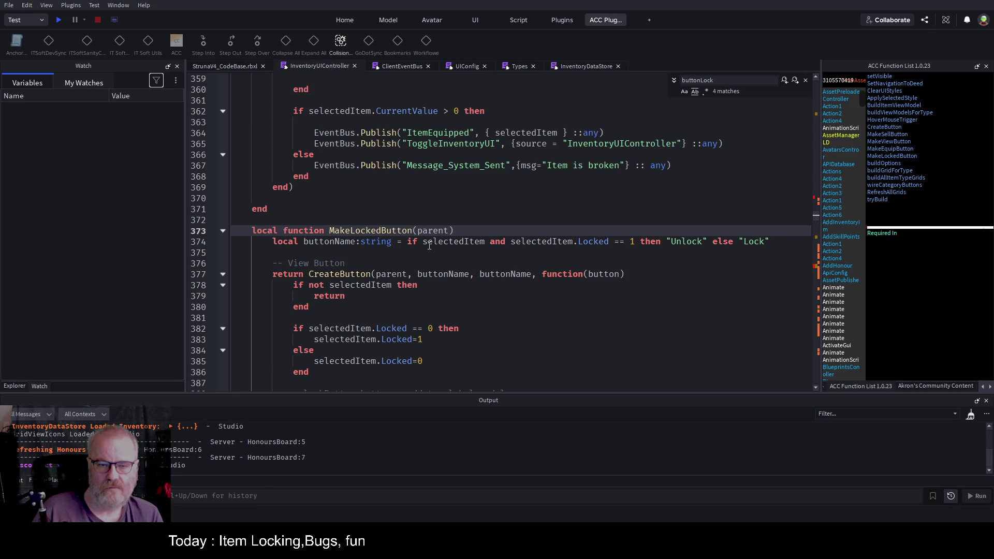
Set buttonName to "Lock" on line 374 and begin a new buttonName= line below
double_click(453, 241)
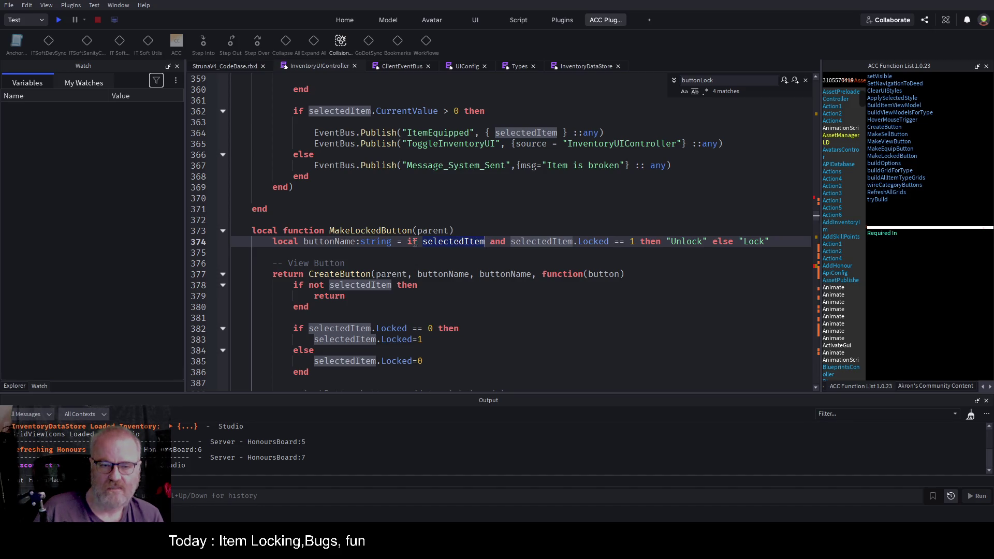
click(403, 243)
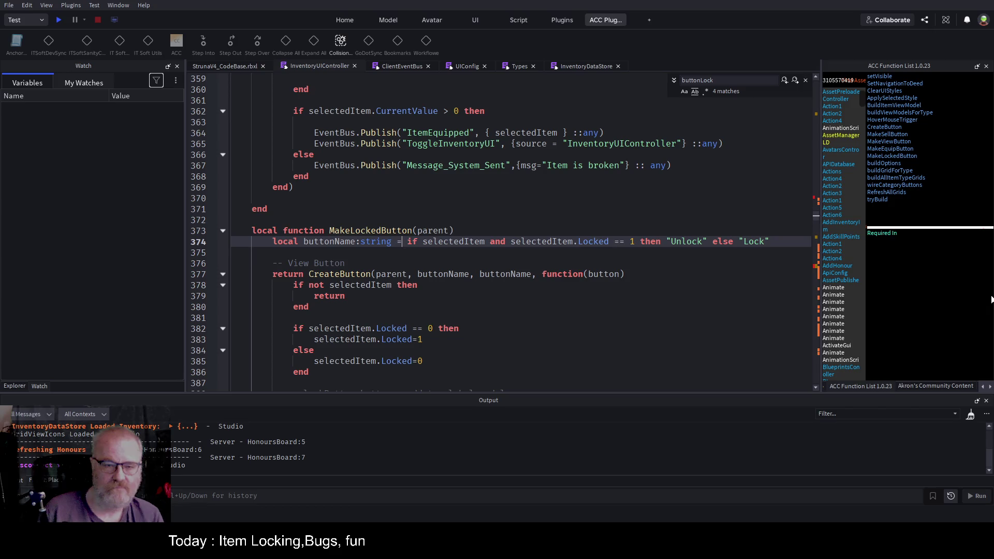
text(")
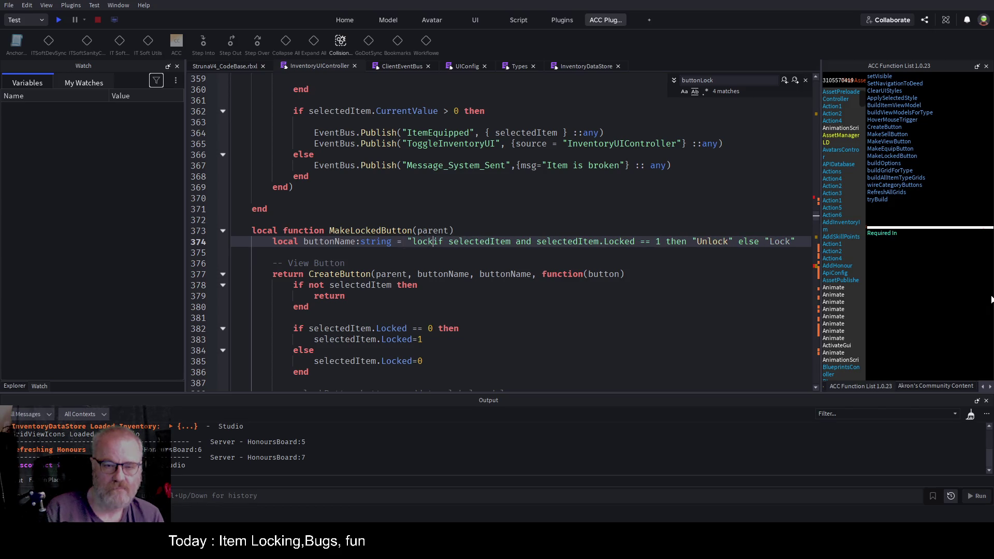
text(Lock)
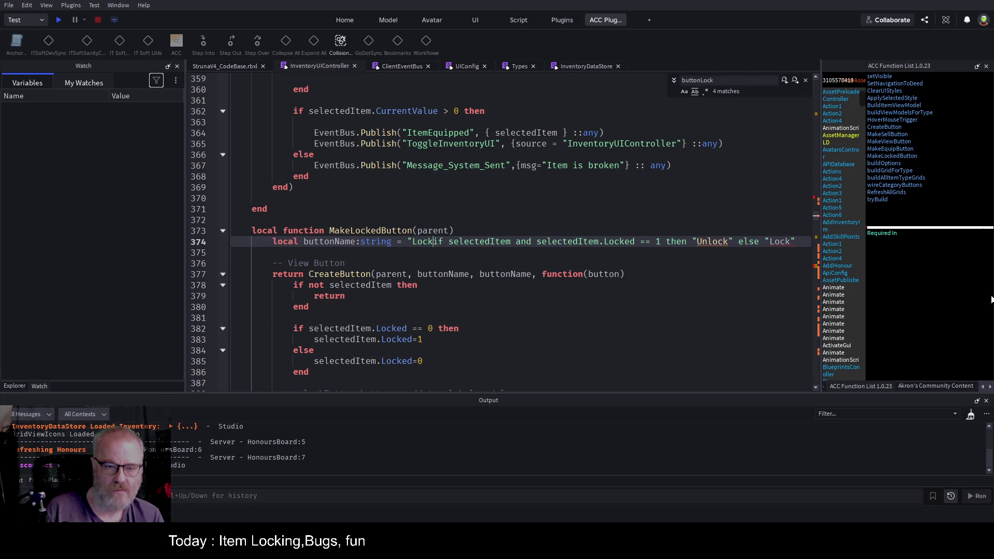
text(")
key(Return)
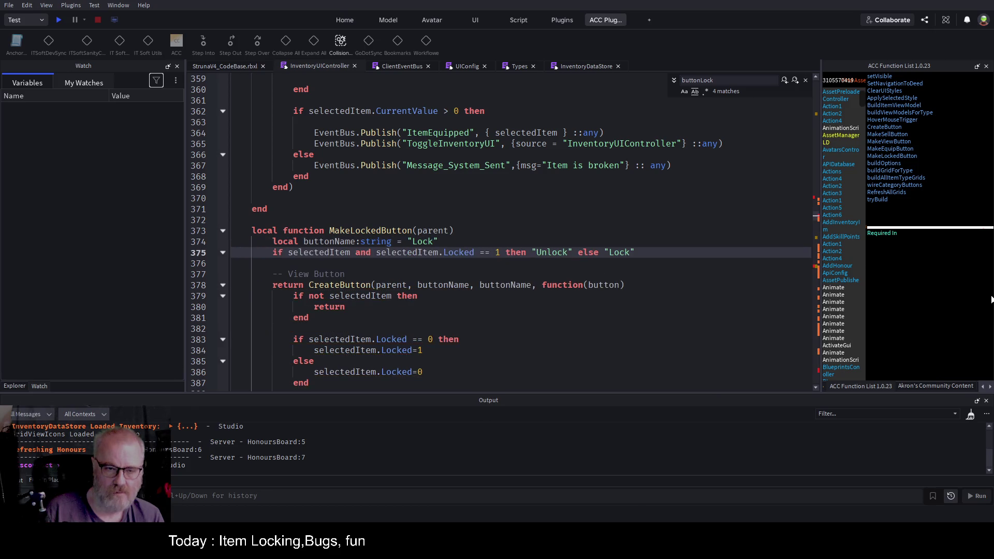
text(buttonName=-)
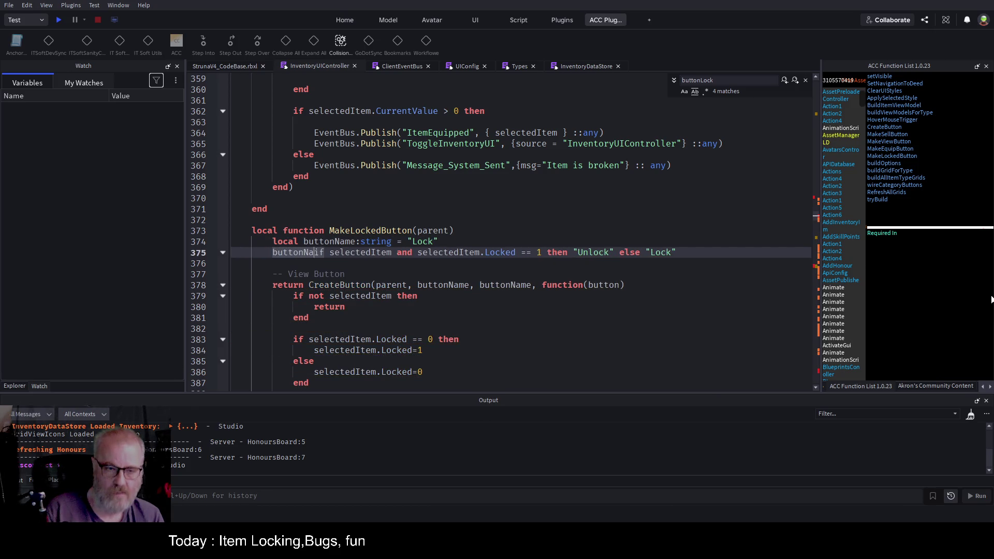
key(BackSpace)
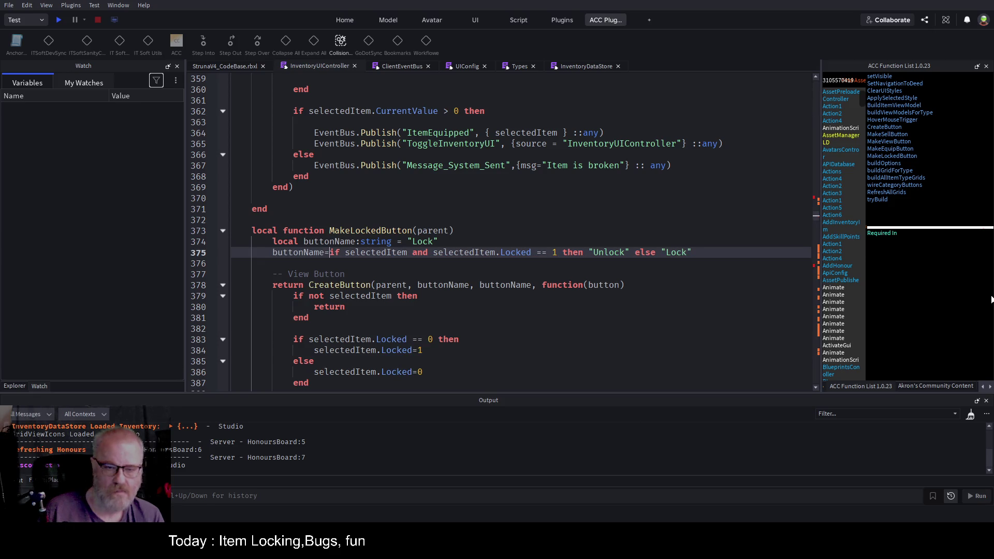
Erase the stray buttonName= from the start of line 375
key(Down)
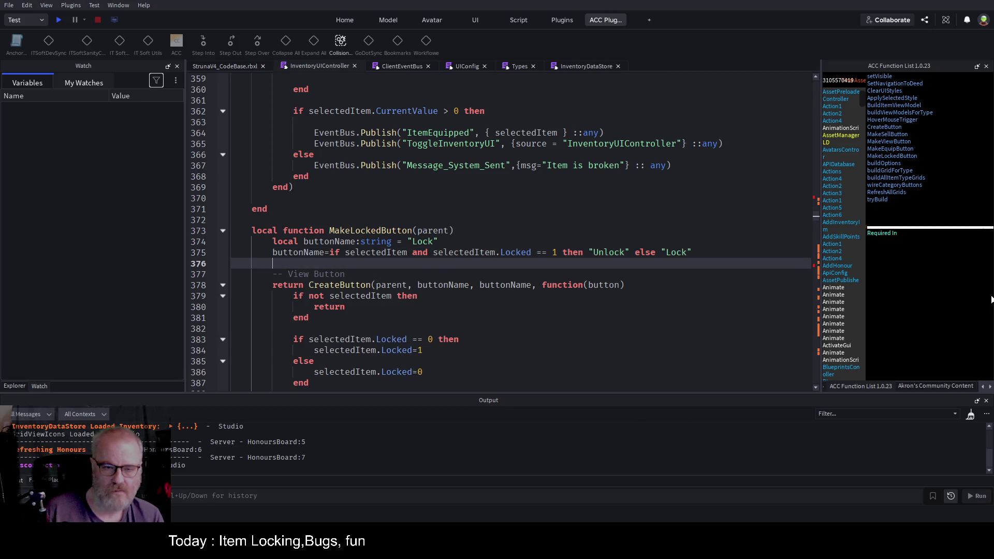
key(Up)
key(Up)
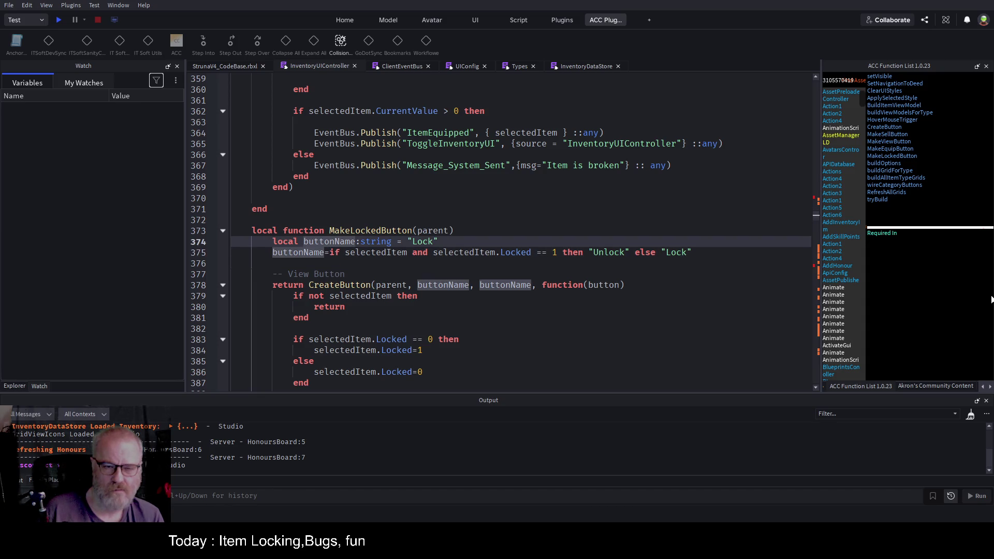
key(Down)
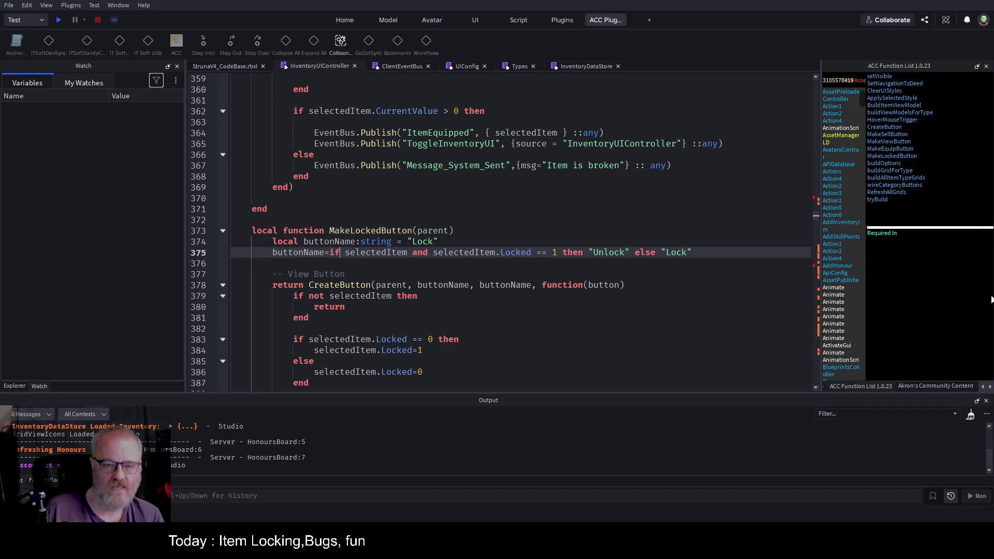
key(Right)
key(Right)
key(Right)
key(Right)
key(Right)
key(Home)
key(shift+ctrl+Right)
key(shift+ctrl+Right)
key(Delete)
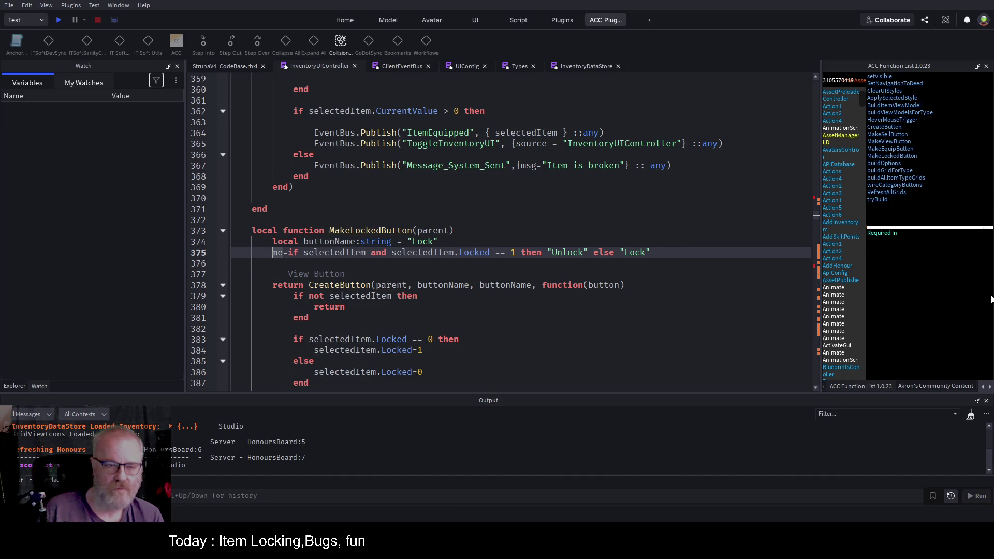
Move the Locked comparison onto its own line and end line 375 with 'if selectedItem then'
key(Right)
key(Right)
key(Right)
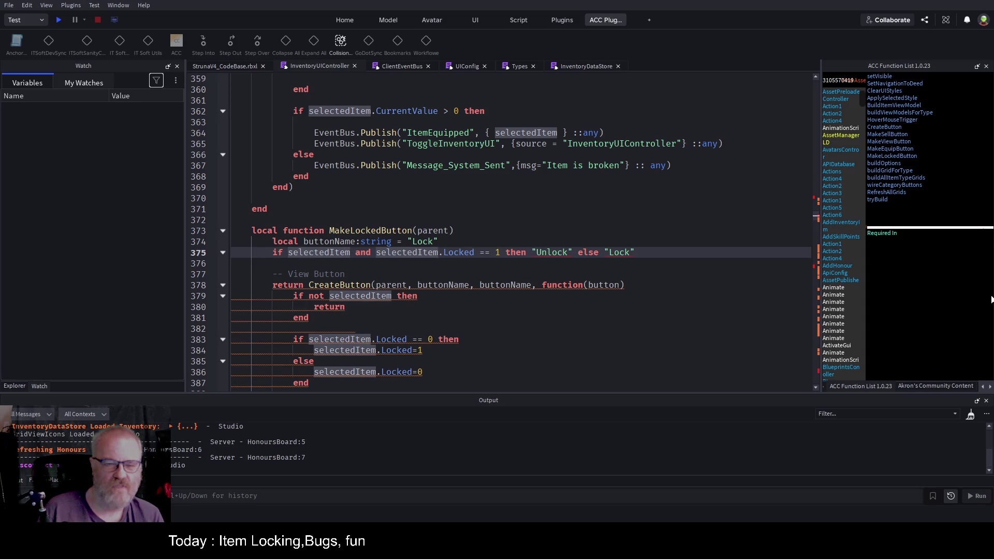
key(Return)
key(Return)
key(Up)
key(Up)
key(End)
text(then)
key(Return)
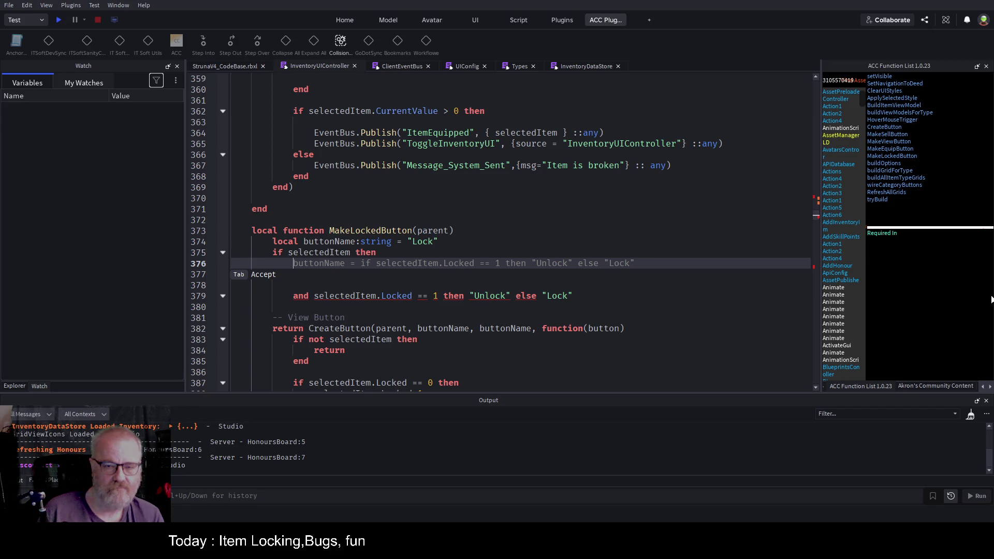
Add an else branch to the if selectedItem block and start a buttonName line inside it
key(BackSpace)
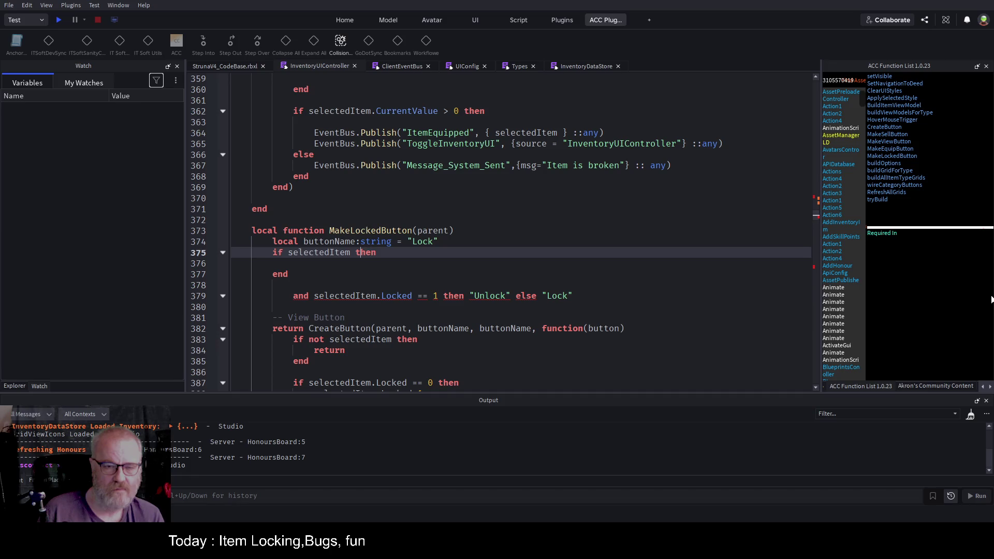
key(Return)
text(else)
key(Return)
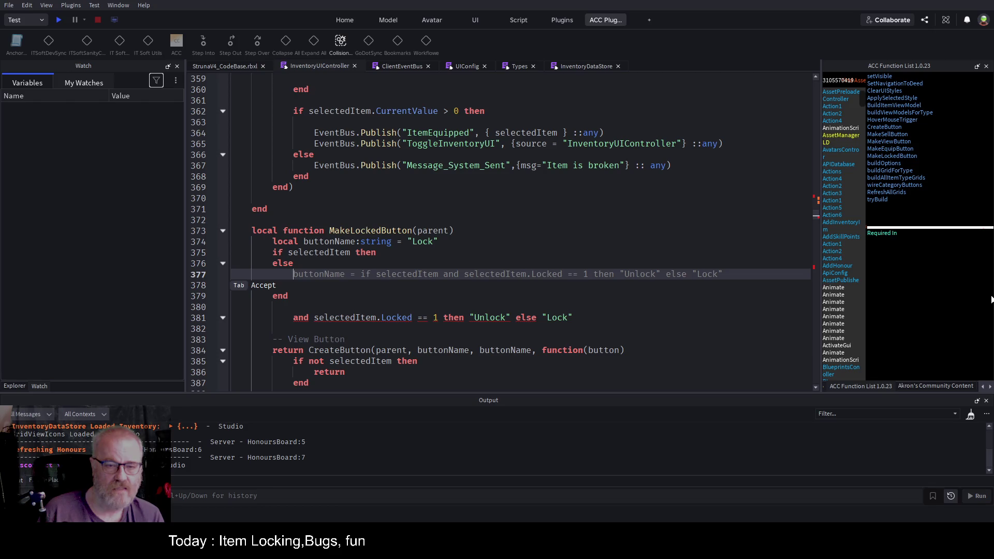
key(Up)
key(Up)
key(Up)
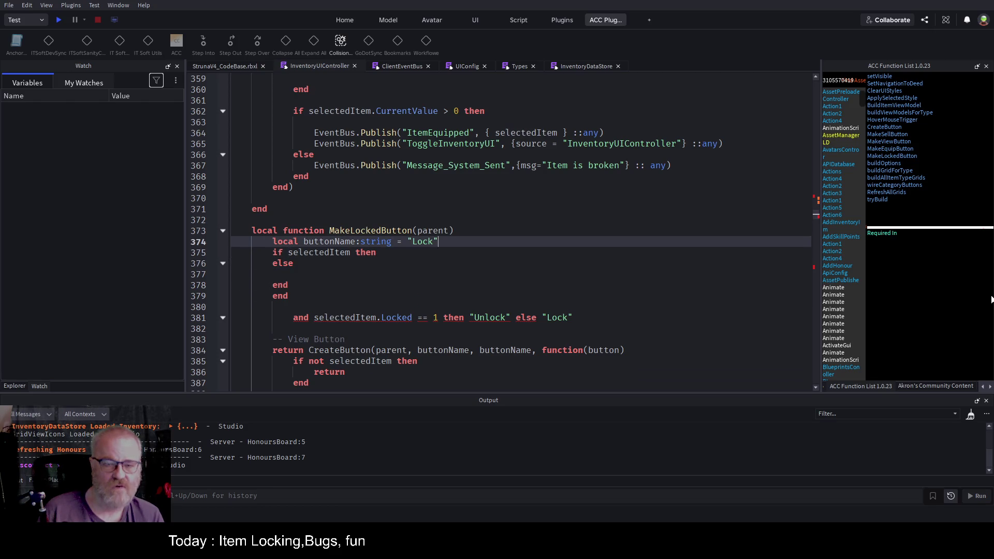
key(Down)
key(Down)
key(Down)
key(Up)
key(Up)
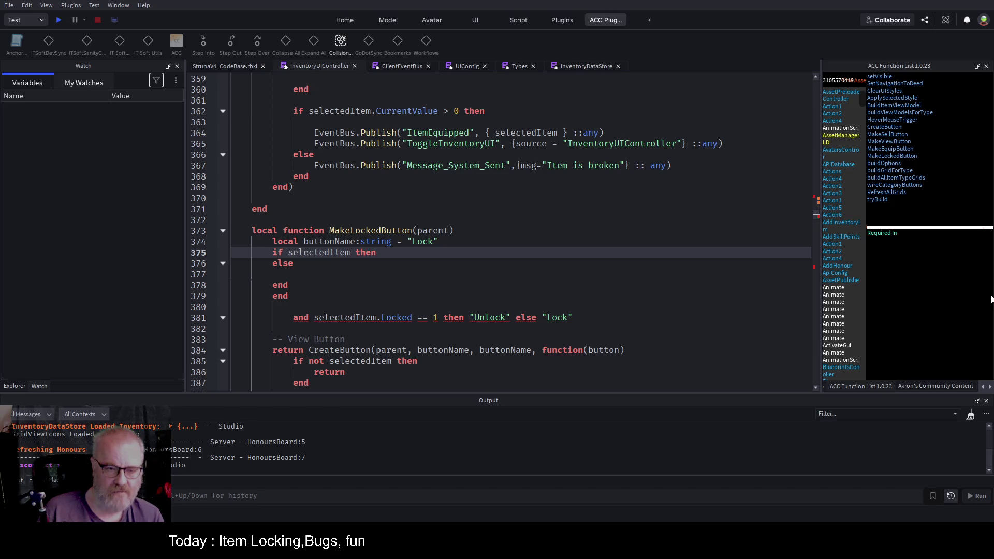
key(Return)
text(bu)
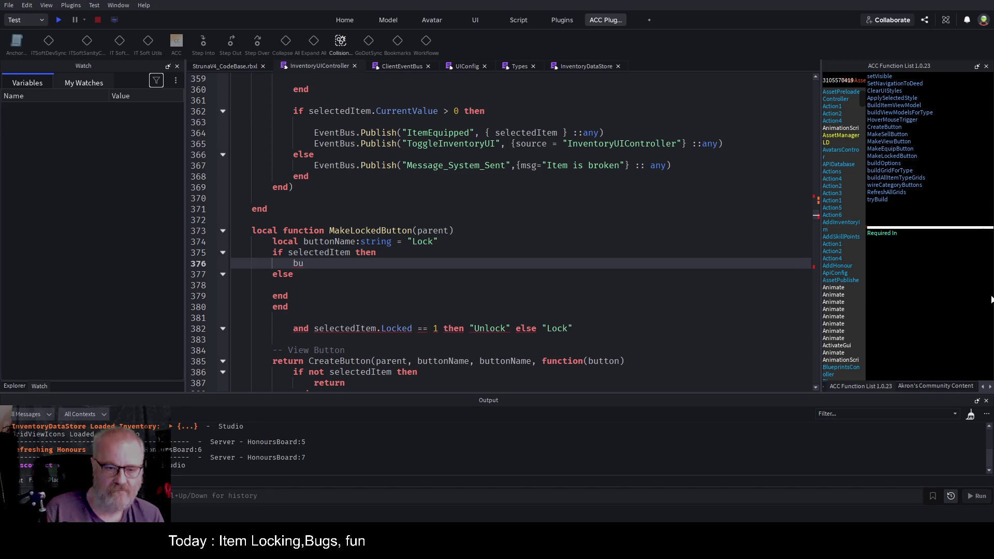
text(ttonName)
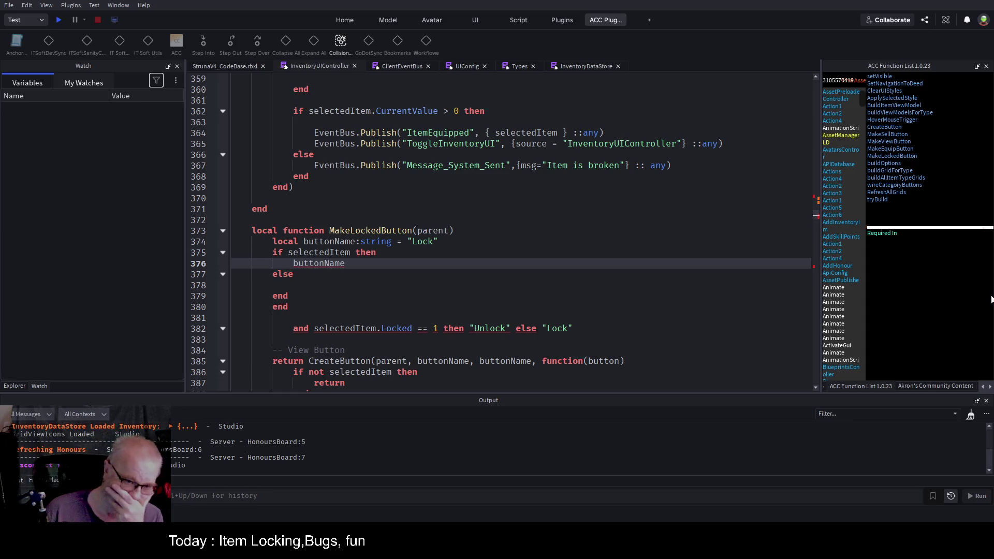
Select the buttonName declaration and its if/else lock-label code, lines 374–382, for deletion
key(Down)
key(Down)
key(Down)
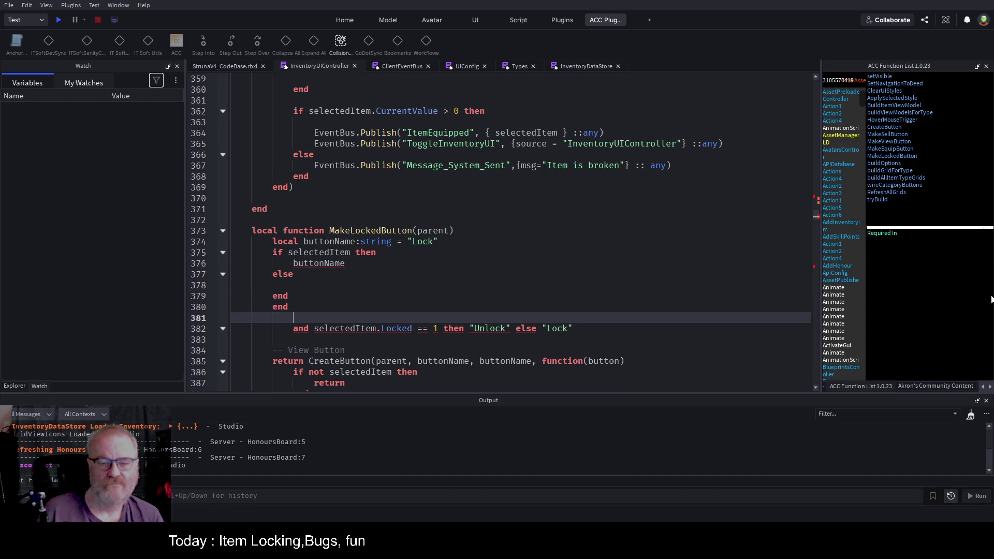
key(Down)
key(Down)
key(shift+Up)
key(shift+Up)
key(shift+Up)
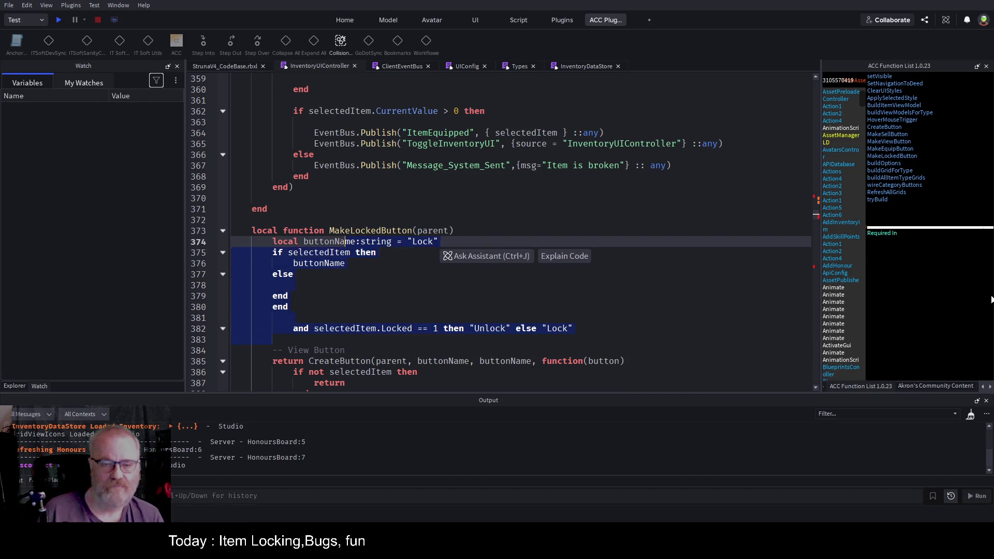
key(shift+Home)
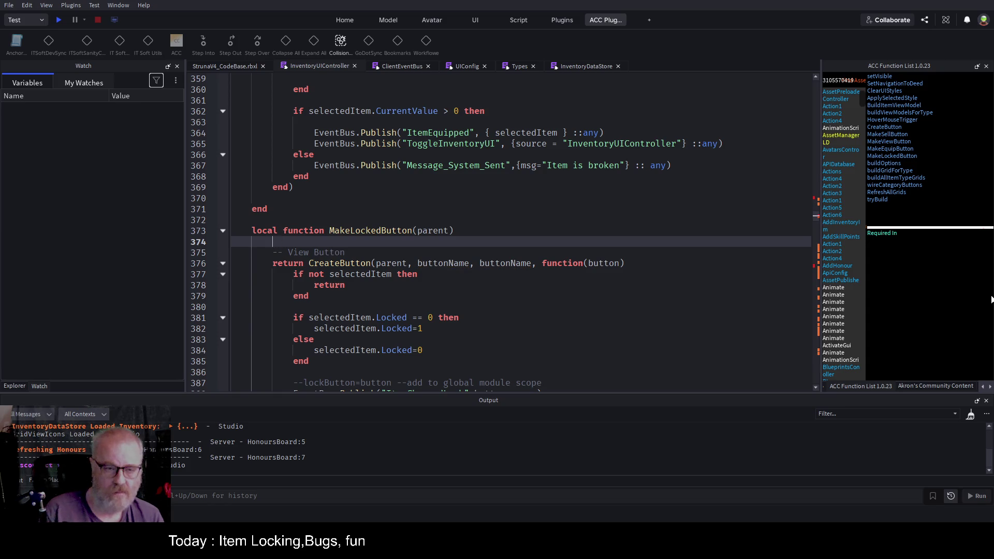
Replace both buttonName arguments of CreateButton with "Lock" and save the place
double_click(454, 264)
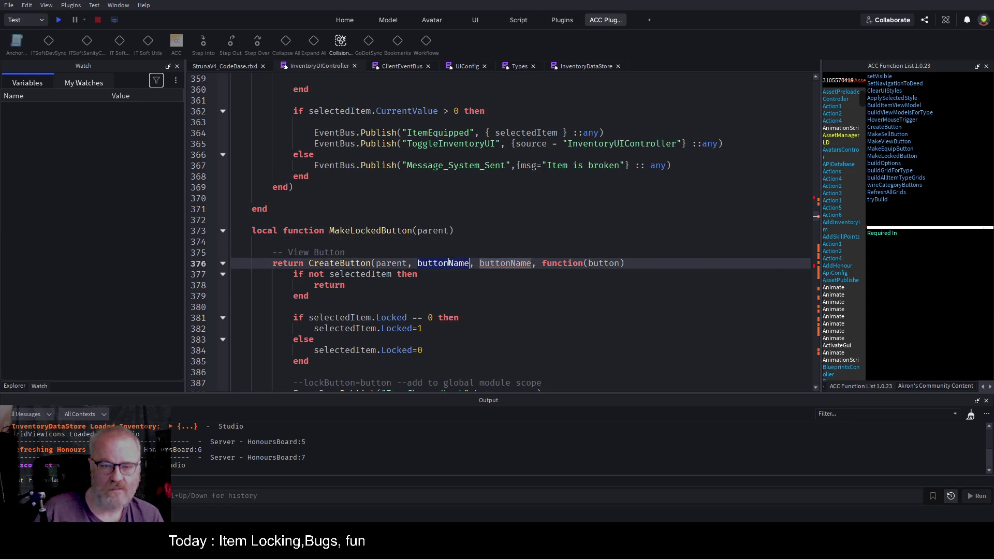
text("Locked")
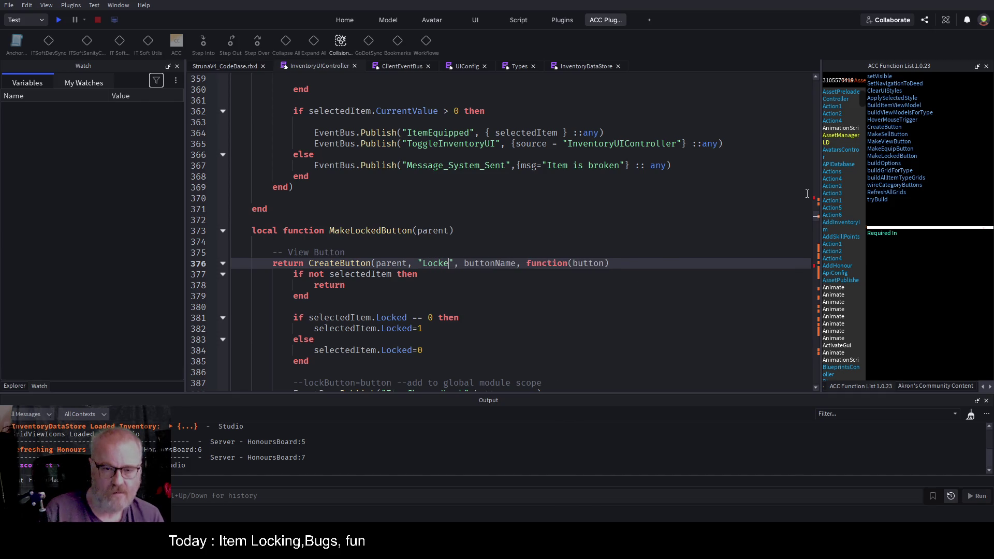
key(BackSpace)
key(BackSpace)
key(BackSpace)
text(")
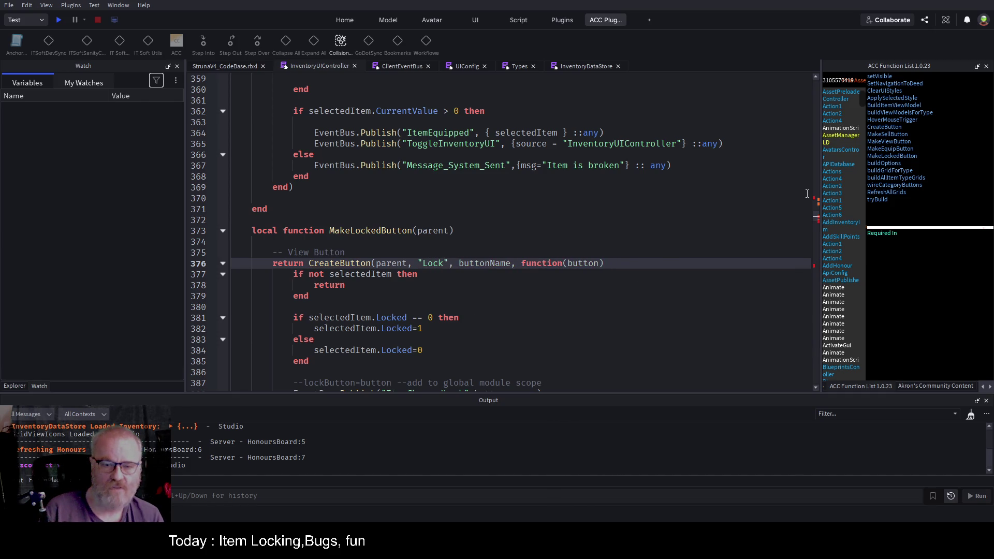
key(ctrl+shift+Right)
text(me)
text("Loc)
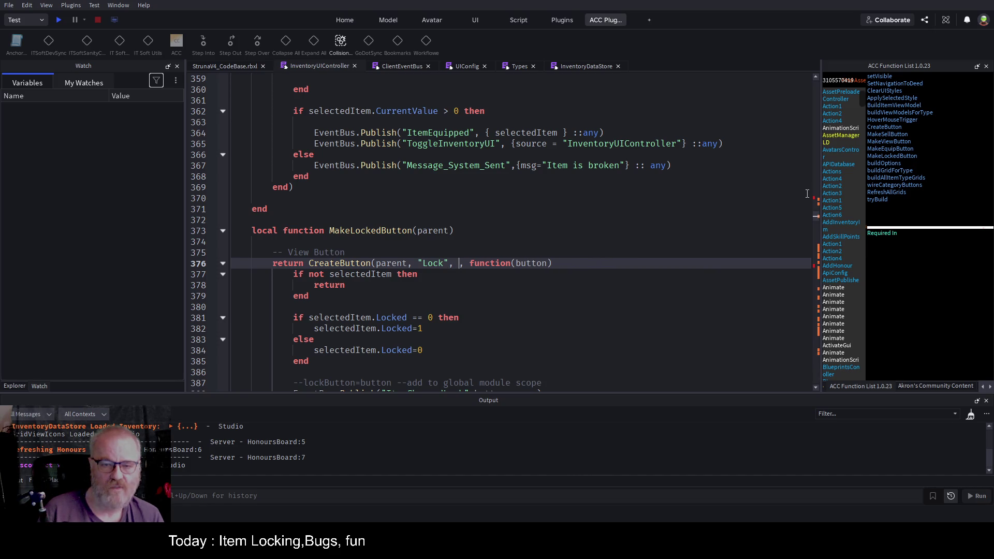
text(k")
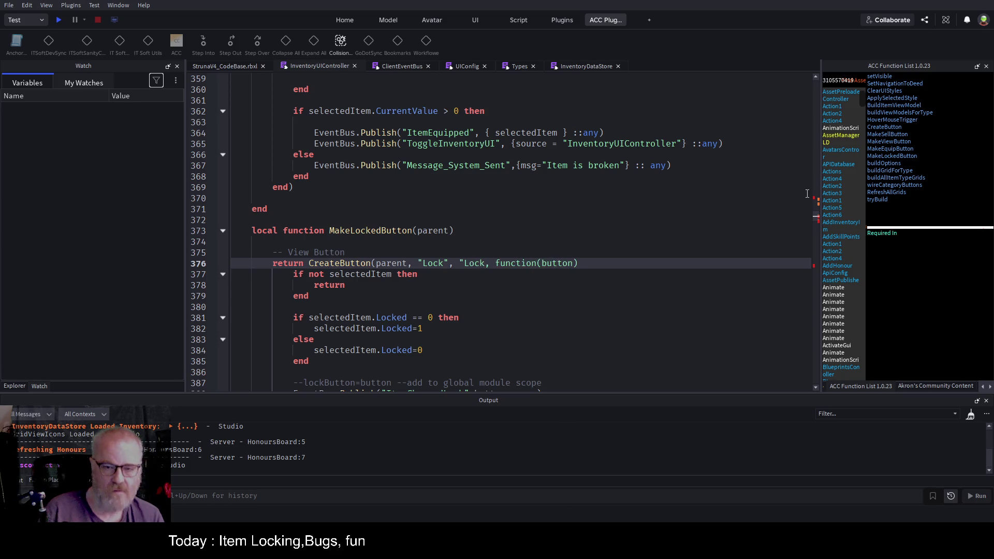
key(Up)
key(ctrl+s)
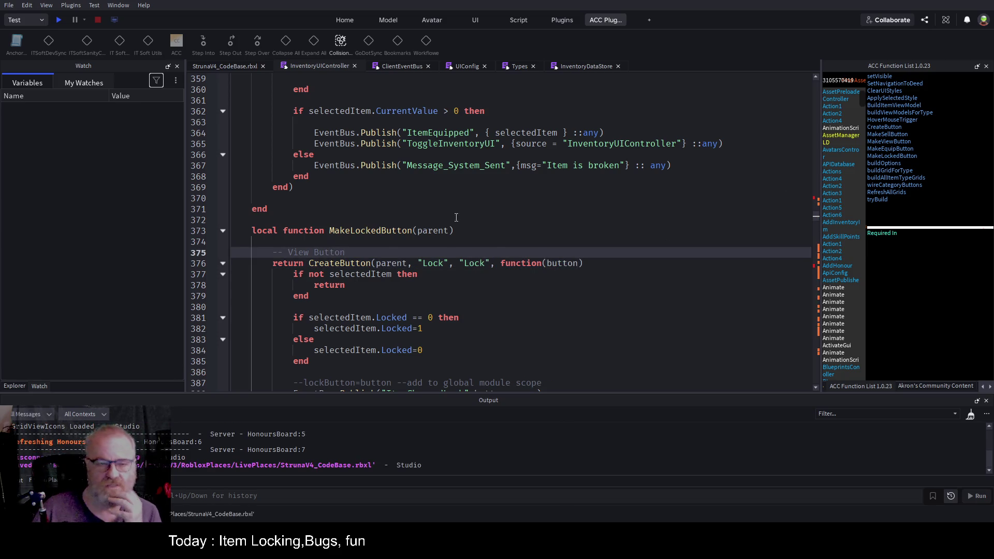
Find buttonLock's assignment, change its FindFirstChild lookup from "TextButton" to "Lock", and save
double_click(430, 264)
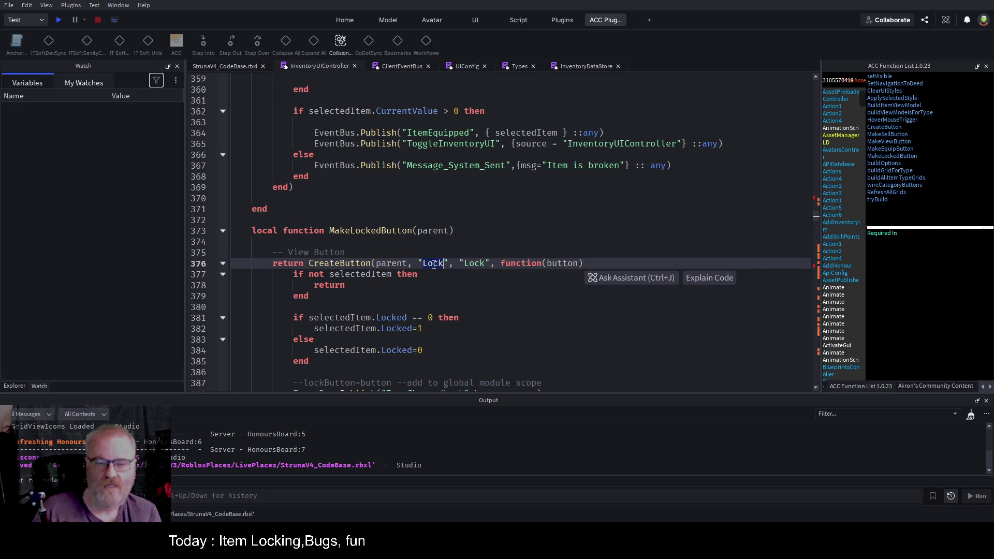
click(572, 212)
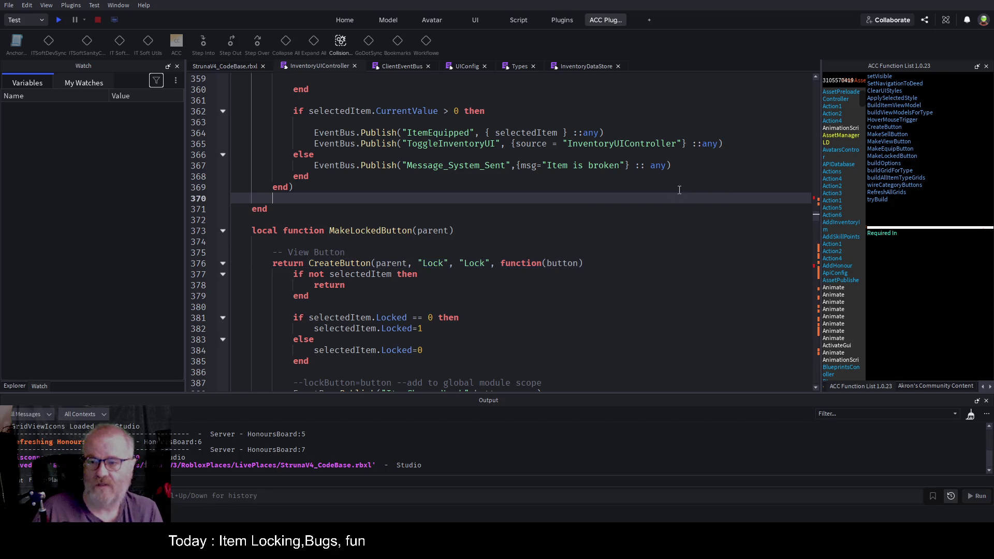
click(452, 263)
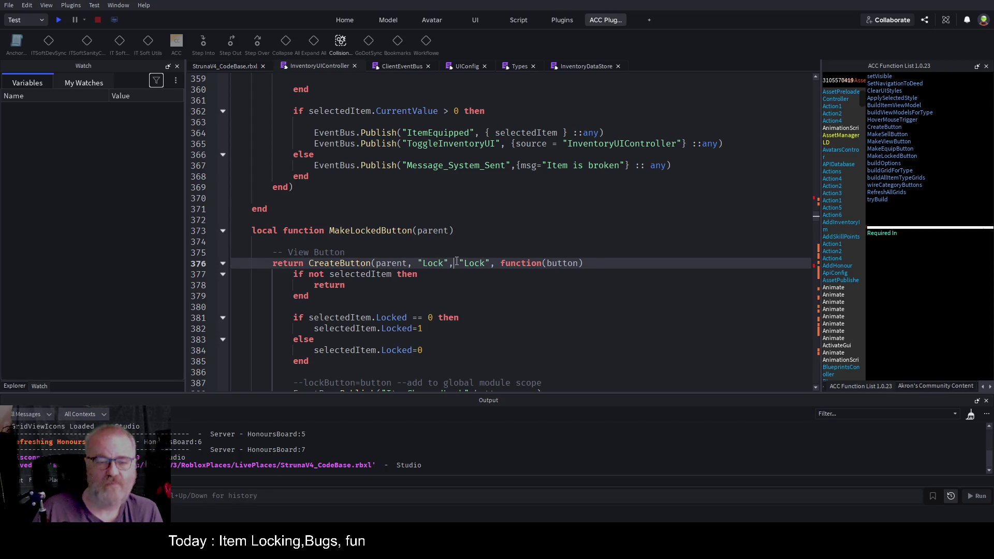
key(ctrl+f)
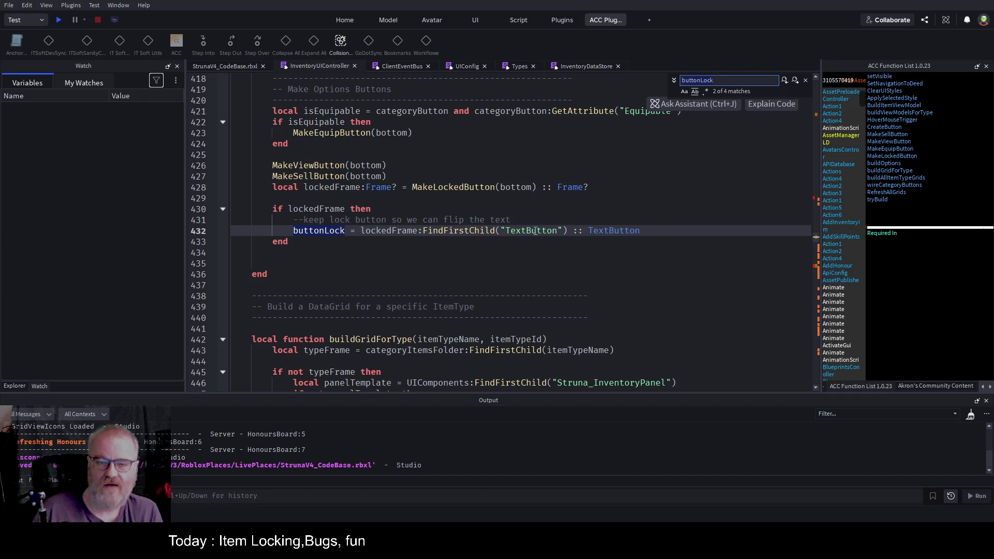
double_click(533, 230)
text(Lock)
click(516, 263)
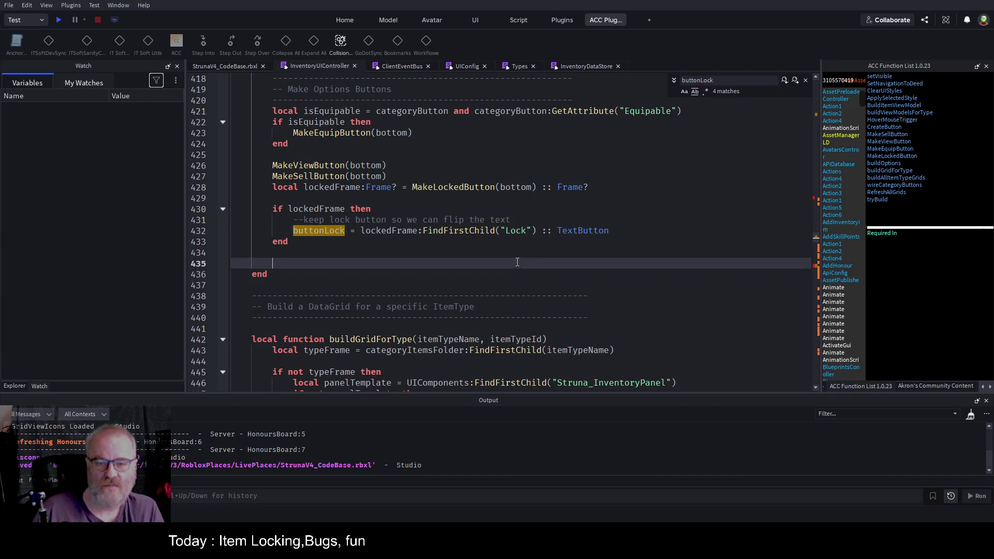
key(ctrl+s)
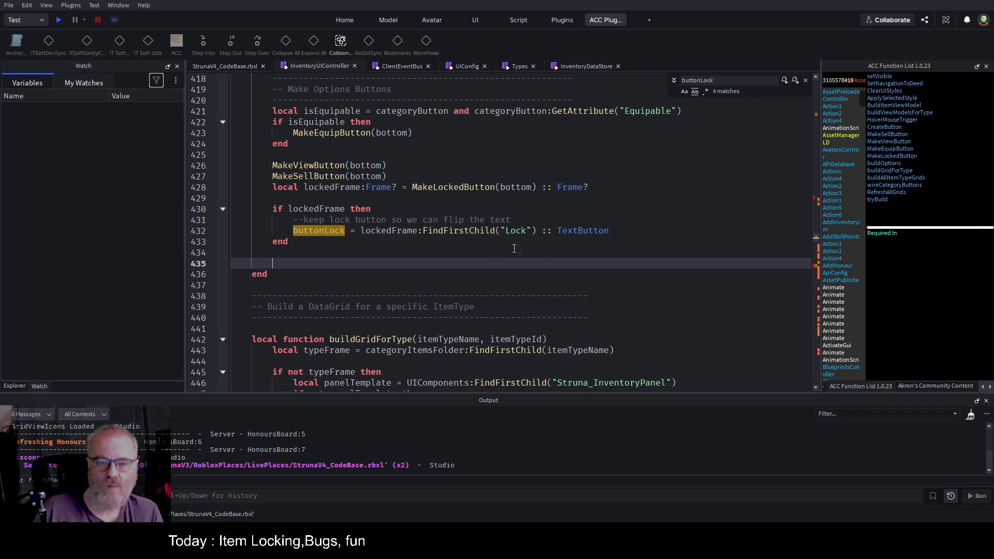
key(ctrl+End)
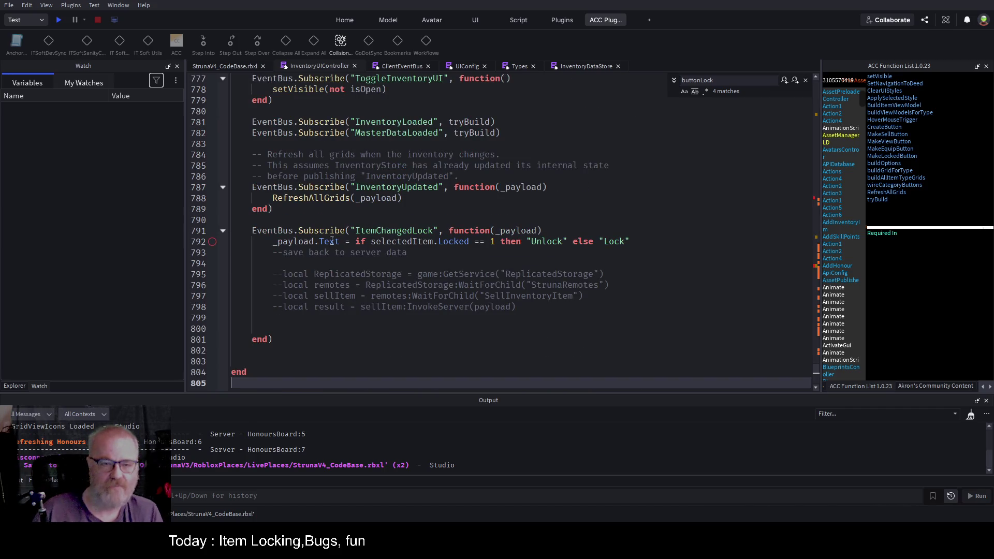
Add a buttonLock.Text line to the ItemChangedLock handler, moving the Unlock/Lock conditional onto it
click(459, 242)
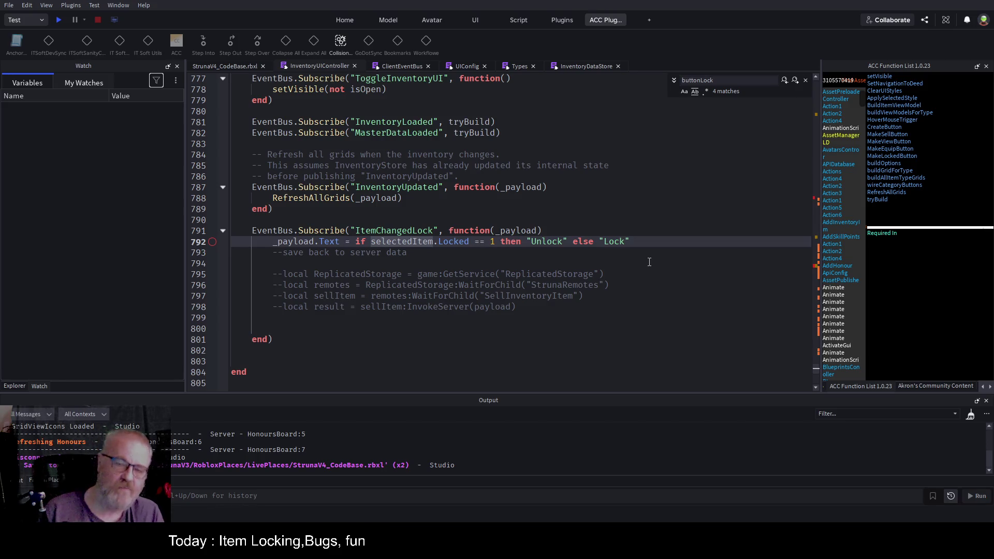
key(Up)
key(End)
key(Return)
key(Return)
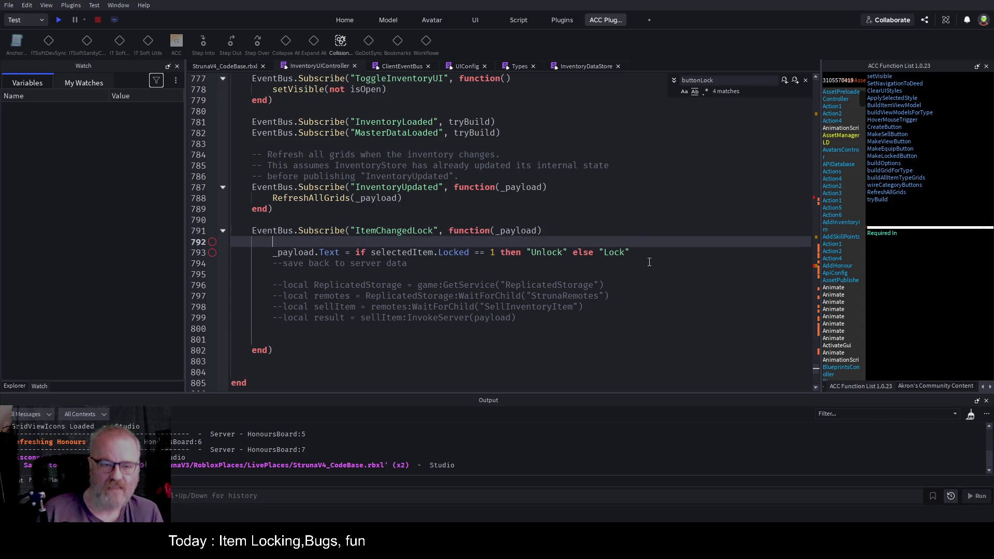
text(butt)
key(Tab)
text(.Text=)
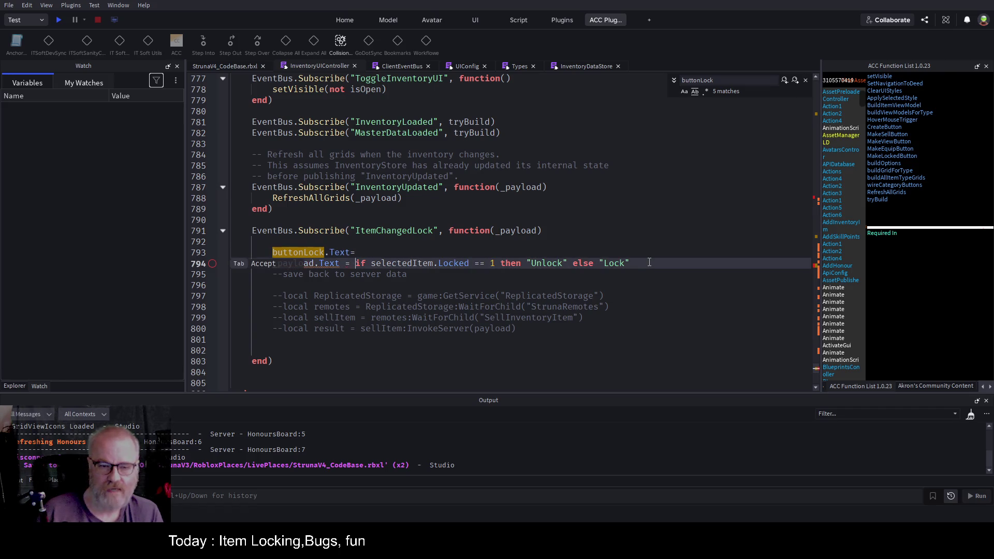
click(649, 262)
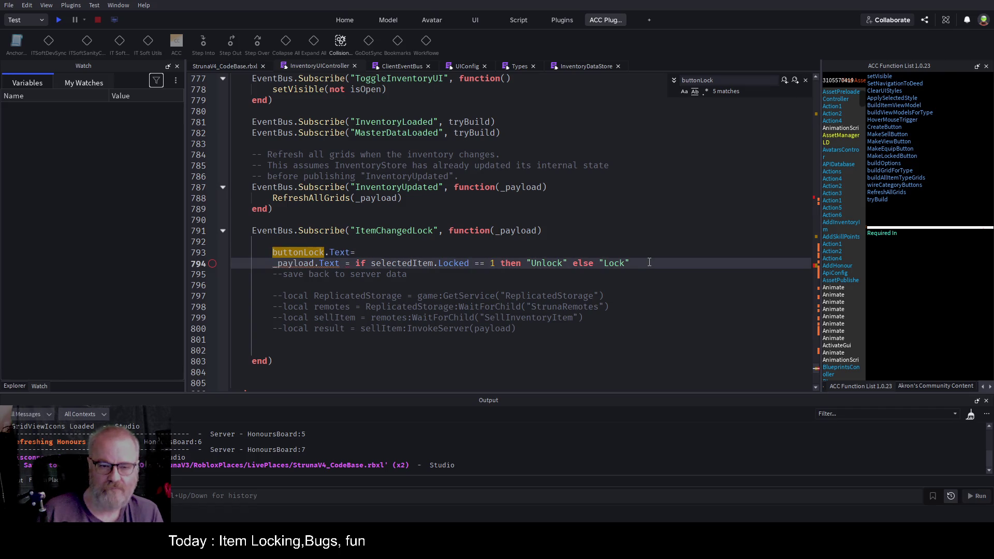
key(ctrl+shift+Left)
key(ctrl+shift+Left)
key(ctrl+shift+Left)
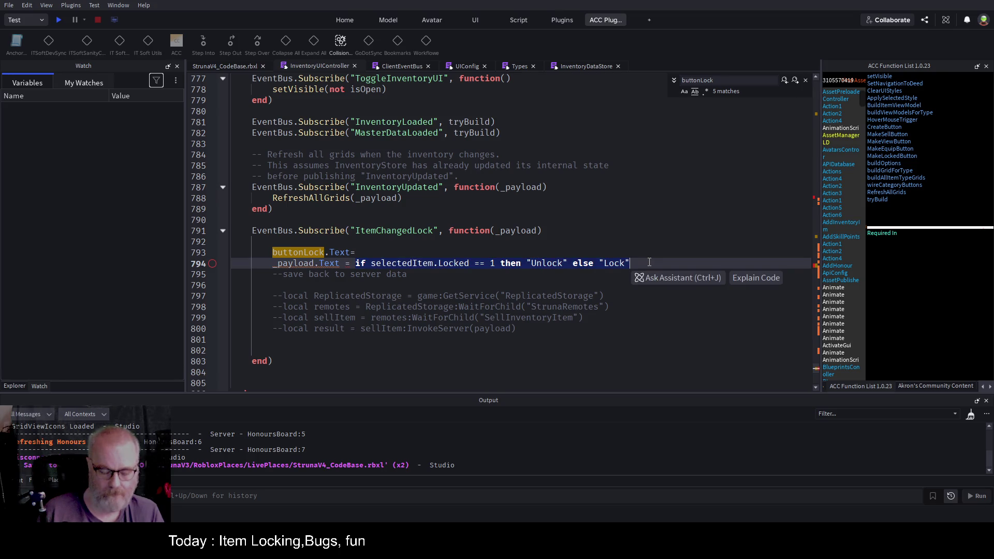
key(ctrl+x)
key(Up)
key(ctrl+v)
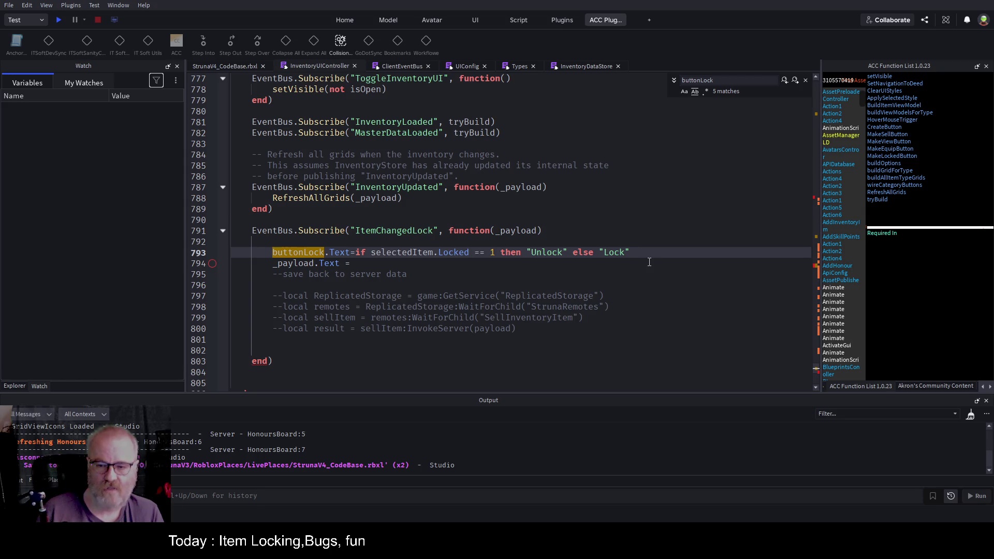
Delete the leftover unfinished _payload.Text line and launch a playtest
click(649, 262)
key(shift+Home)
key(BackSpace)
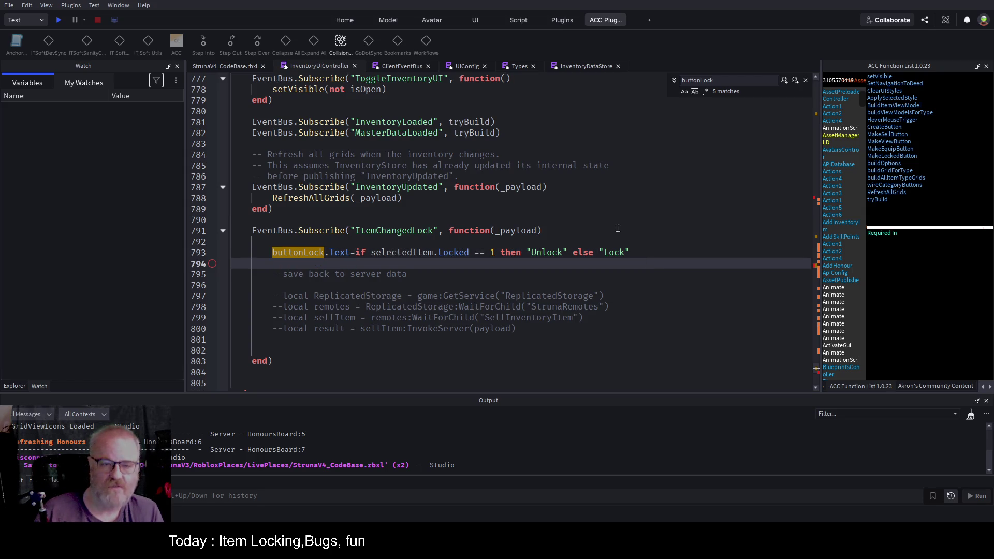
key(F5)
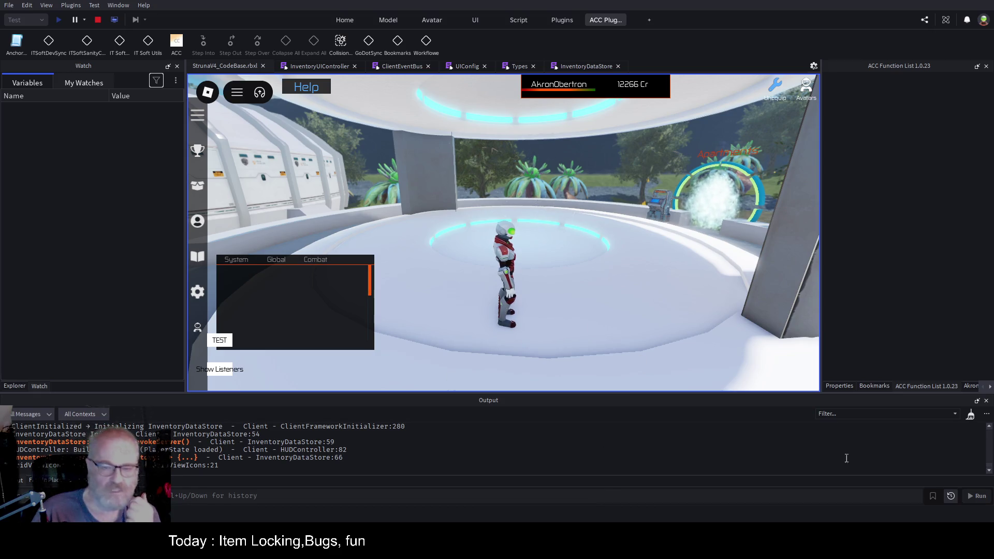
Clear the Output log, open the in-game inventory and pick the OME001 tool
click(973, 419)
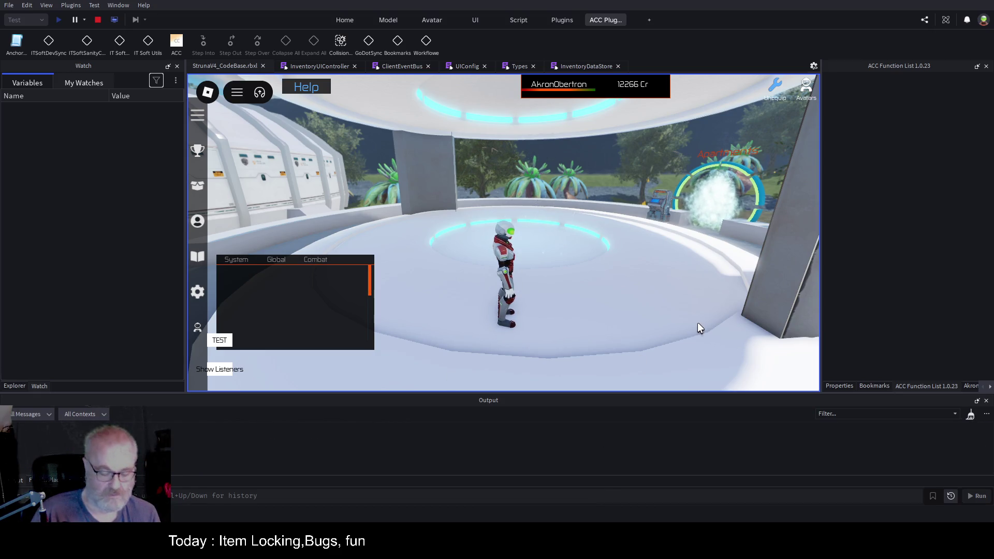
key(i)
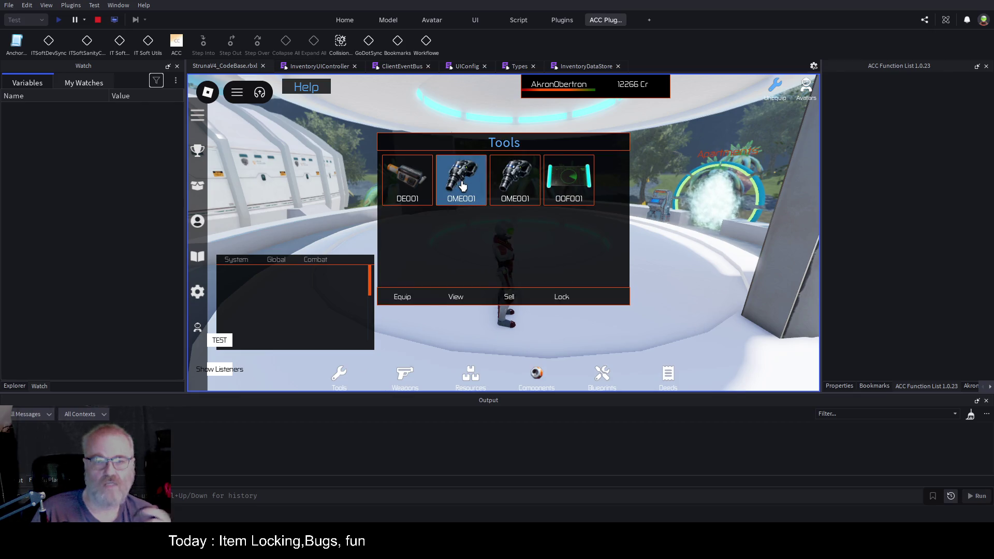
click(462, 182)
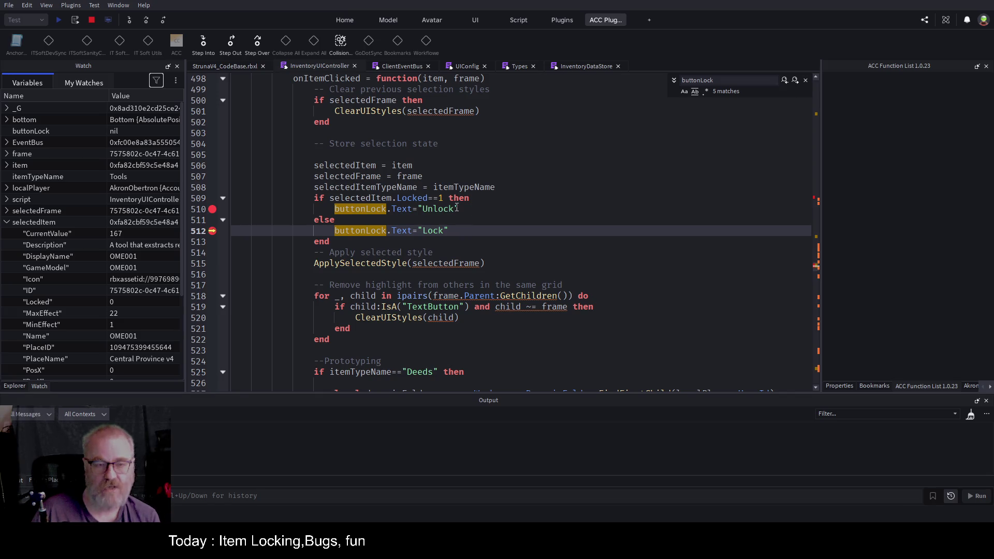
Resume from the line 512 break, stop the playtest and re-enable the line 512 breakpoint
key(F5)
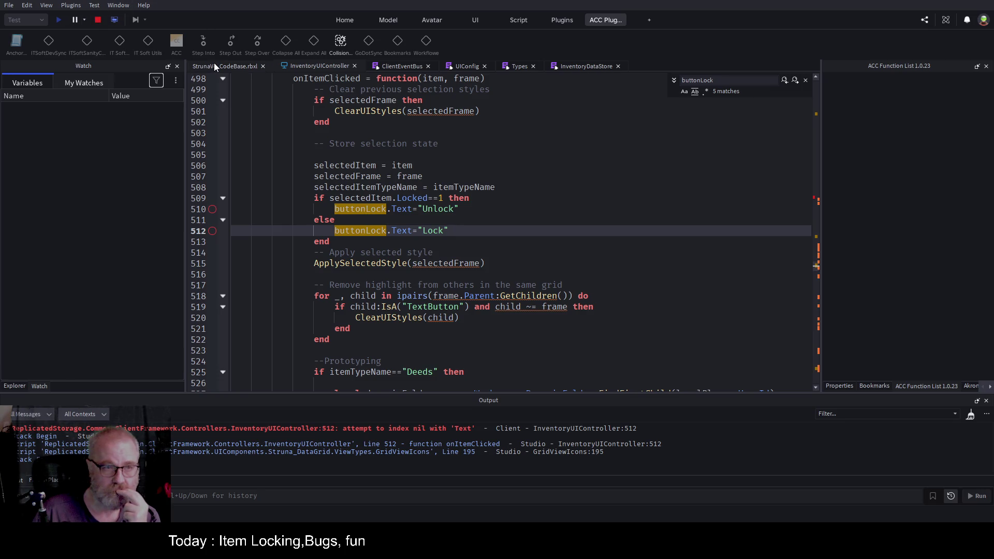
click(98, 20)
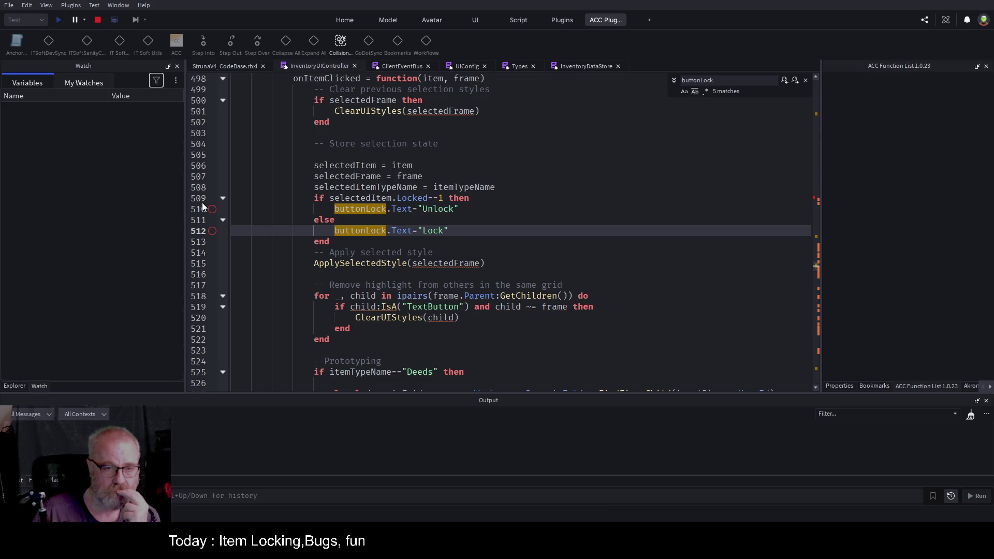
click(213, 231)
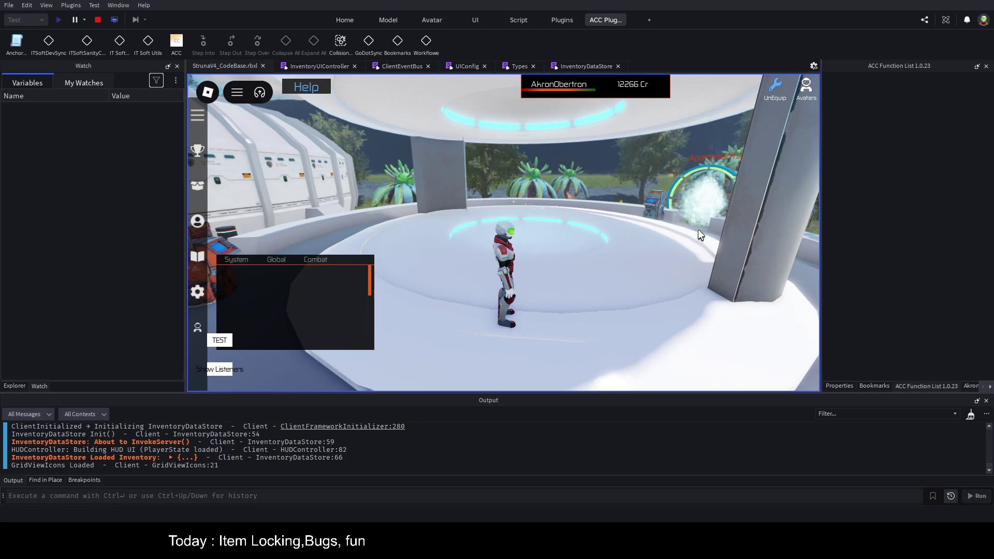
Pick OME001 from the in-game inventory to hit the line 512 break, then stop the playtest
key(i)
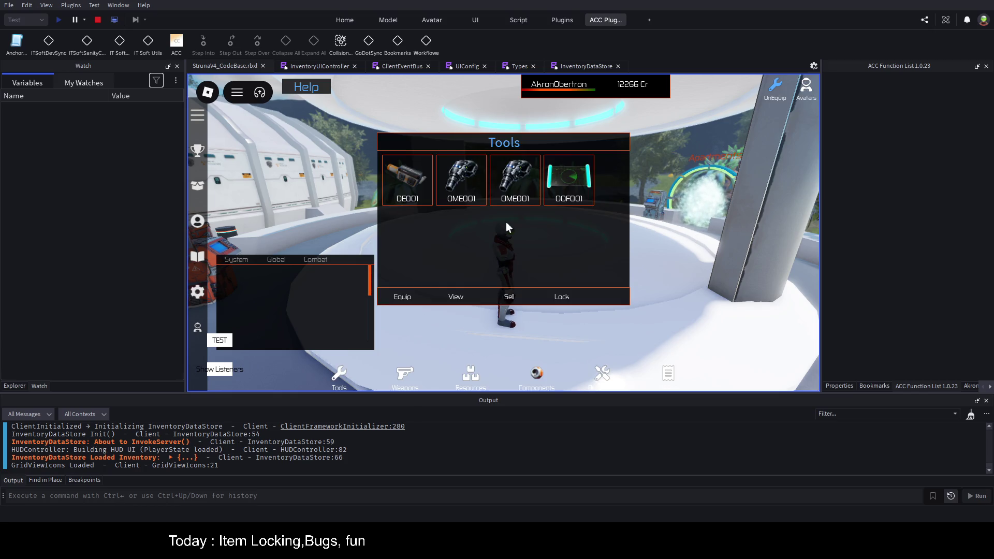
click(460, 185)
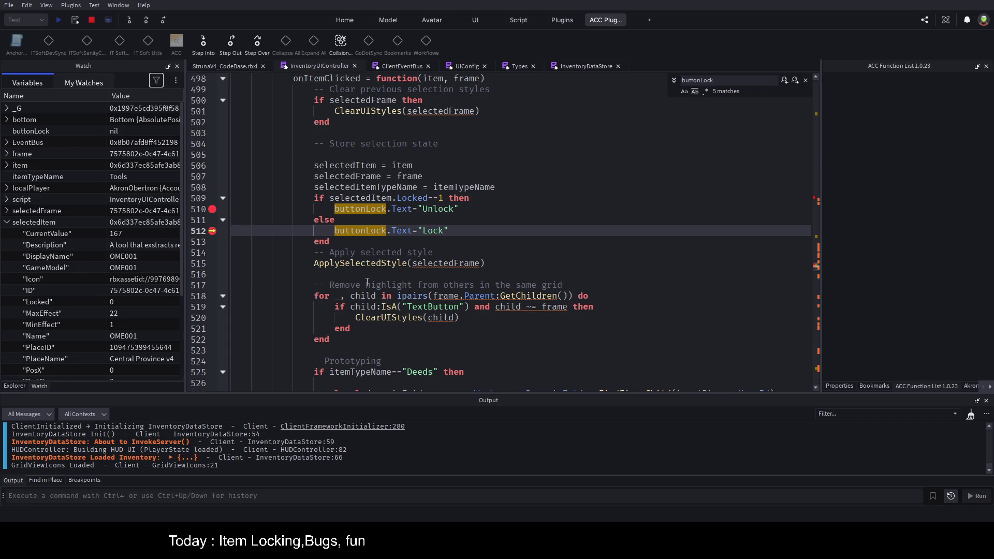
scroll(368, 282, down, 5)
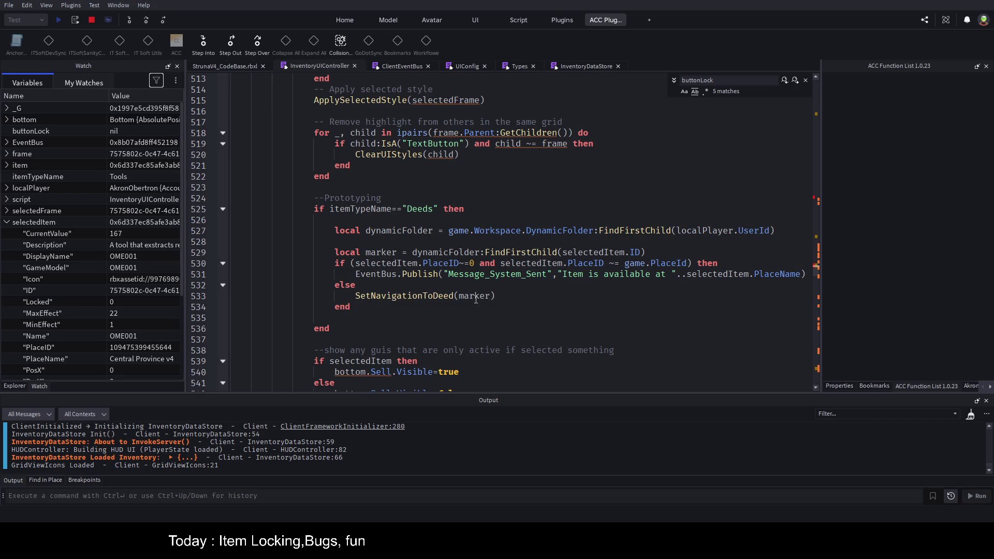
scroll(473, 300, down, 8)
scroll(469, 299, down, 19)
scroll(459, 322, down, 11)
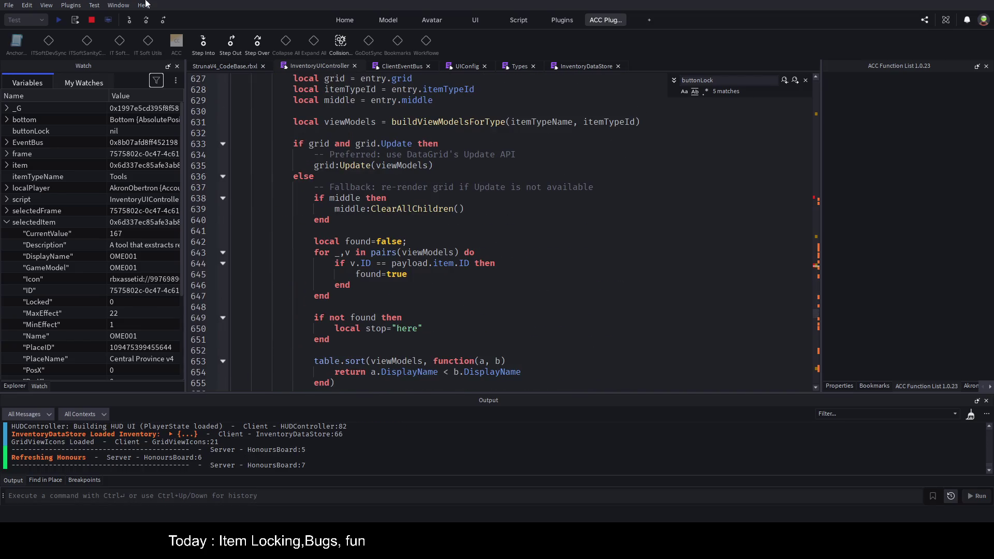
click(91, 20)
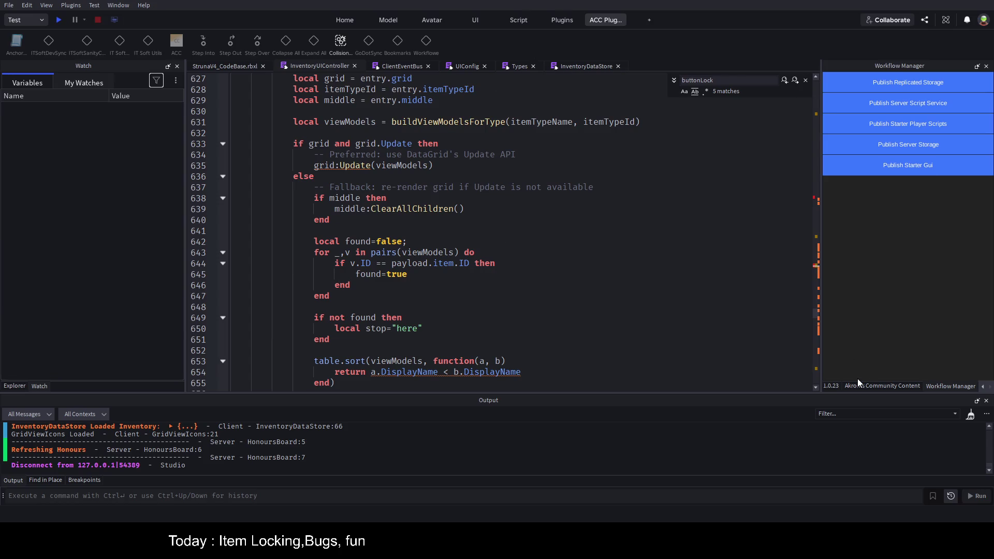
Jump to the Line 496 bookmark from the Bookmarks list and look over the grid setup
click(982, 387)
click(982, 387)
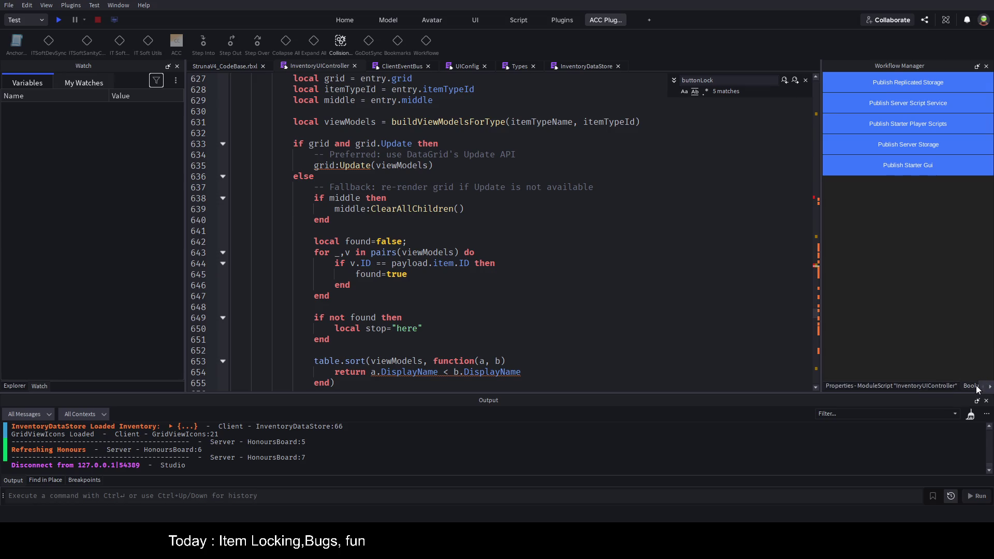
click(960, 386)
click(887, 100)
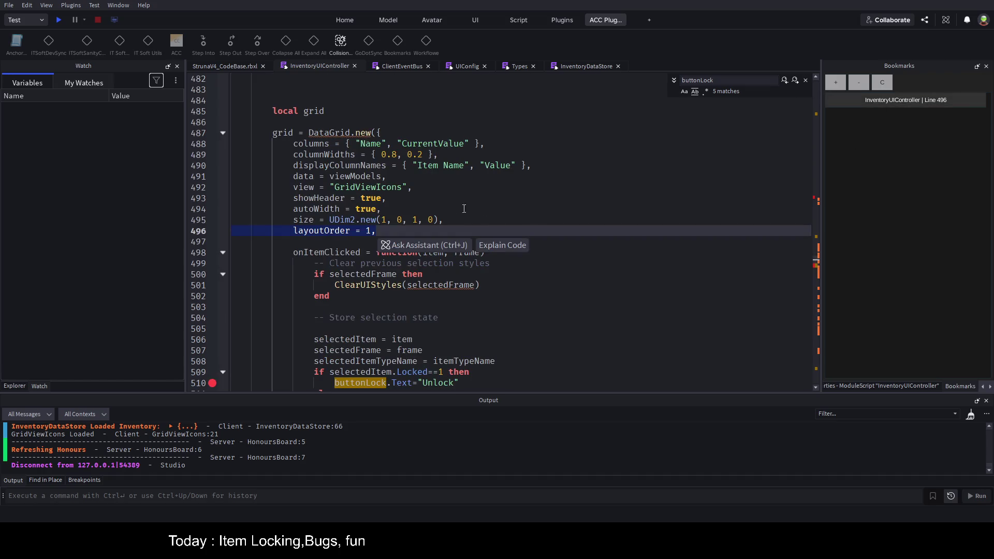
click(497, 209)
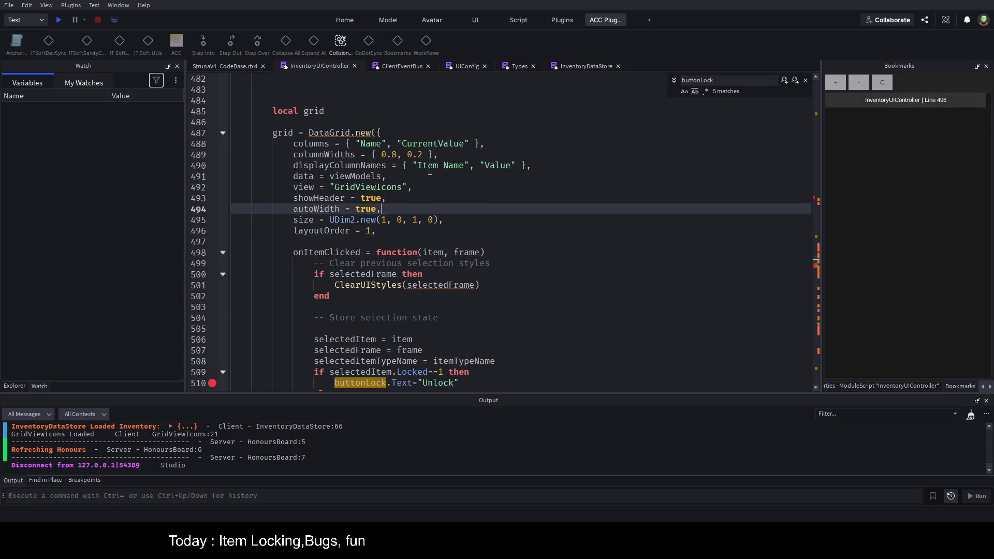
scroll(476, 193, down, 2)
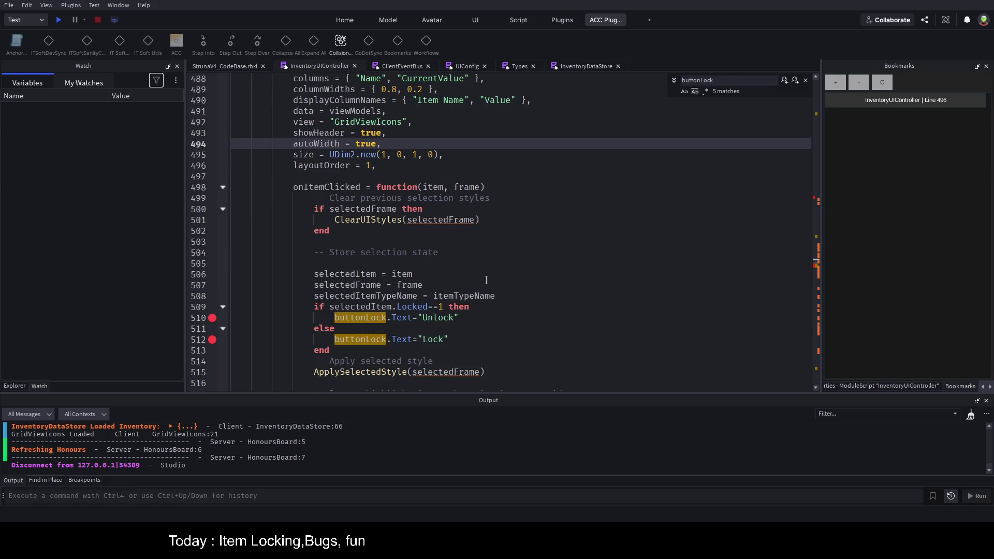
scroll(446, 281, up, 4)
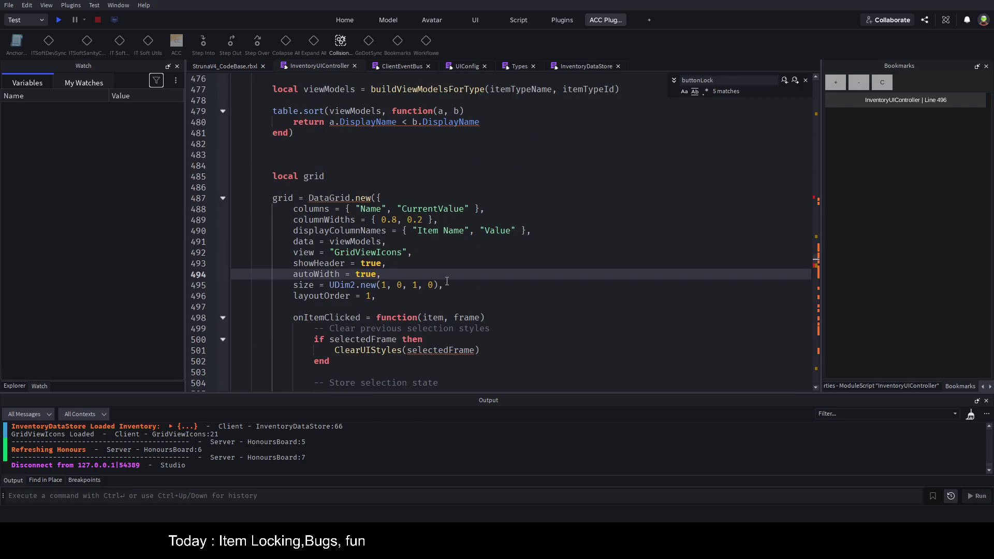
scroll(447, 281, down, 5)
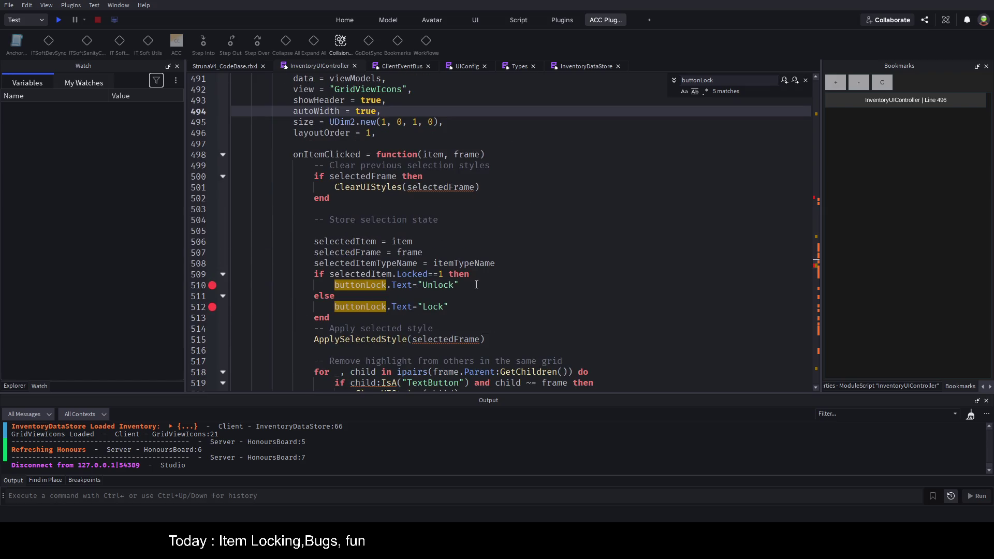
Step through buttonLock matches to its line 432 assignment, highlighting MakeLockedButton and lockedFrame
double_click(361, 285)
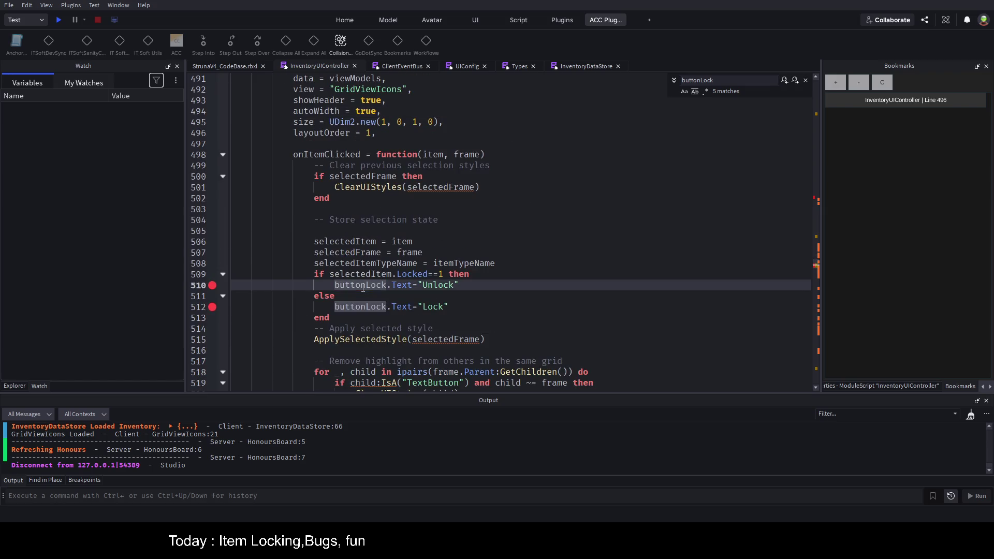
click(794, 82)
click(794, 82)
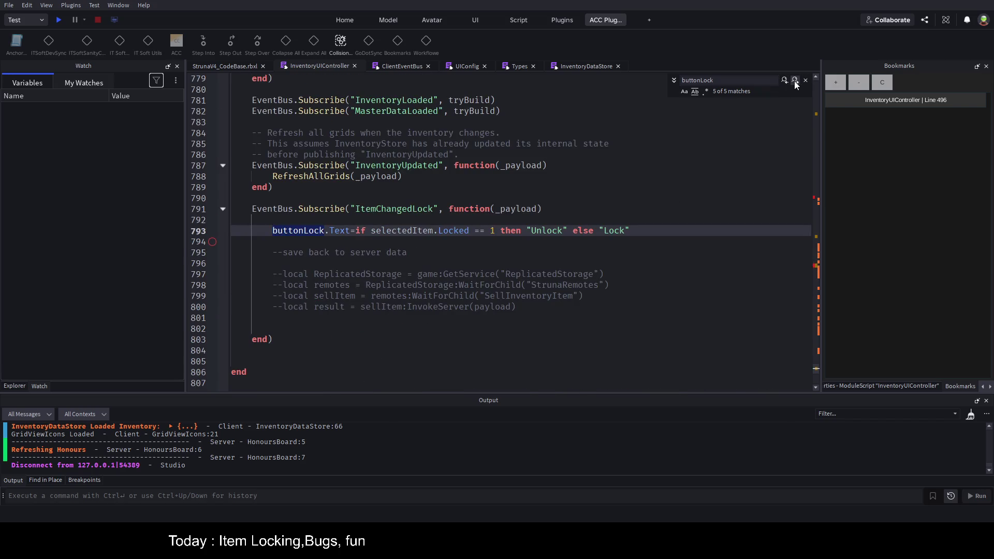
click(795, 82)
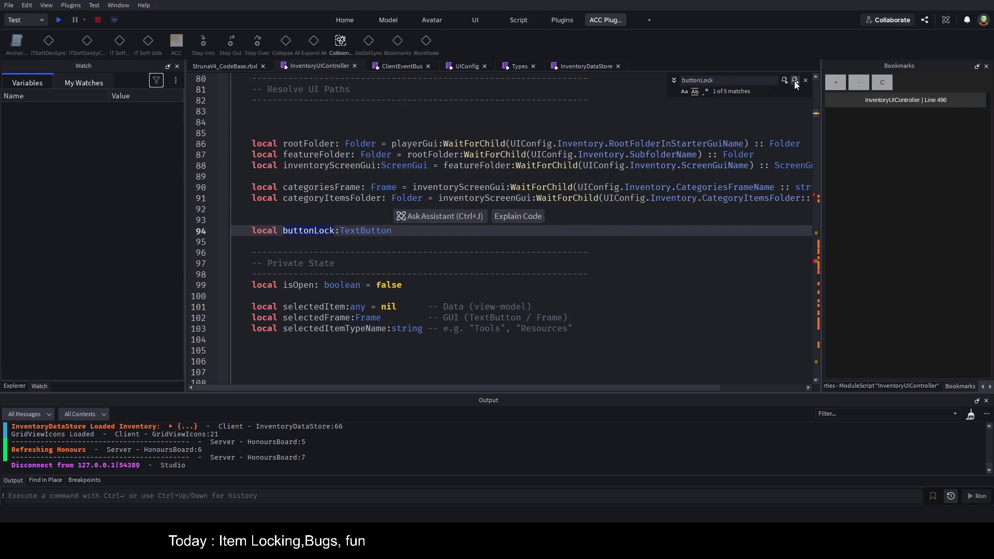
click(794, 82)
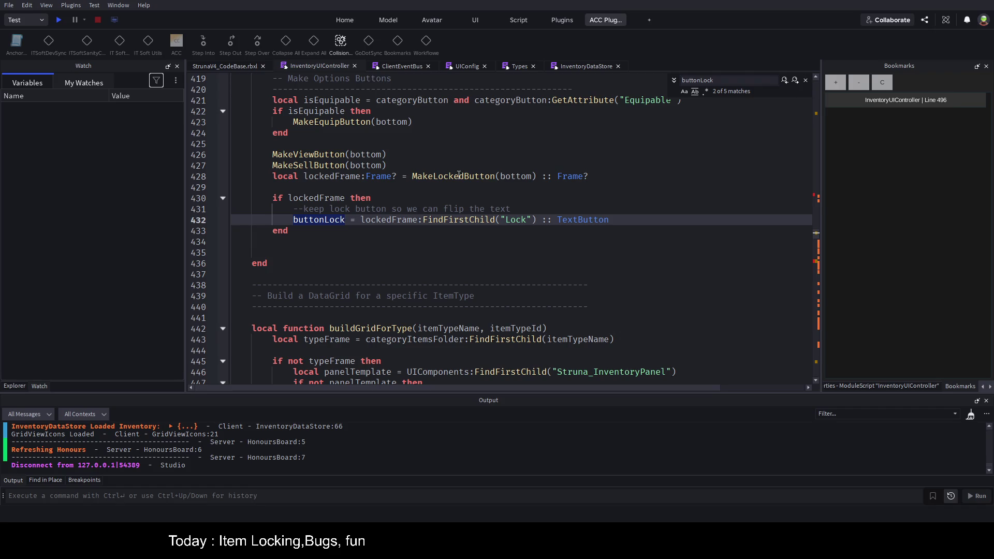
click(459, 176)
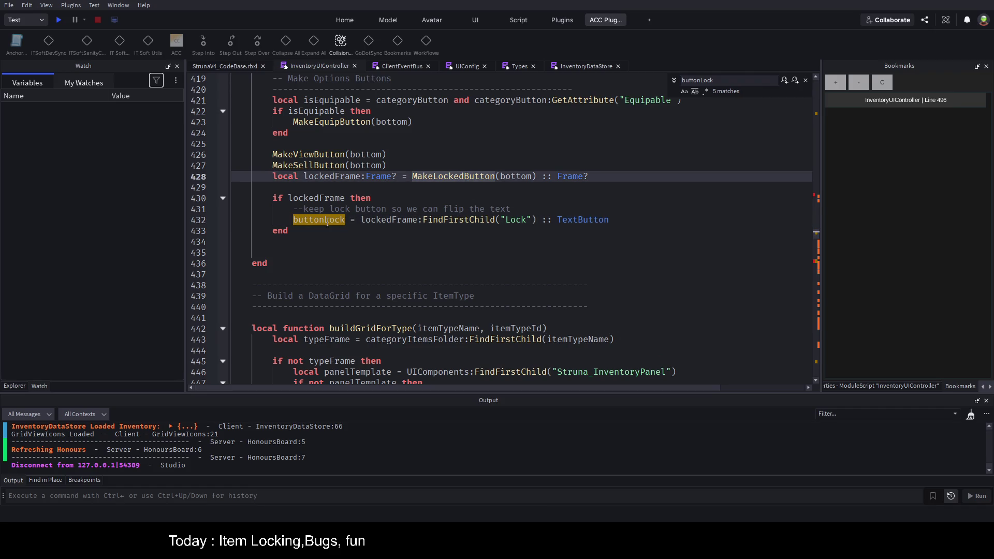
double_click(463, 177)
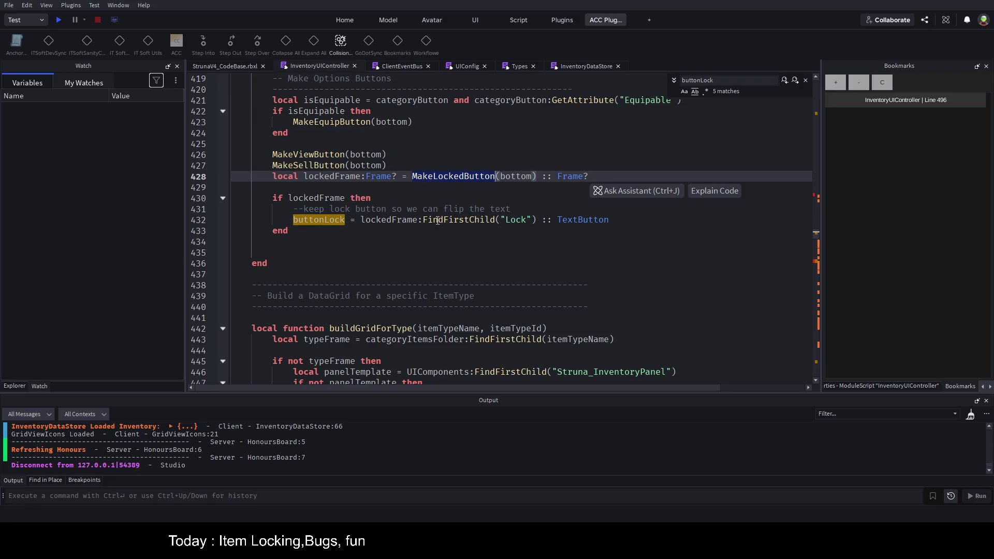
double_click(387, 221)
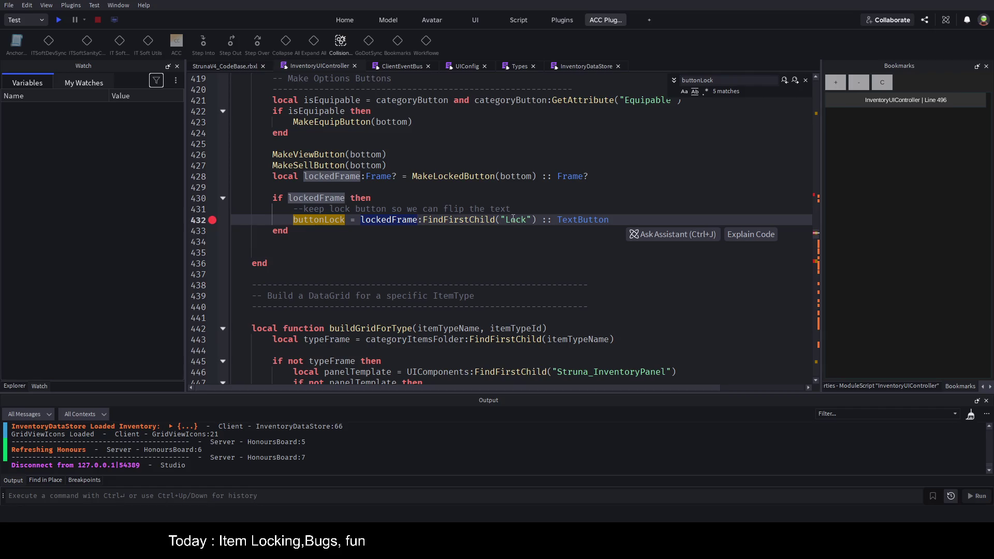
Start a new playtest and scroll down to the lock button lookup
click(60, 21)
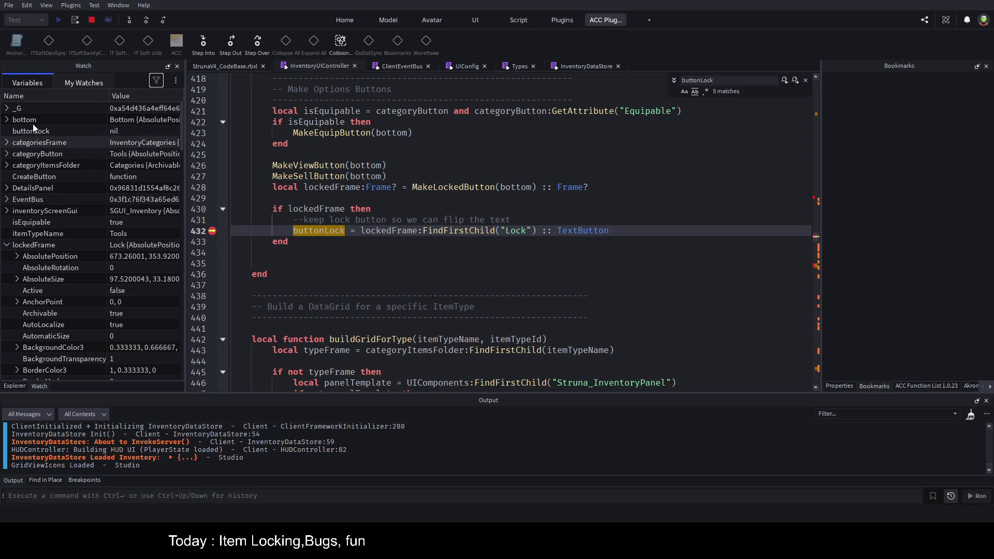
scroll(79, 195, down, 2)
scroll(79, 191, down, 4)
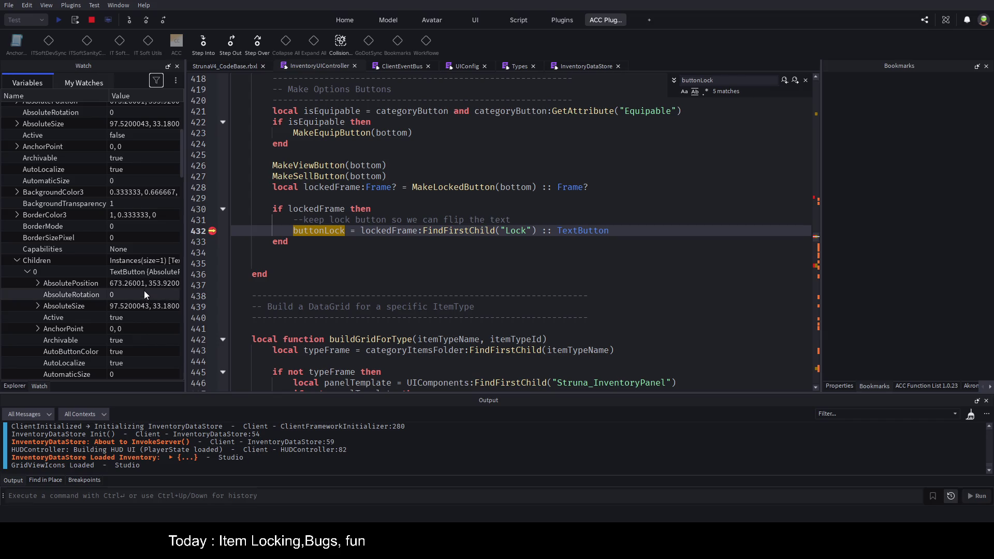
scroll(140, 290, down, 6)
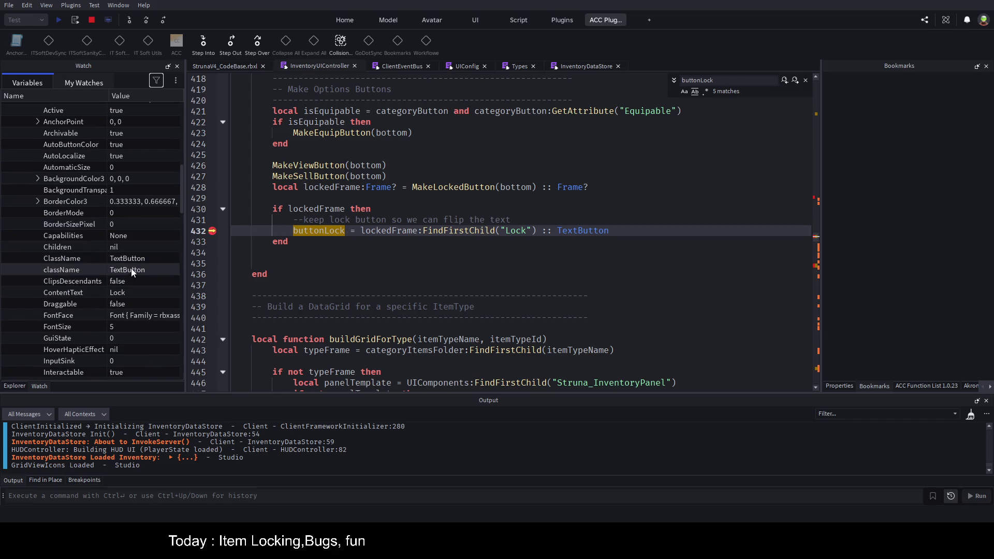
scroll(132, 290, down, 3)
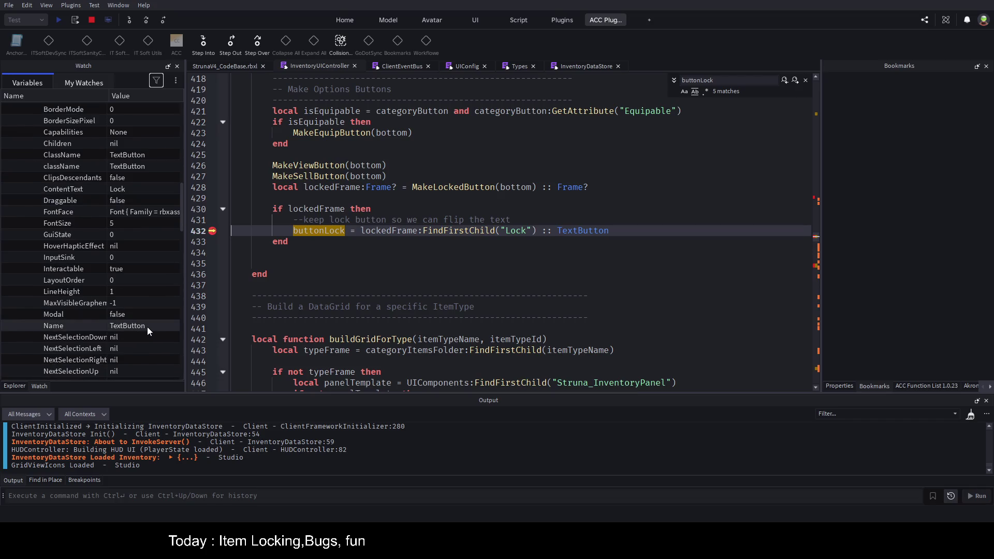
Change line 432's FindFirstChild name from "Lock" back to "TextButton"
double_click(519, 230)
text(textButt)
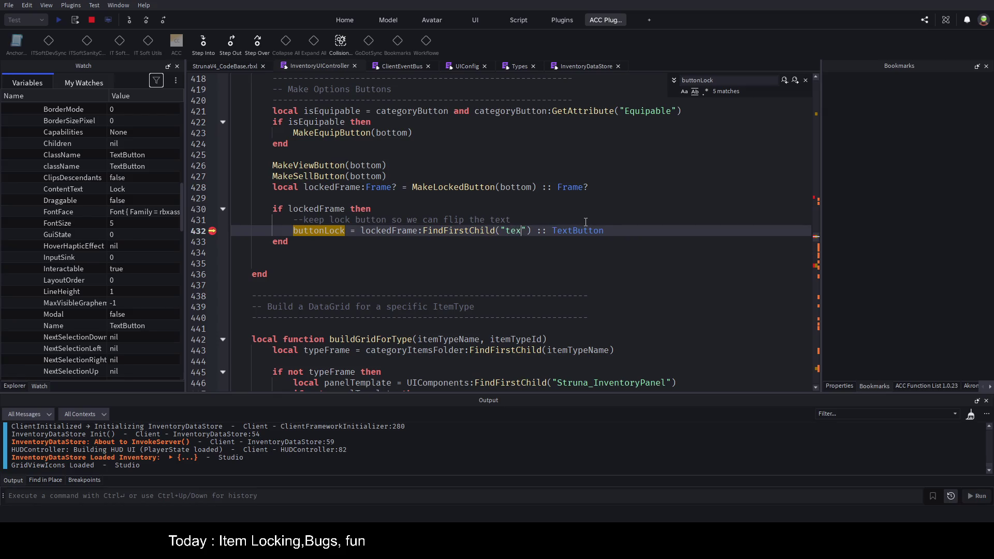
text(on)
key(Delete)
text(T)
click(419, 138)
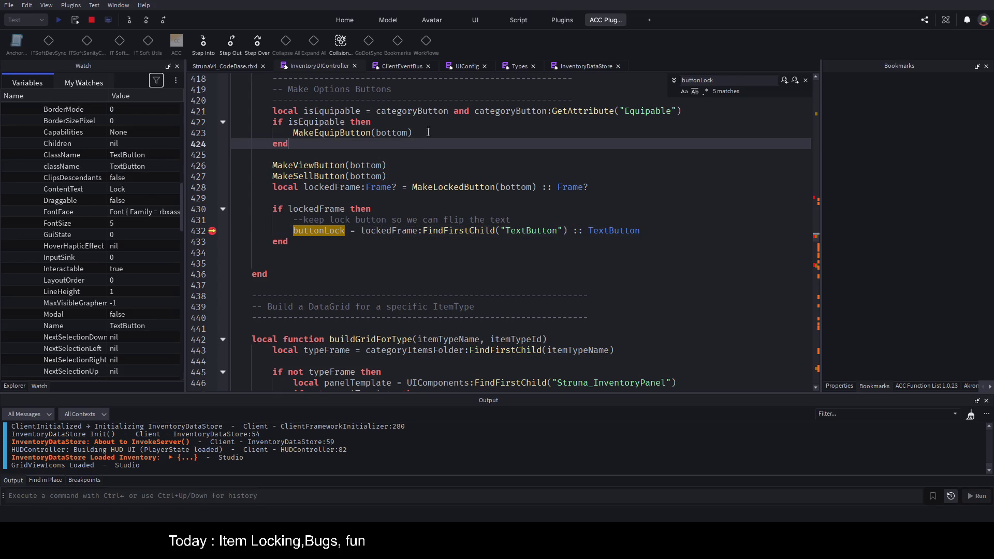
Follow MakeLockedButton to its definition, then to CreateButton's, highlighting the name parameter
click(456, 187)
key(F12)
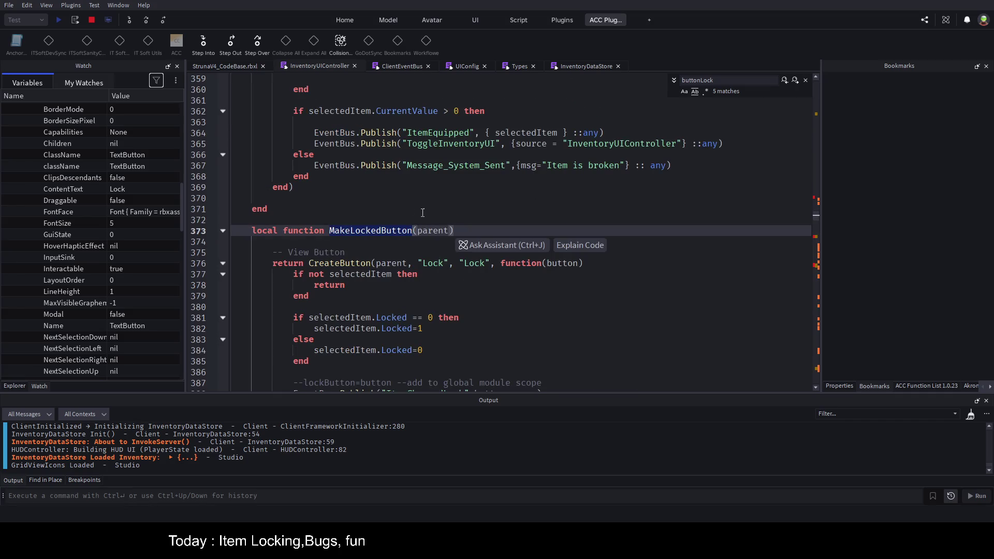
click(414, 199)
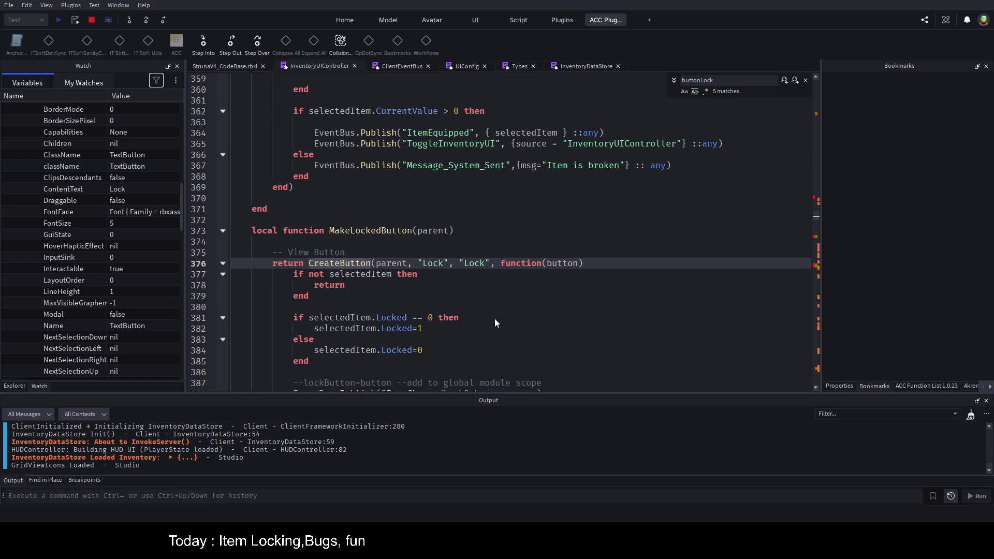
click(481, 328)
click(419, 261)
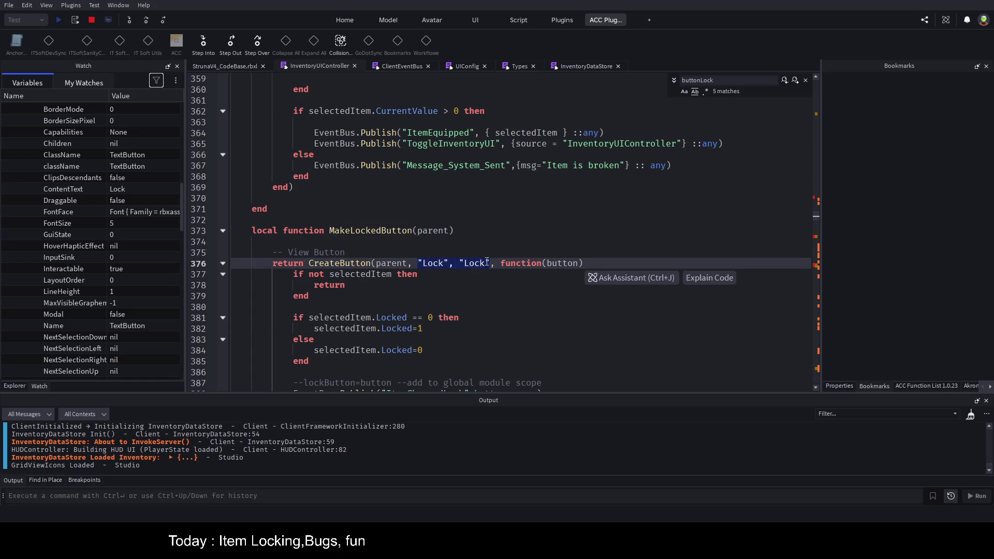
click(344, 263)
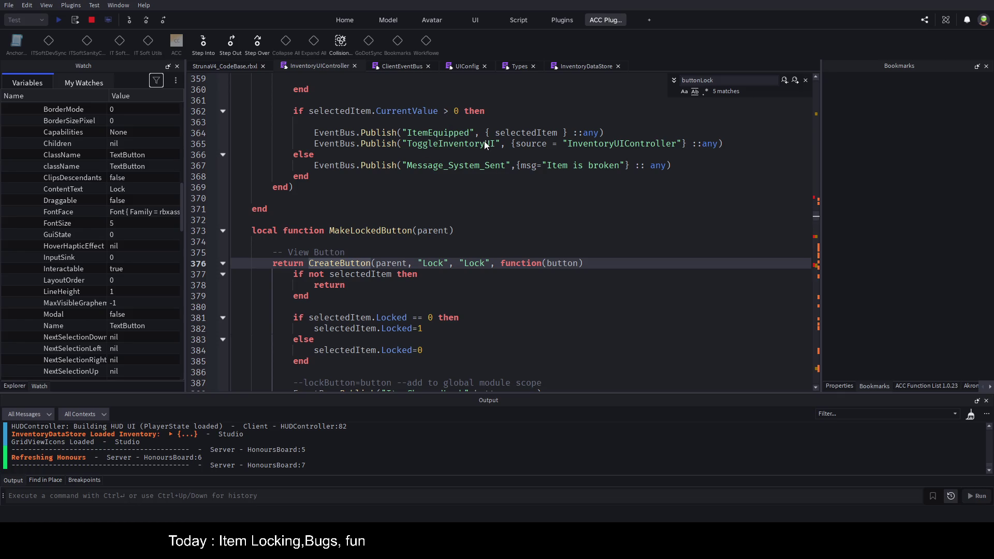
key(F12)
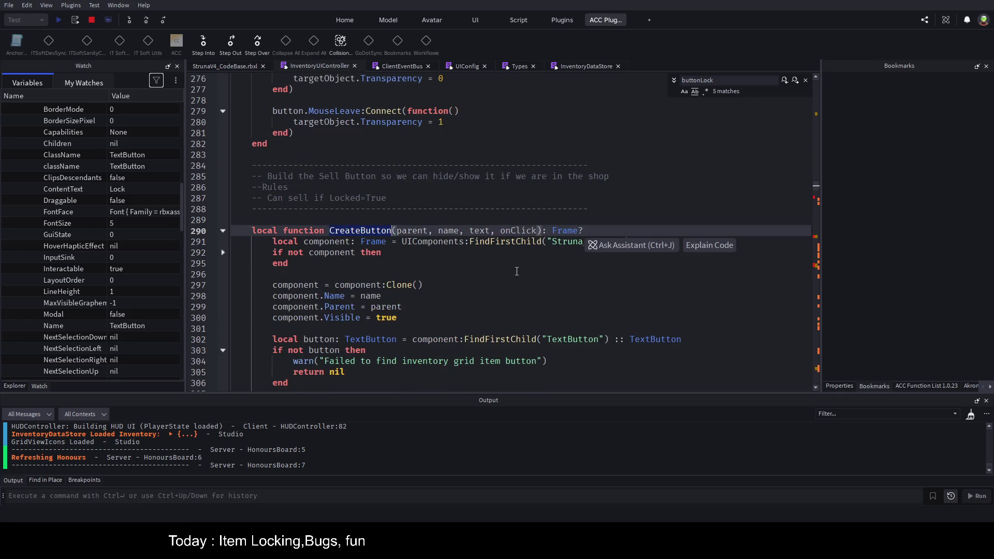
click(507, 277)
double_click(370, 296)
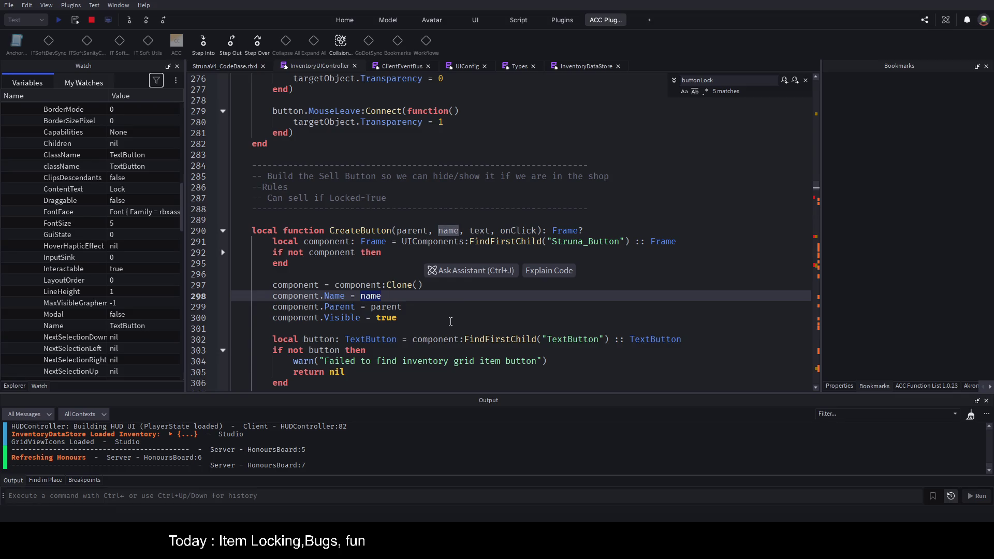
scroll(388, 255, down, 1)
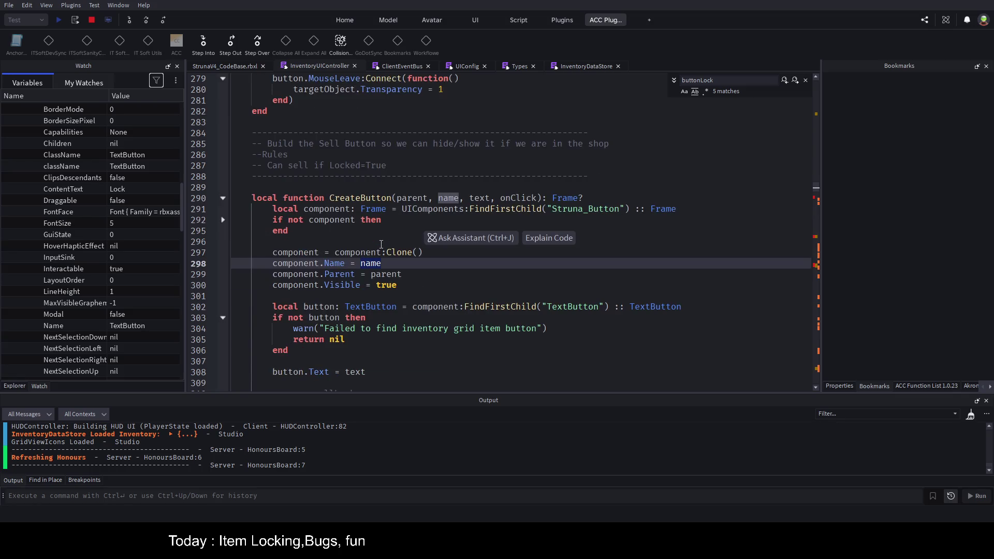
click(484, 292)
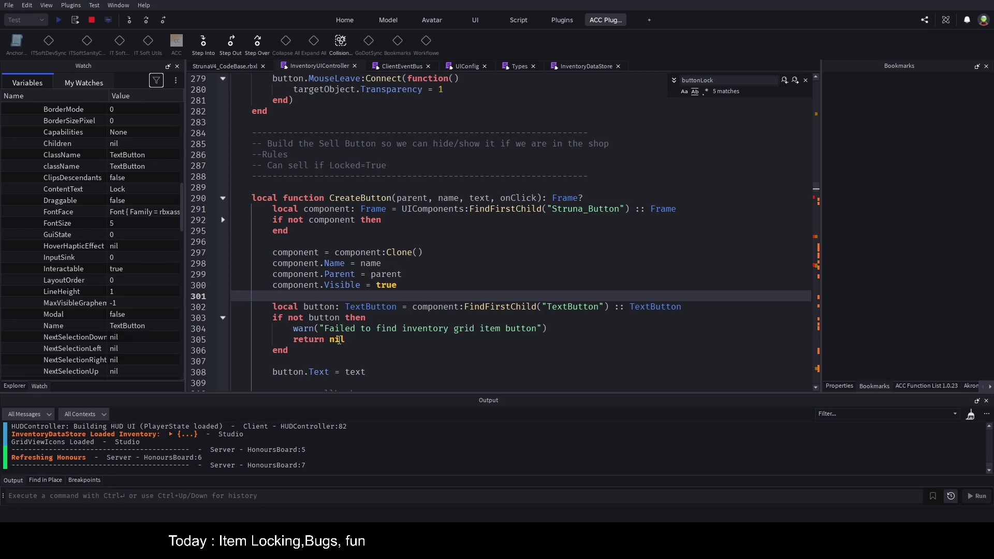
Type a buttonName="ToggleLocked" line after the button text assignment, then delete it
click(428, 379)
key(Return)
text(button.)
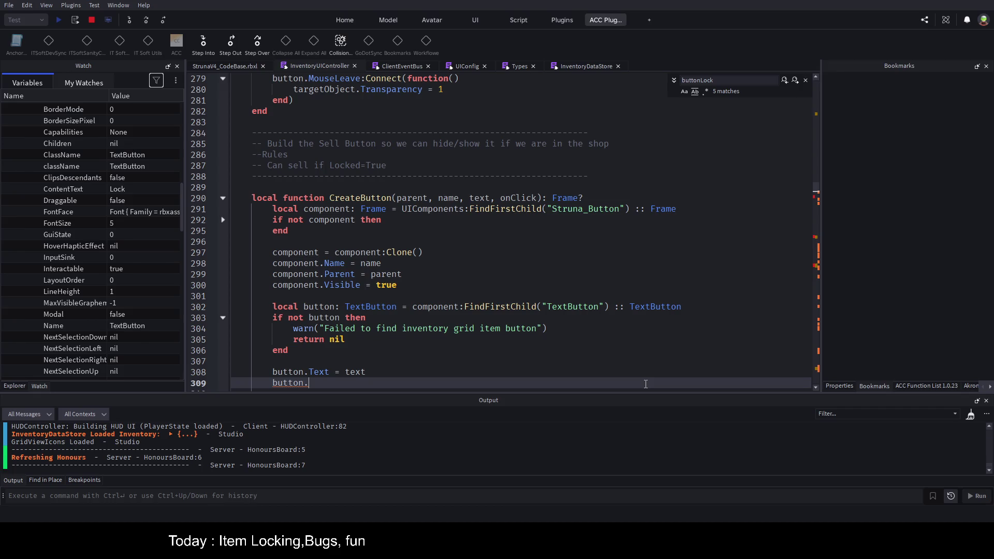
text(Name="To)
text(ggle)
key(BackSpace)
key(BackSpace)
key(BackSpace)
text(gle)
text(Locked)
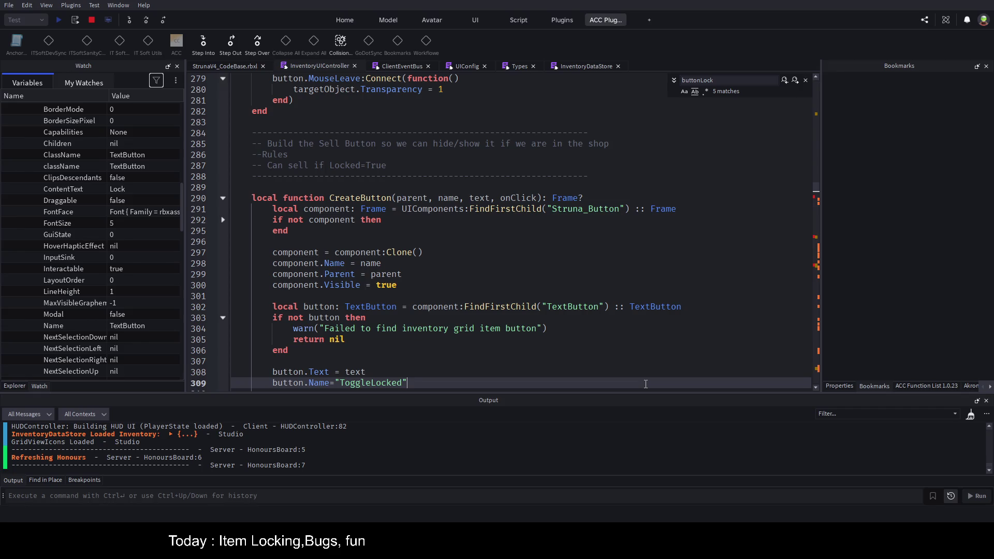
key(shift+Home)
key(BackSpace)
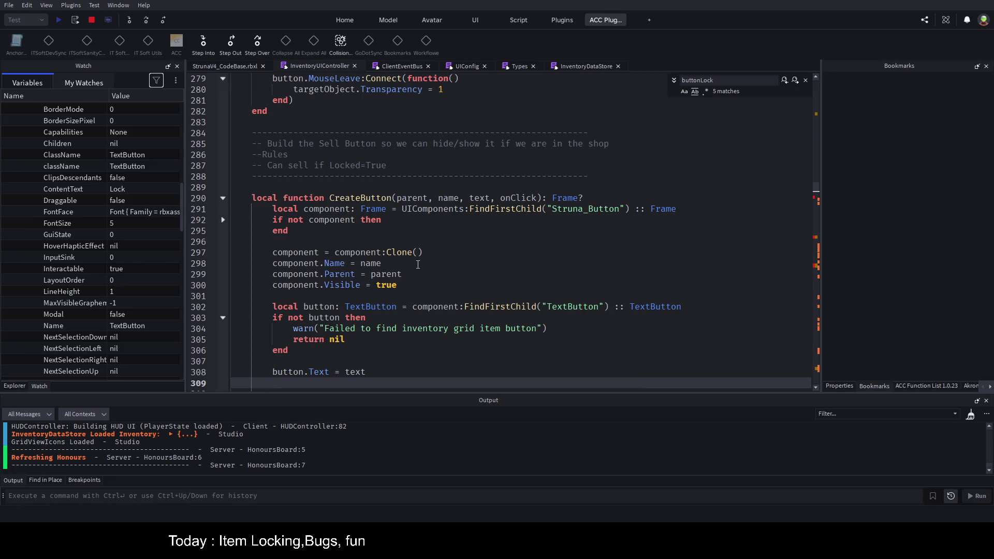
Scroll further down the script and stop the running playtest
scroll(418, 273, down, 3)
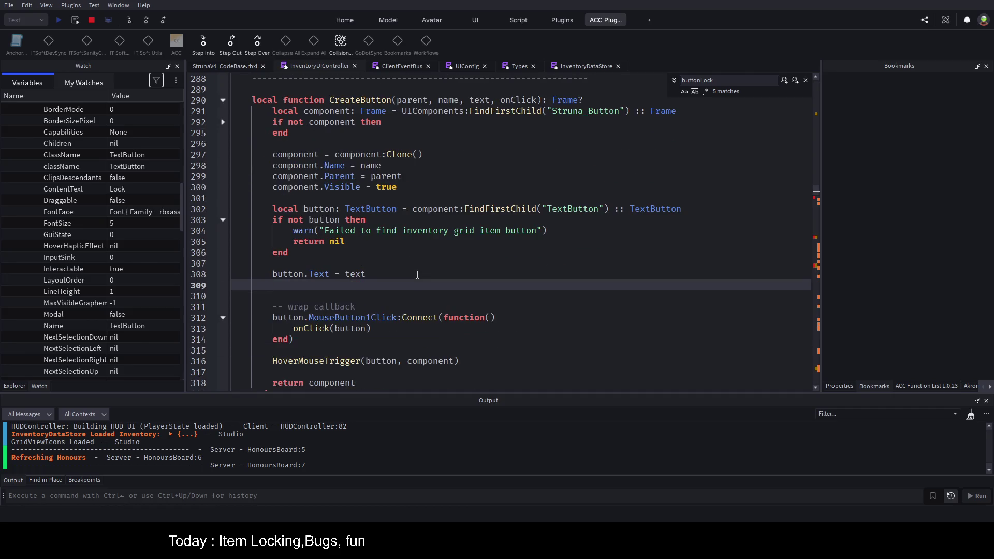
scroll(418, 275, down, 3)
scroll(440, 279, down, 1)
click(468, 284)
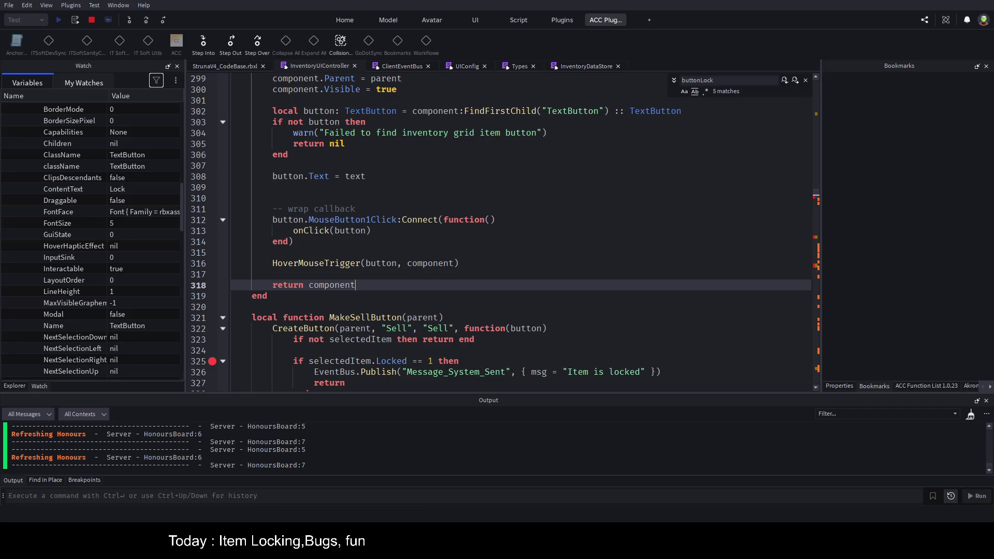
key(shift+F5)
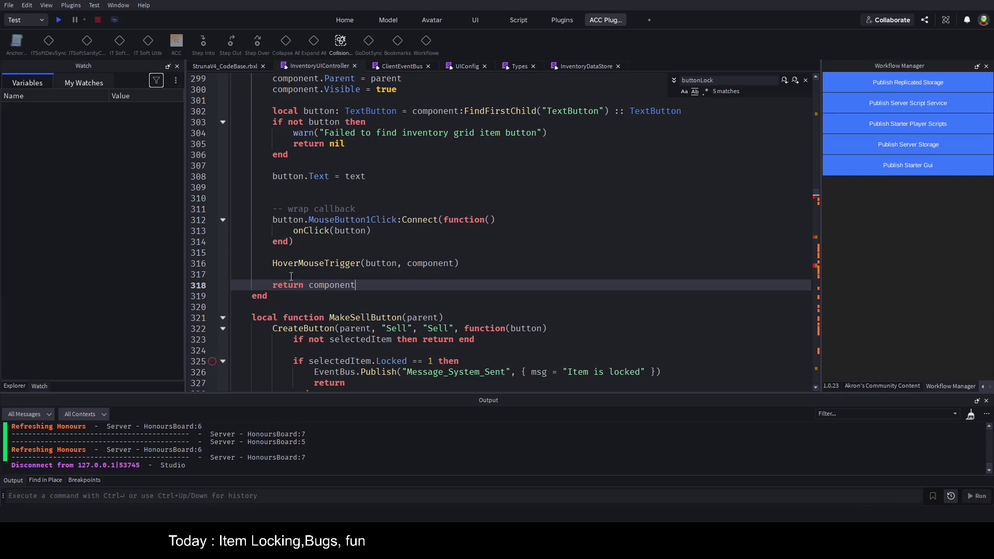
Disable all breakpoints in the Breakpoints list and save the place
scroll(315, 265, down, 15)
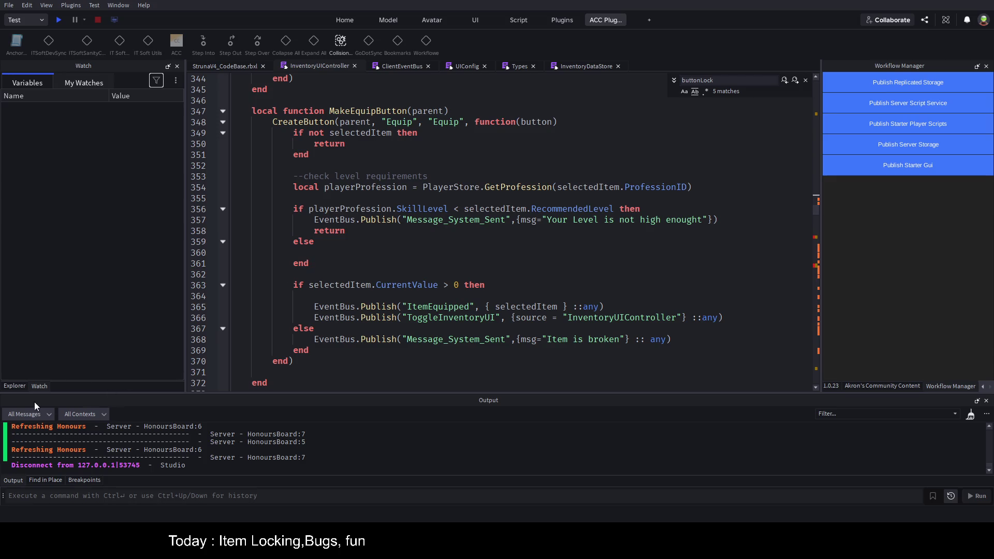
click(82, 480)
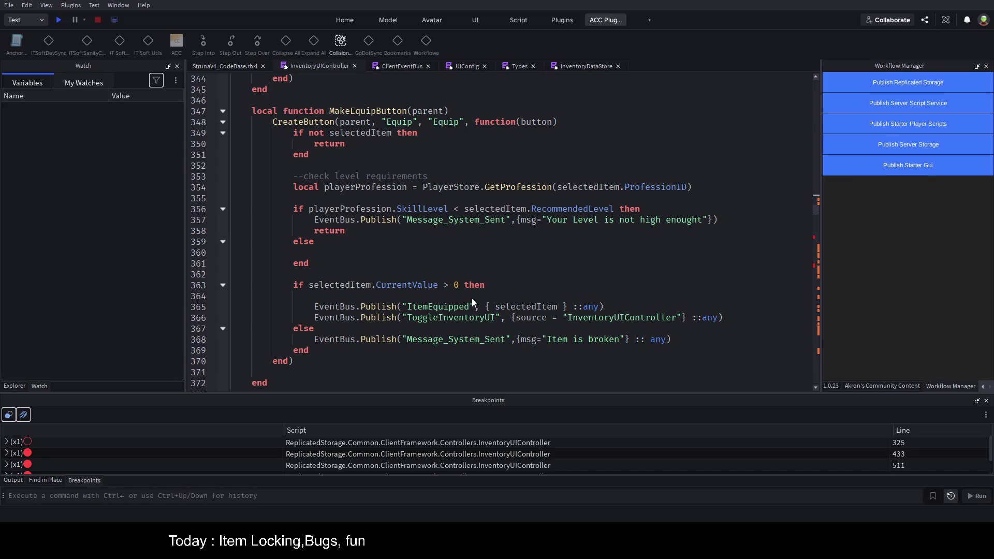
click(10, 416)
click(8, 414)
click(568, 265)
key(ctrl+s)
Playtest again with a cleared Output and inspect the OME001, OOF001 and DE001 tools
key(F5)
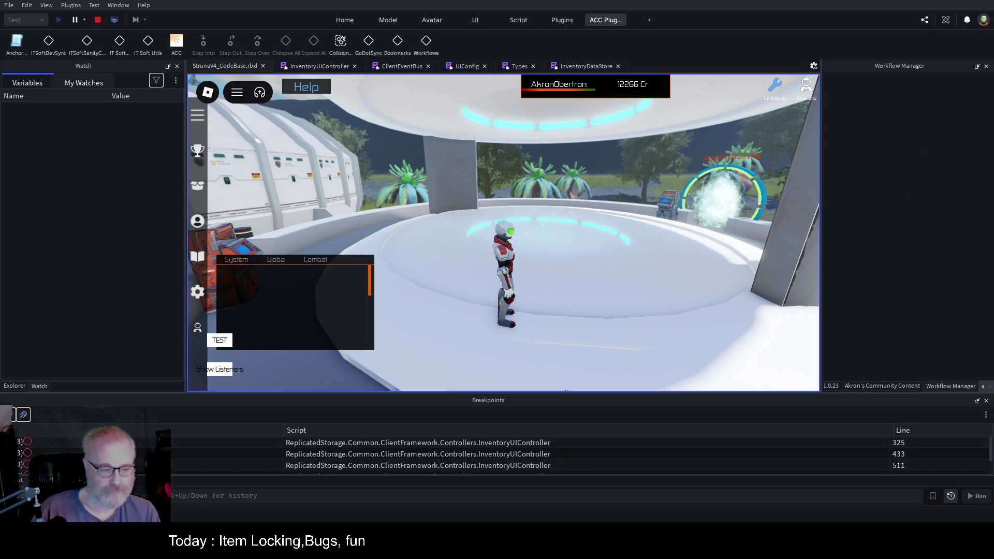
click(23, 482)
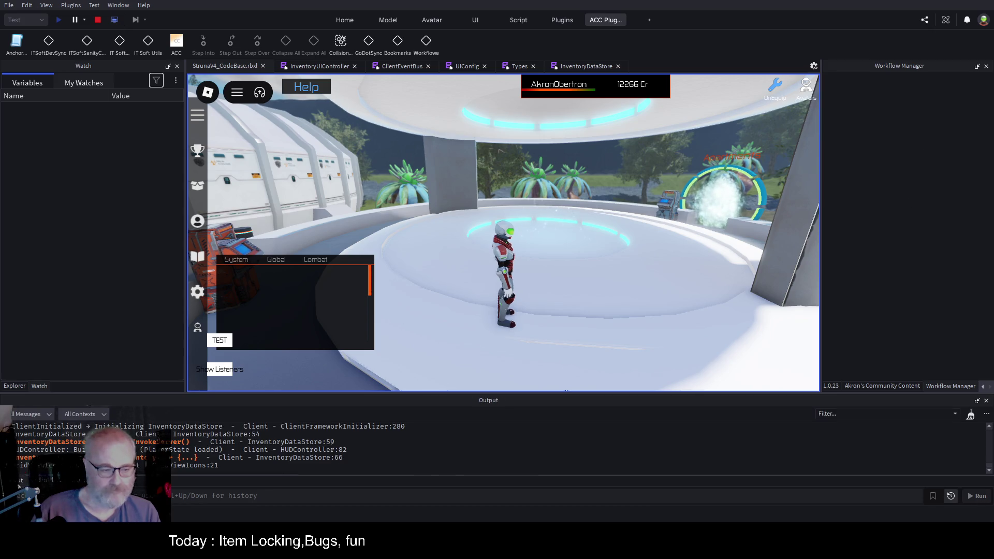
click(971, 415)
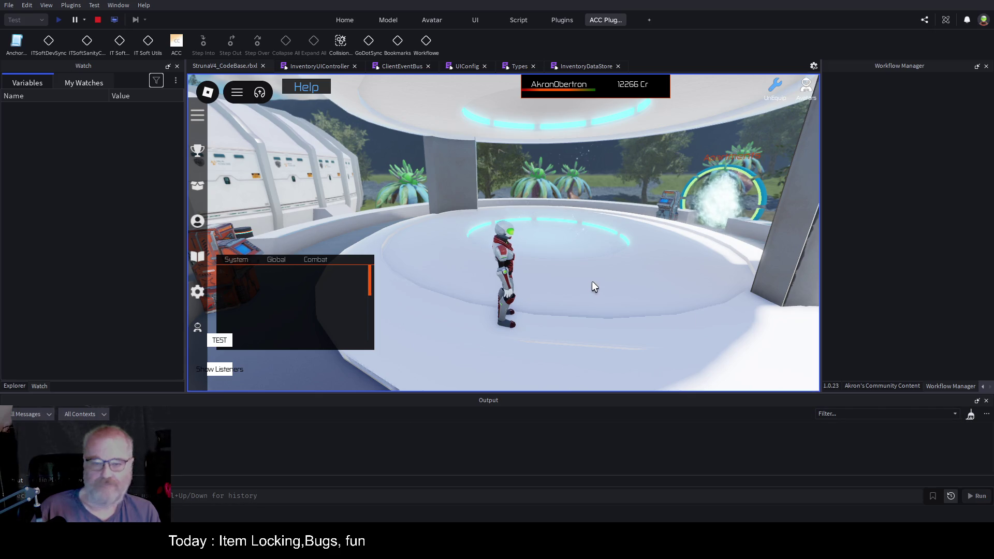
key(i)
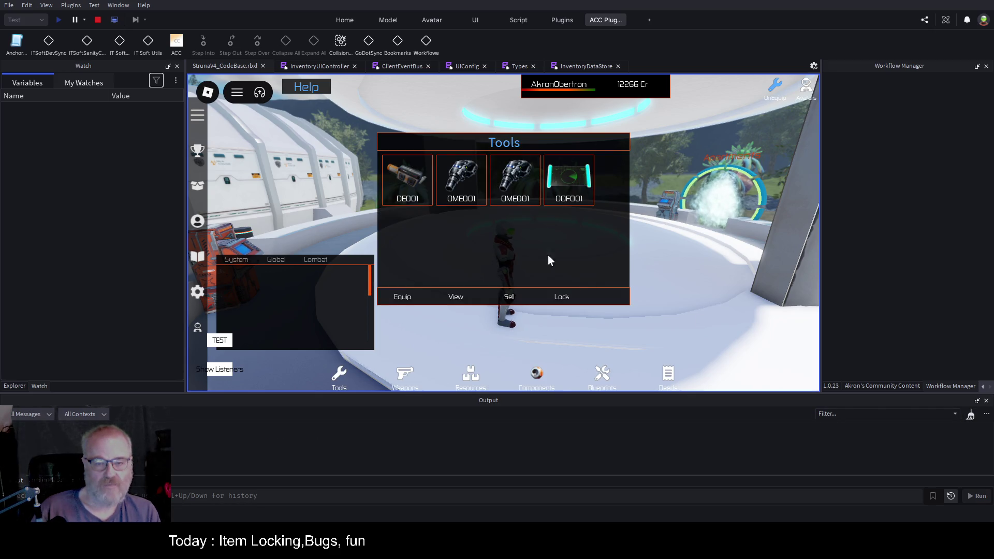
click(467, 195)
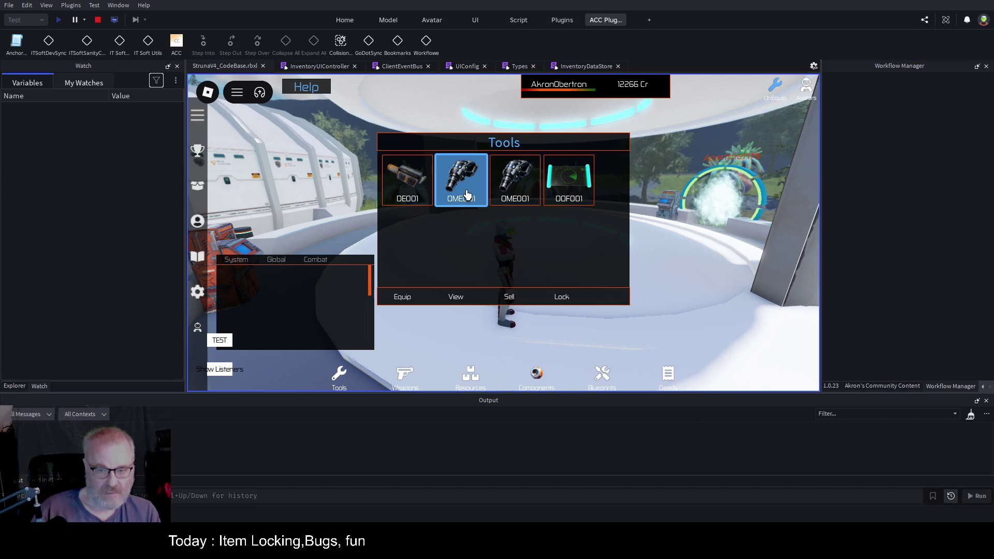
click(518, 191)
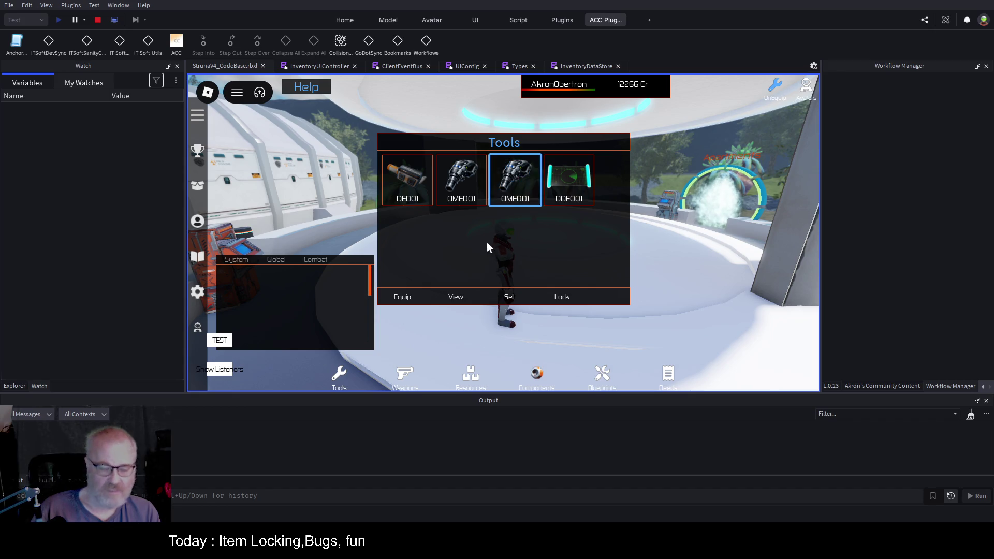
click(456, 301)
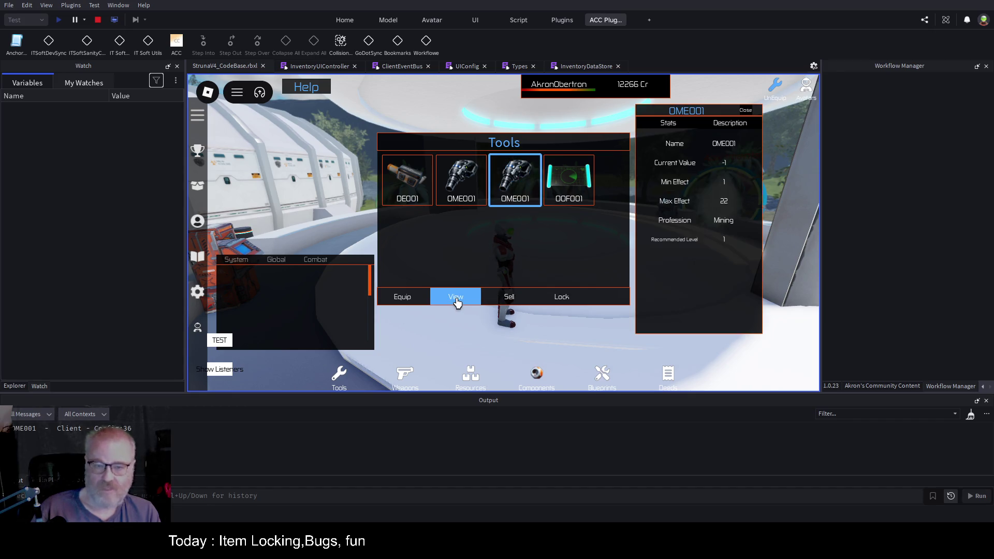
click(486, 192)
click(566, 188)
click(408, 191)
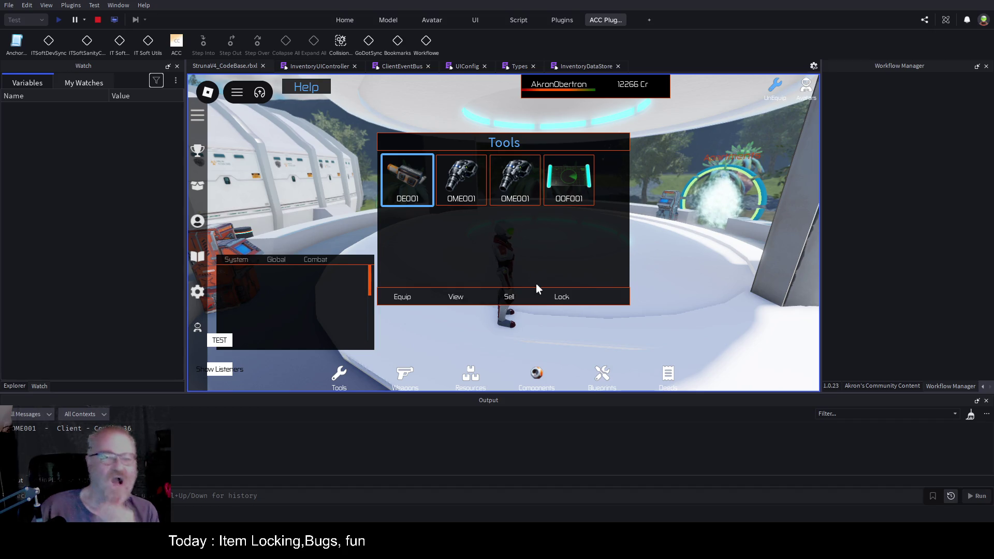
click(332, 68)
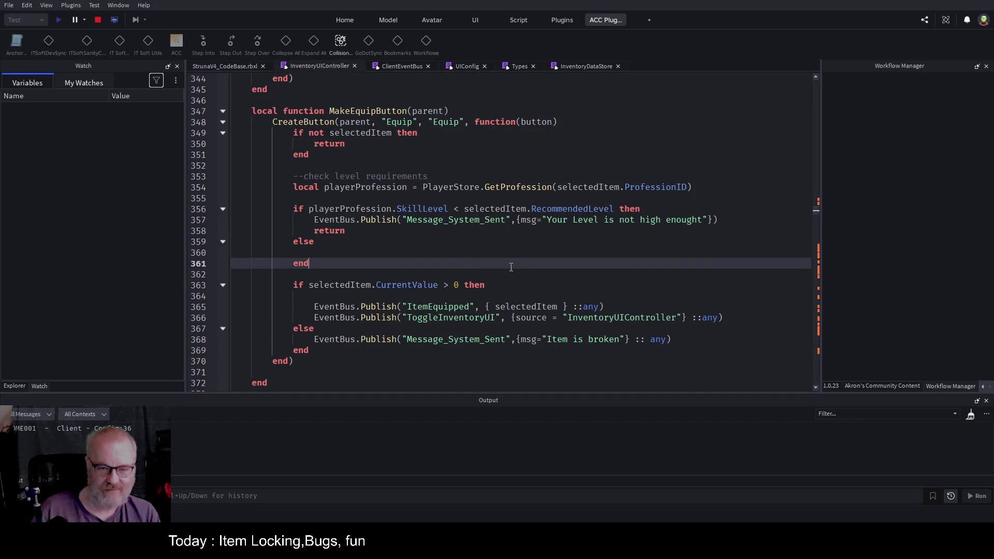
Scroll to MakeLockedButton and select the ItemChangedLock event name on line 389
scroll(459, 251, up, 5)
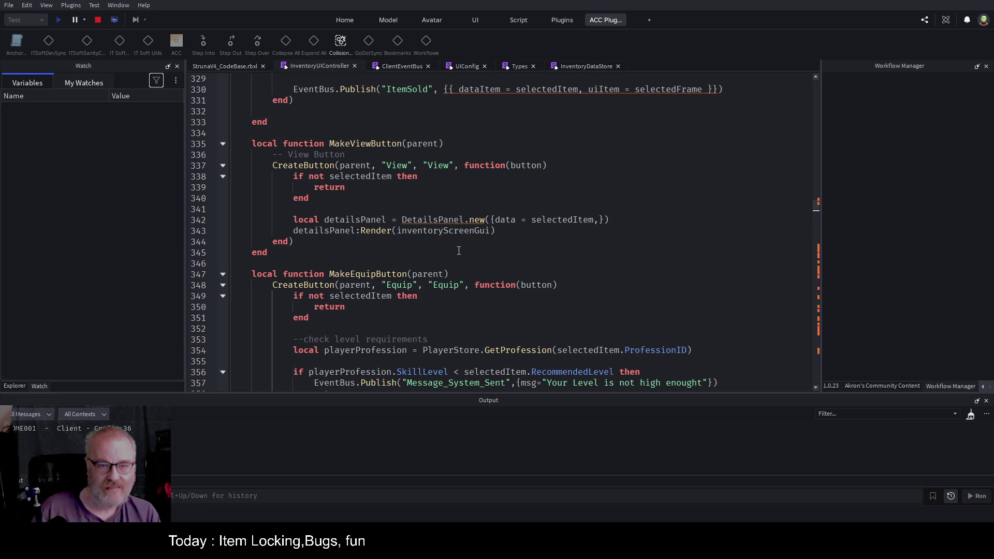
scroll(459, 251, up, 4)
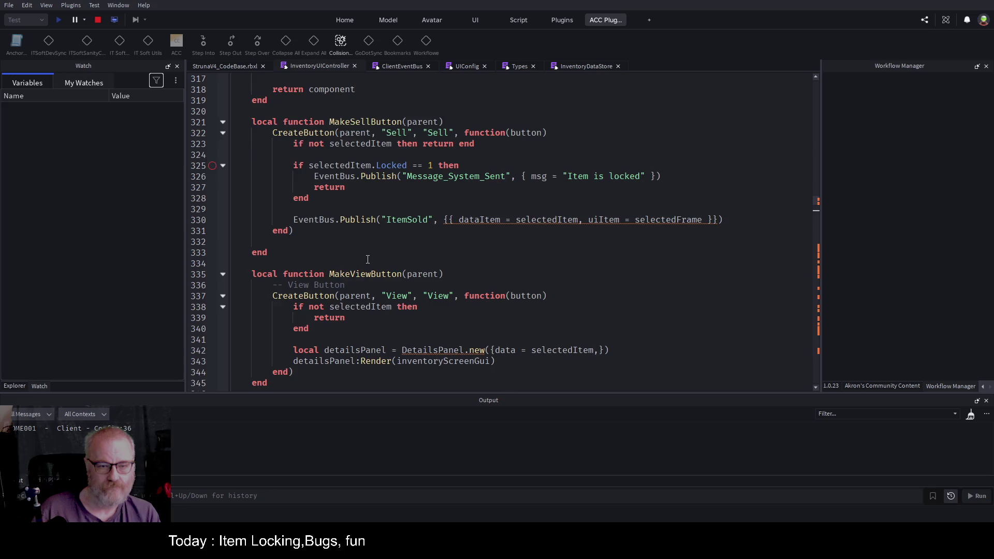
scroll(368, 259, down, 16)
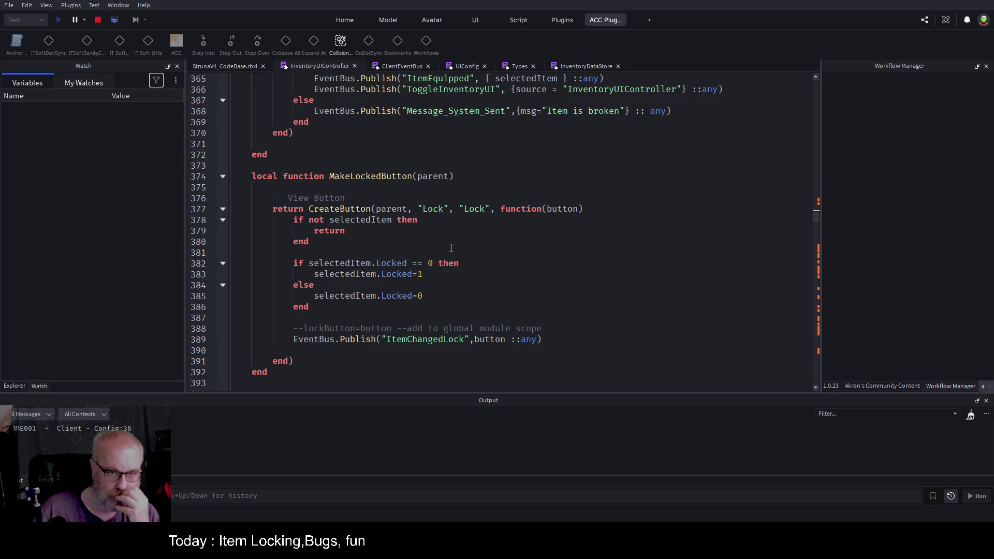
scroll(445, 238, up, 3)
scroll(425, 199, up, 2)
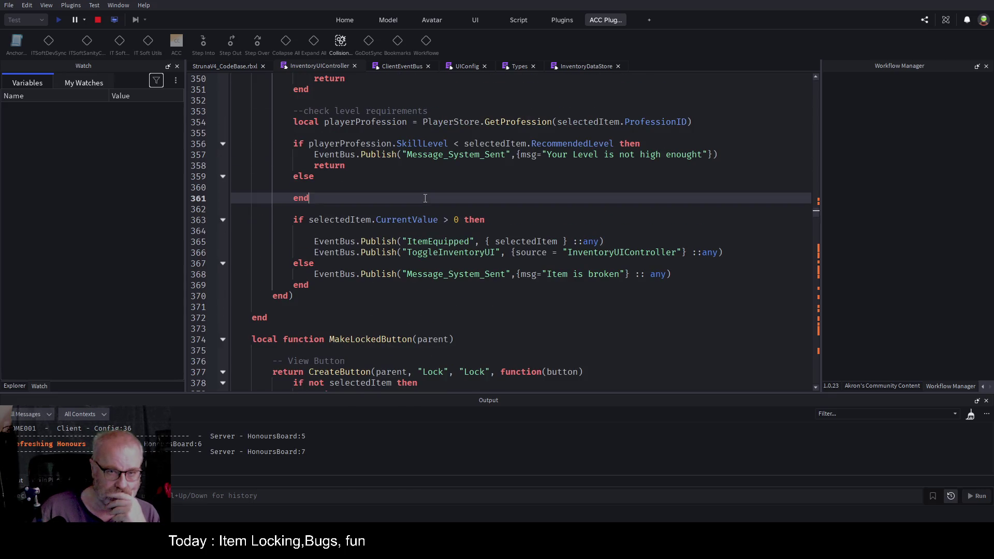
scroll(425, 198, up, 4)
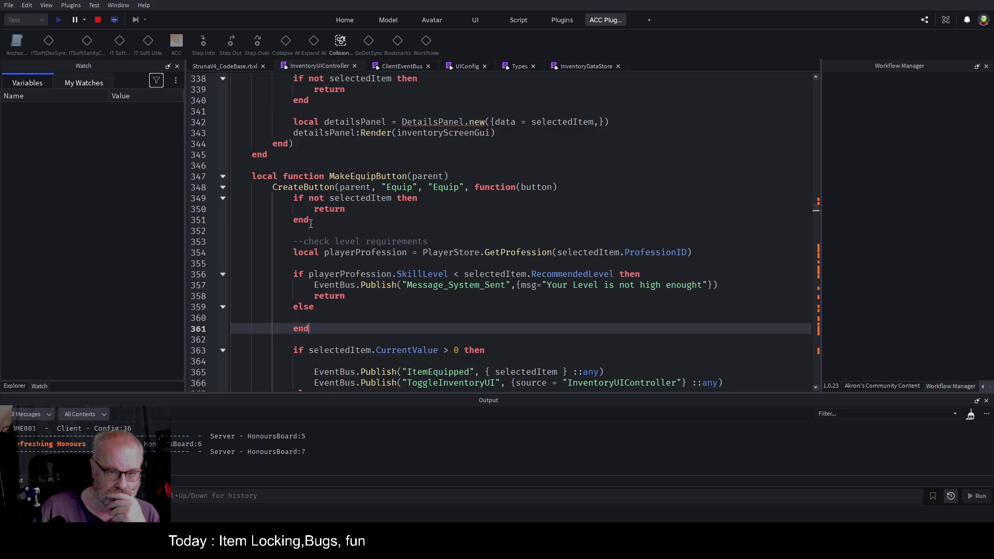
scroll(422, 239, down, 9)
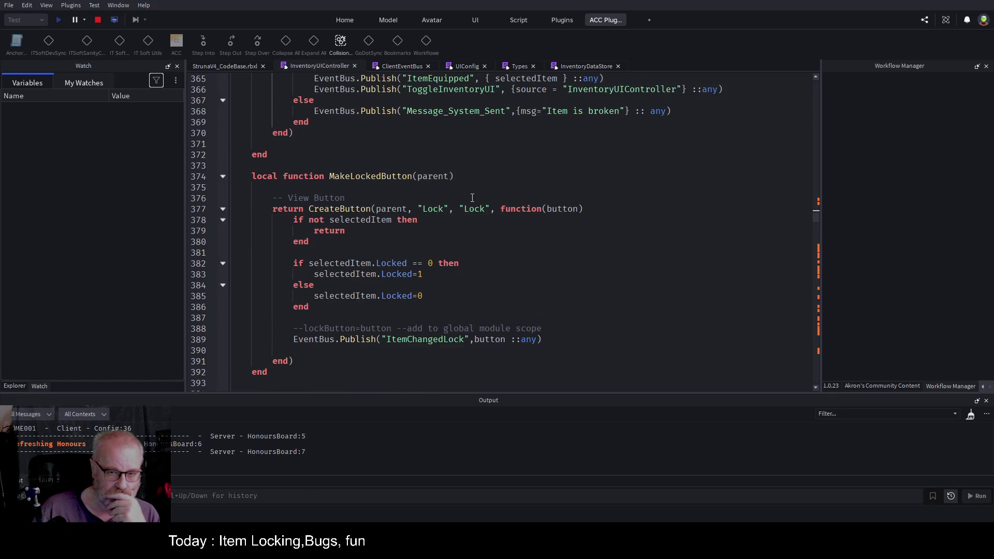
double_click(424, 338)
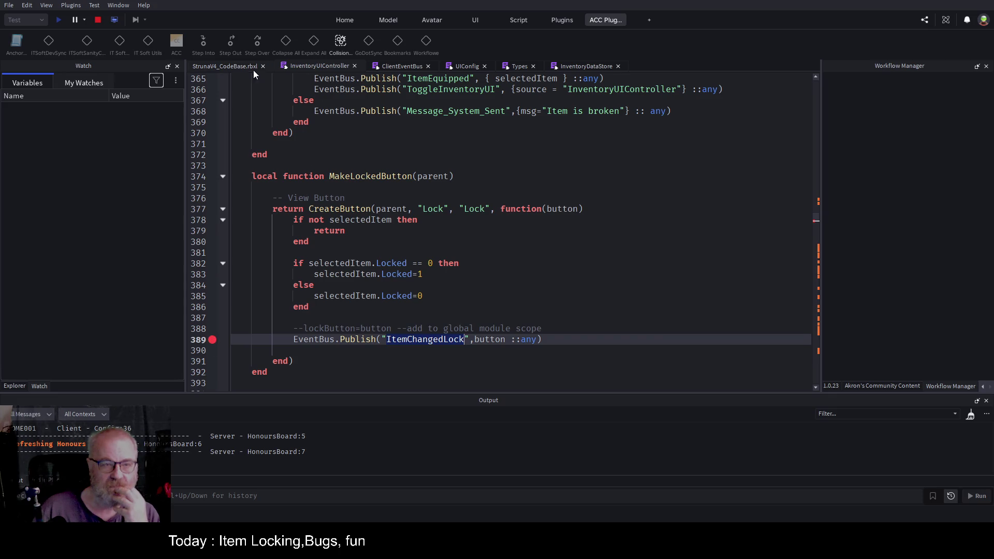
In the running game view, lock the DE001 tool so execution stops at the ItemChangedLock breakpoint
click(232, 64)
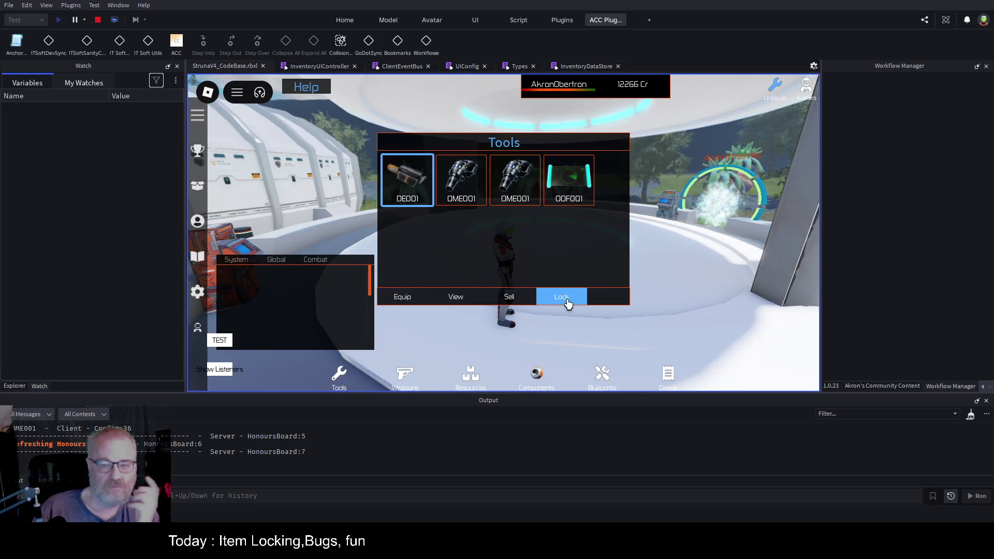
click(568, 299)
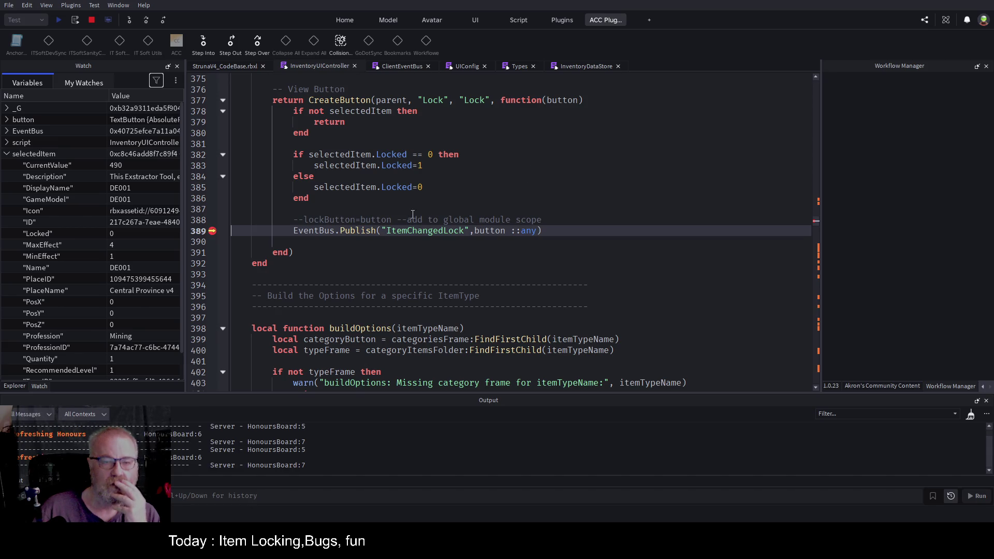
In the ItemChangedLock handler at the script's end, change buttonLock to button on line 794
click(404, 270)
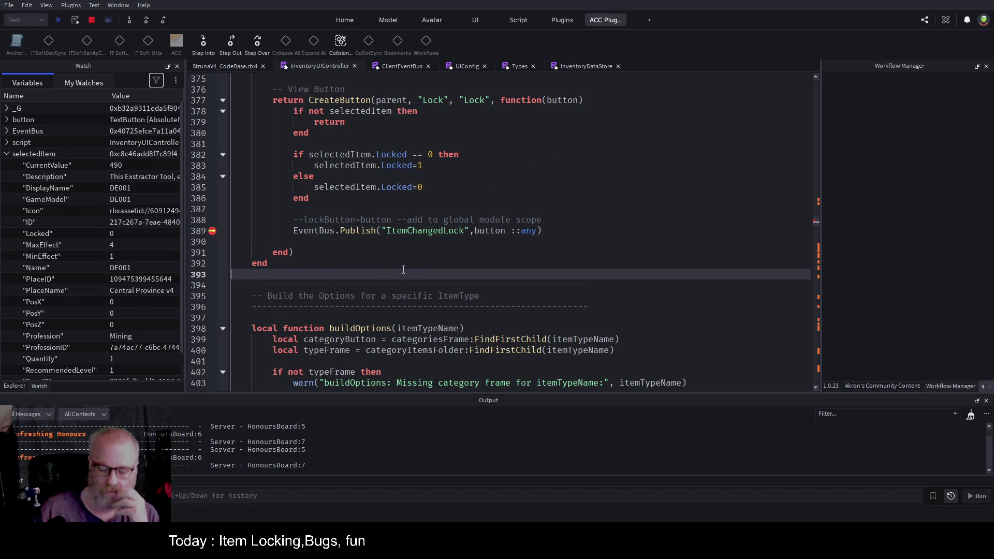
key(ctrl+End)
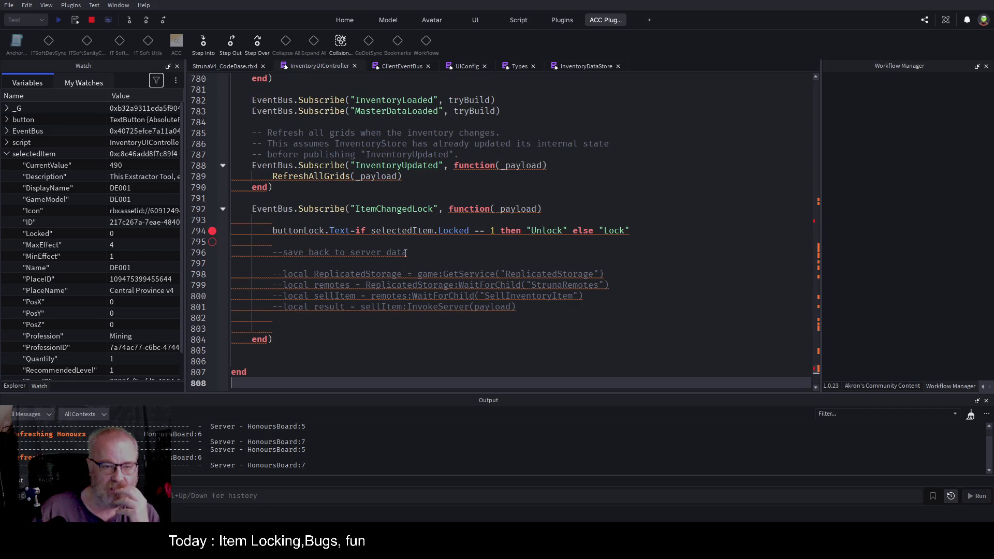
click(422, 252)
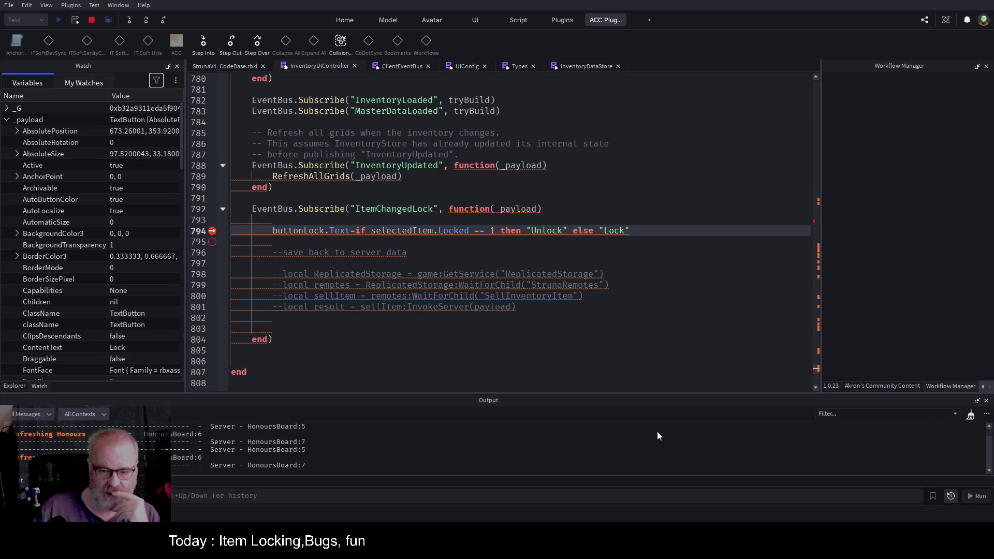
click(404, 202)
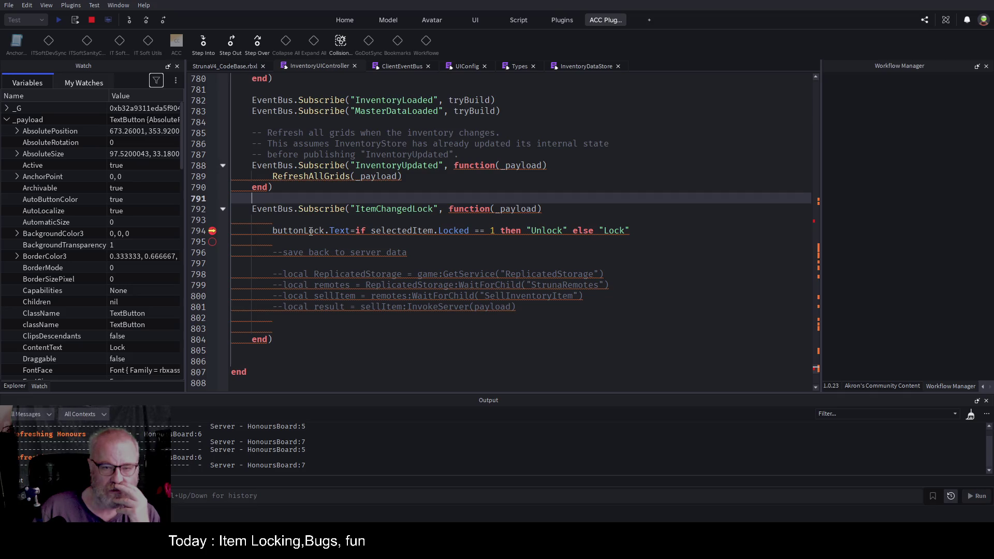
double_click(310, 231)
text(button)
click(543, 209)
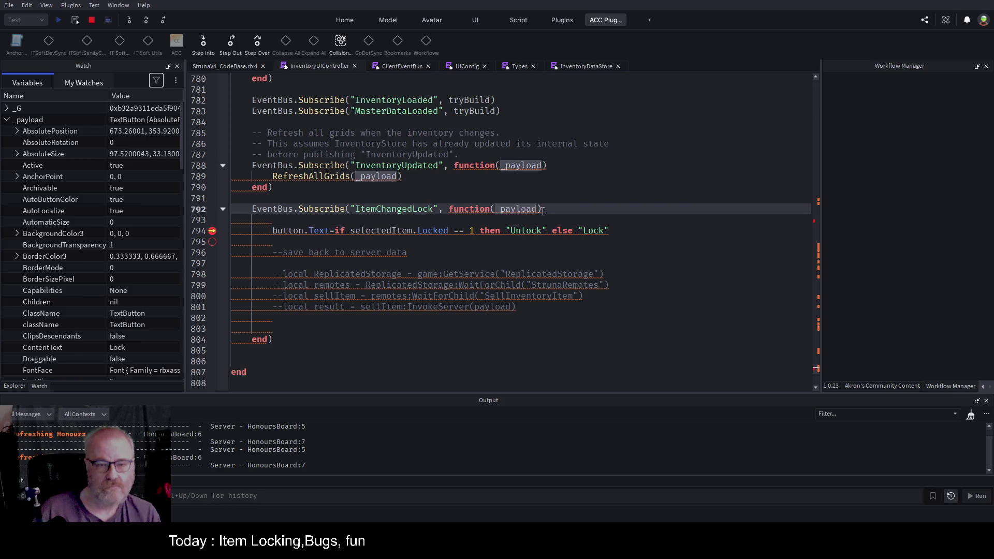
double_click(284, 231)
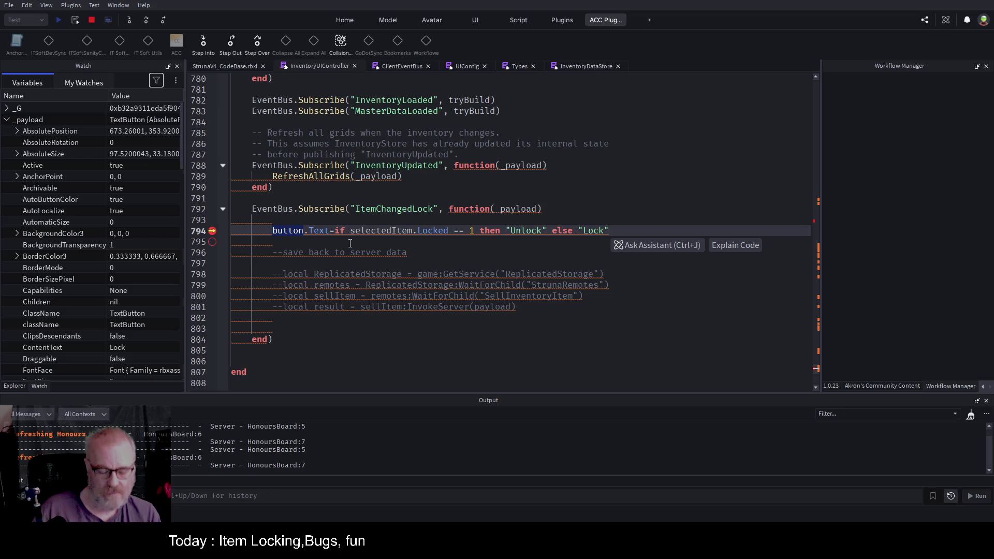
click(472, 257)
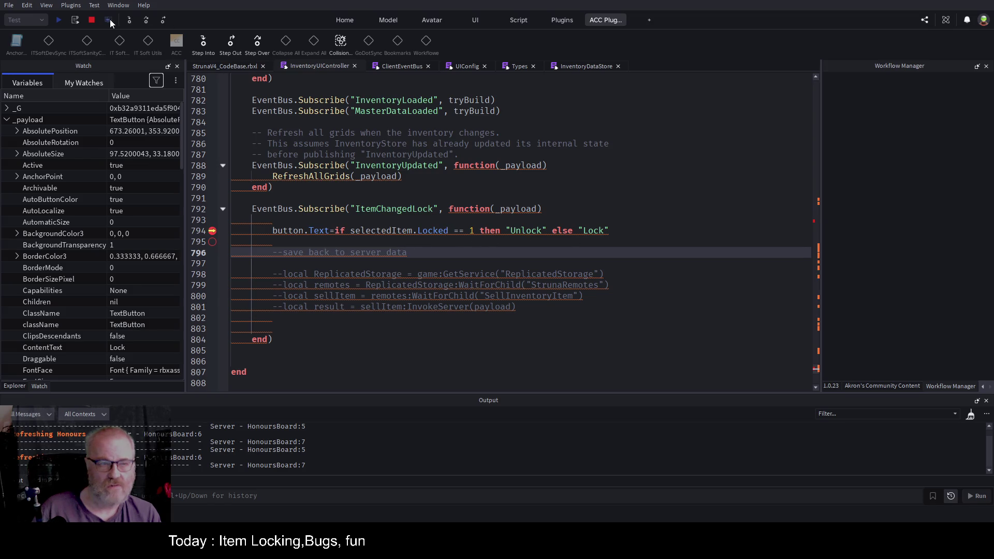
Stop the playtest and replace button on line 794 with _payload from the handler header
click(93, 21)
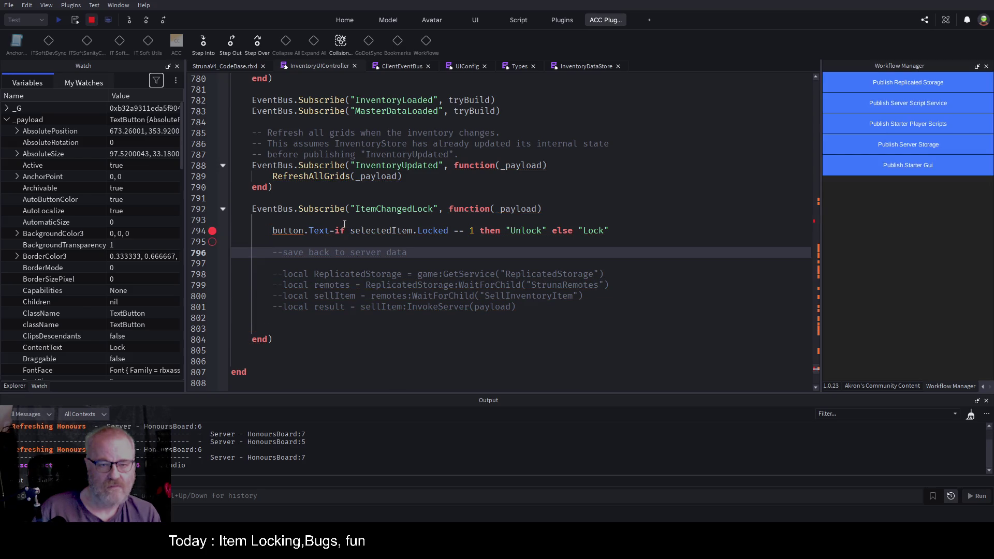
click(288, 231)
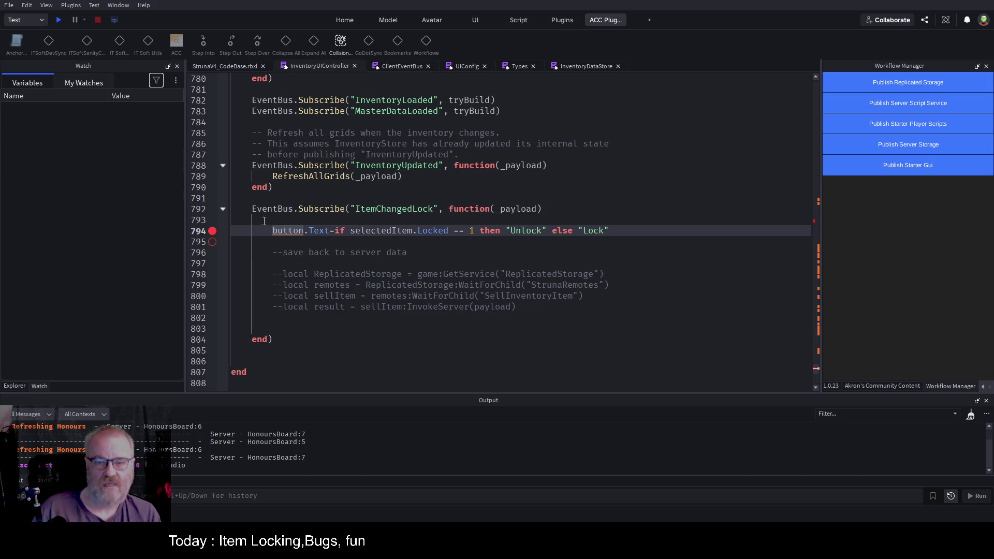
double_click(534, 209)
key(ctrl+c)
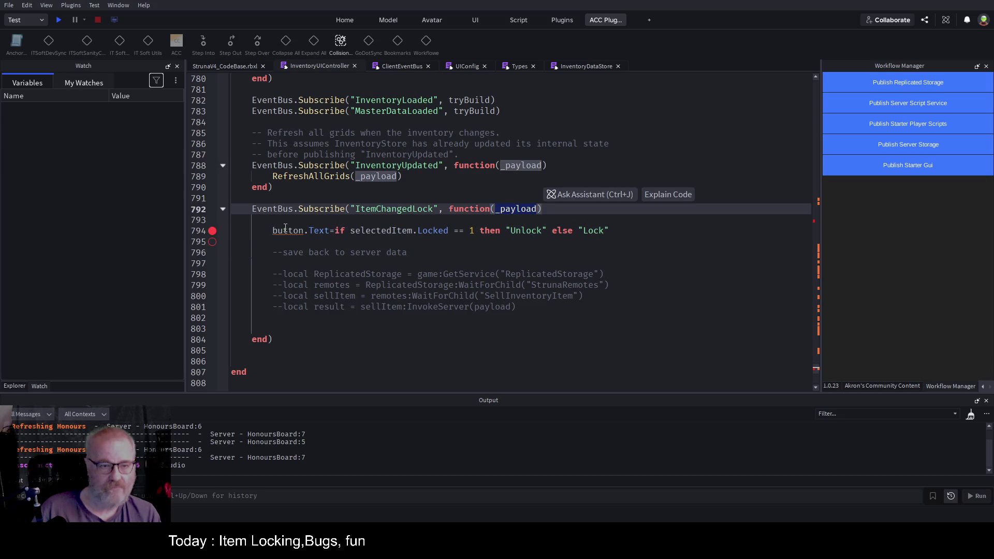
double_click(286, 230)
key(ctrl+v)
Insert a blank line at the top of the handler, above the _payload.Text assignment
click(423, 220)
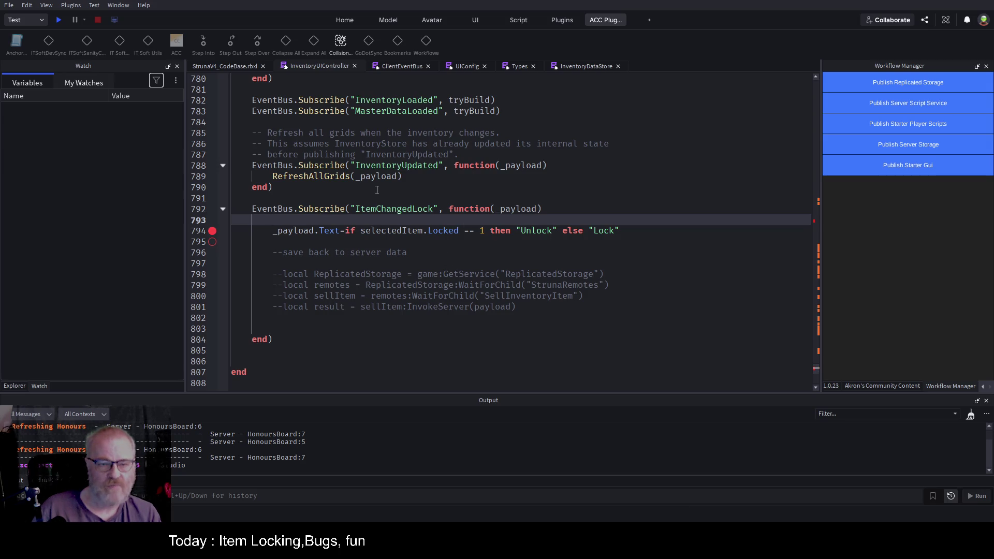
mouse_move(273, 220)
mouse_down()
mouse_move(518, 317)
mouse_move(272, 341)
mouse_up()
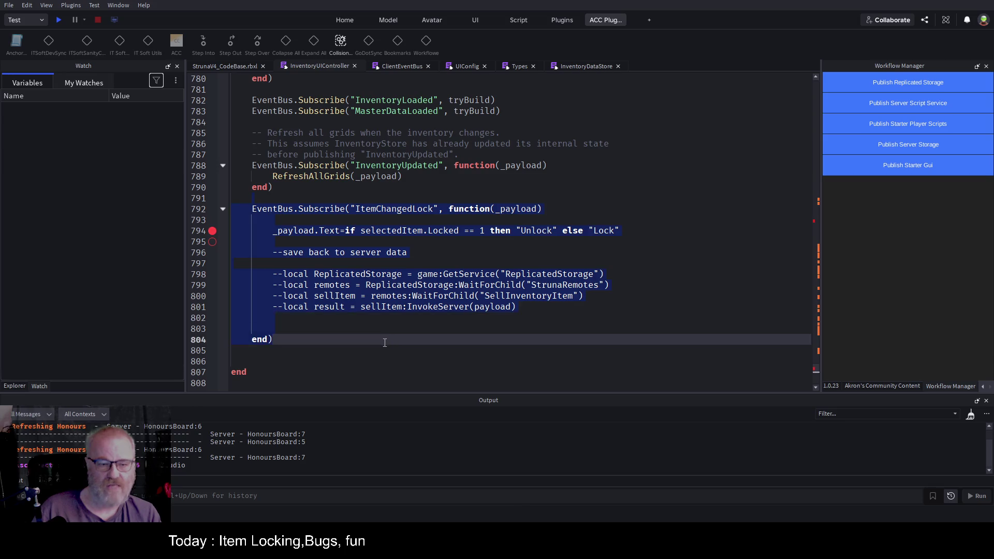
click(557, 294)
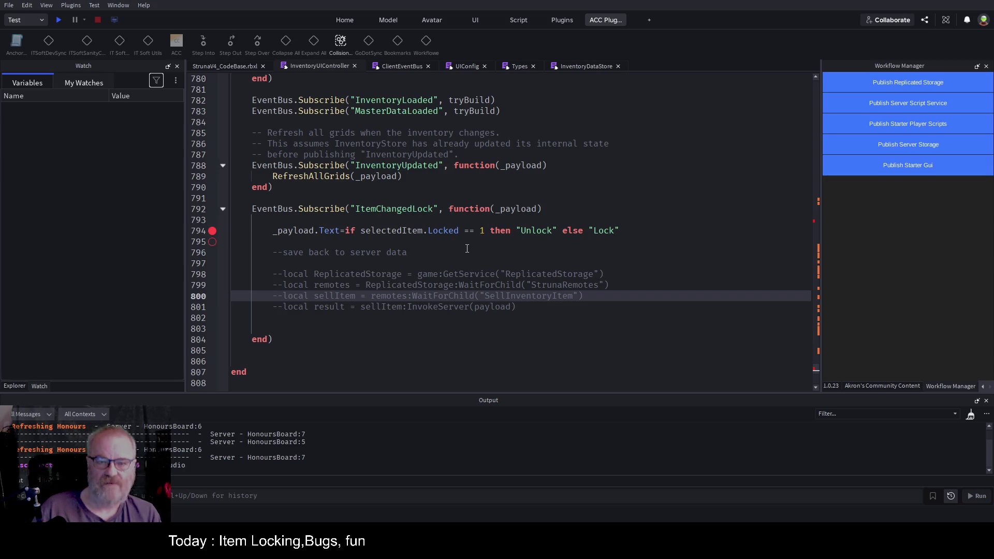
double_click(519, 209)
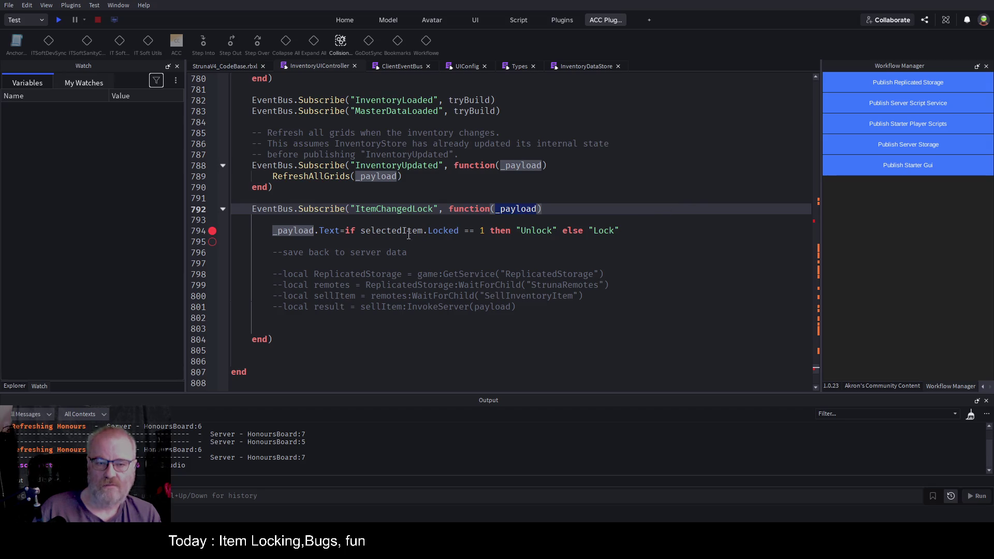
double_click(284, 232)
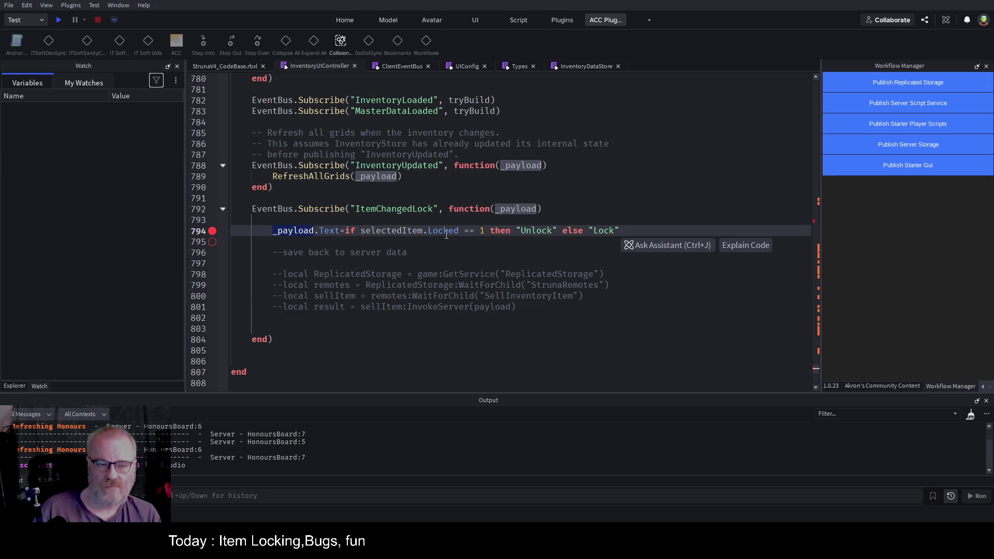
click(517, 240)
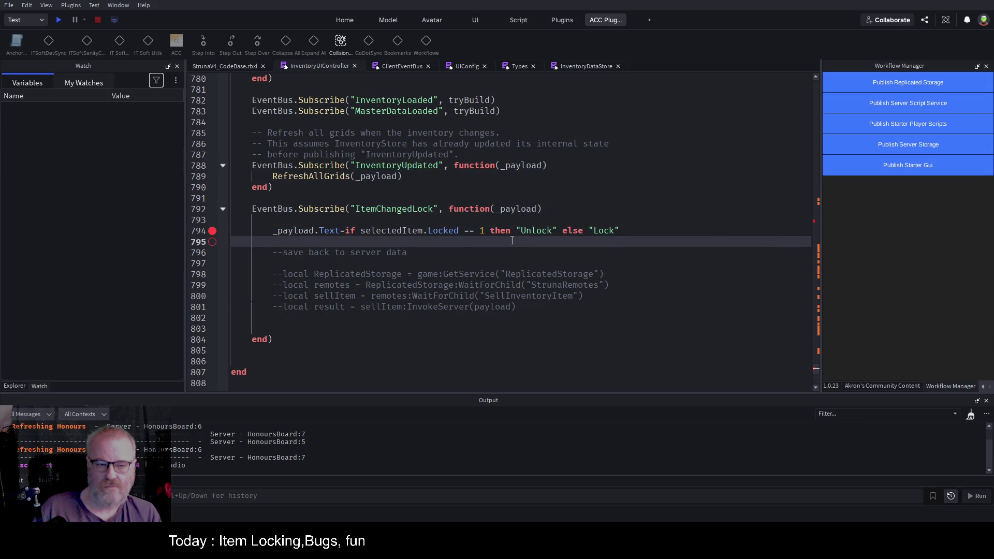
click(372, 220)
key(Return)
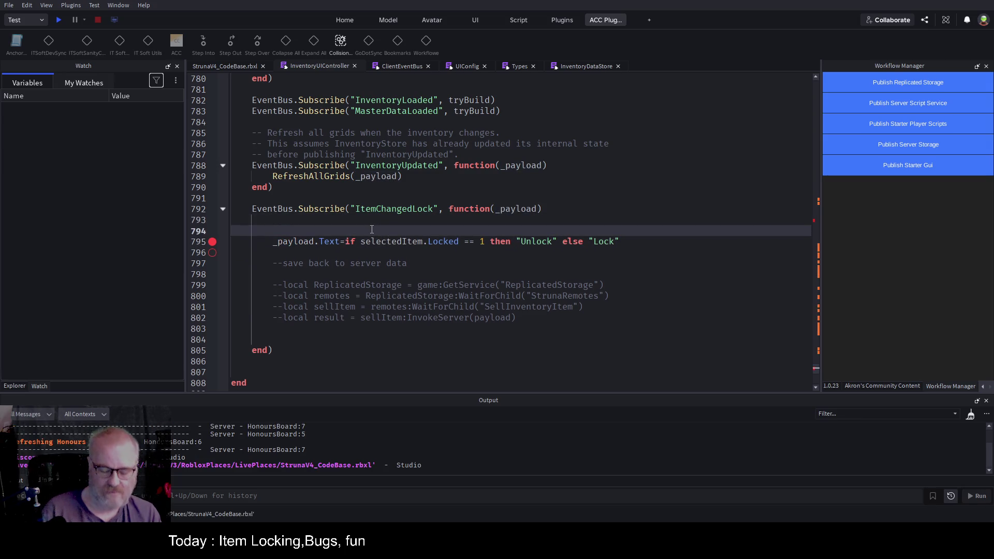
Write a line 794 comment ending 'we need to improve all this lock stuff', save, and playtest
text(--we coul)
text(d us)
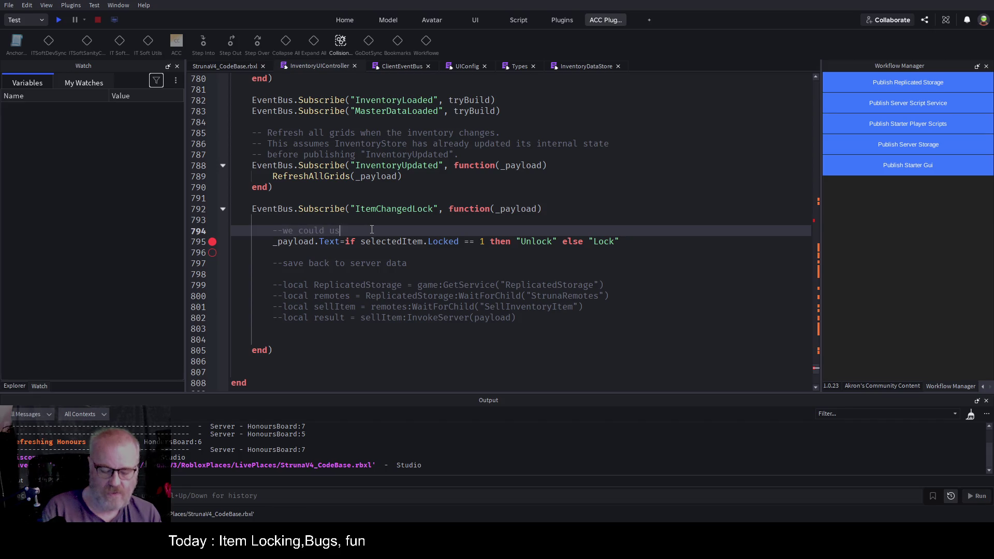
text(e the global )
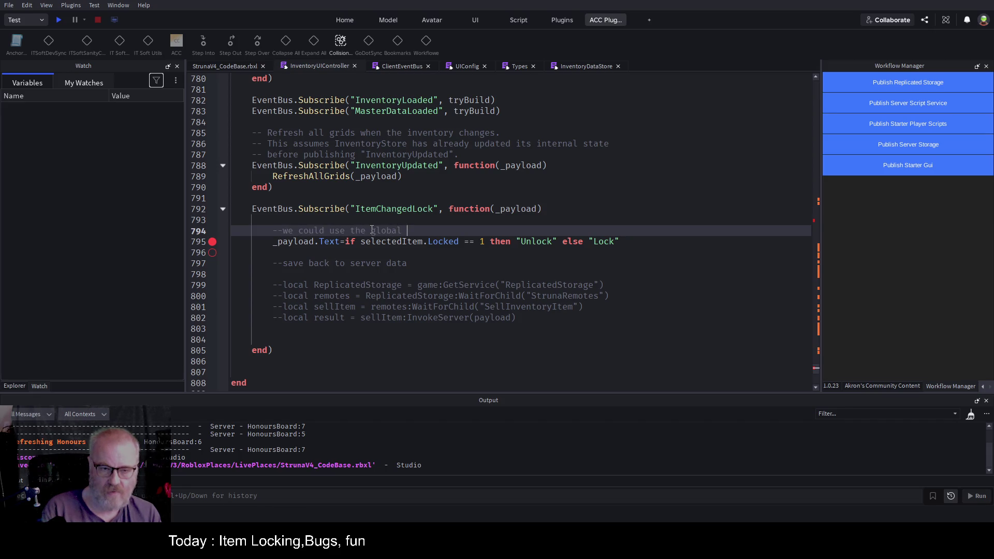
text(buttonLock)
text( textbu)
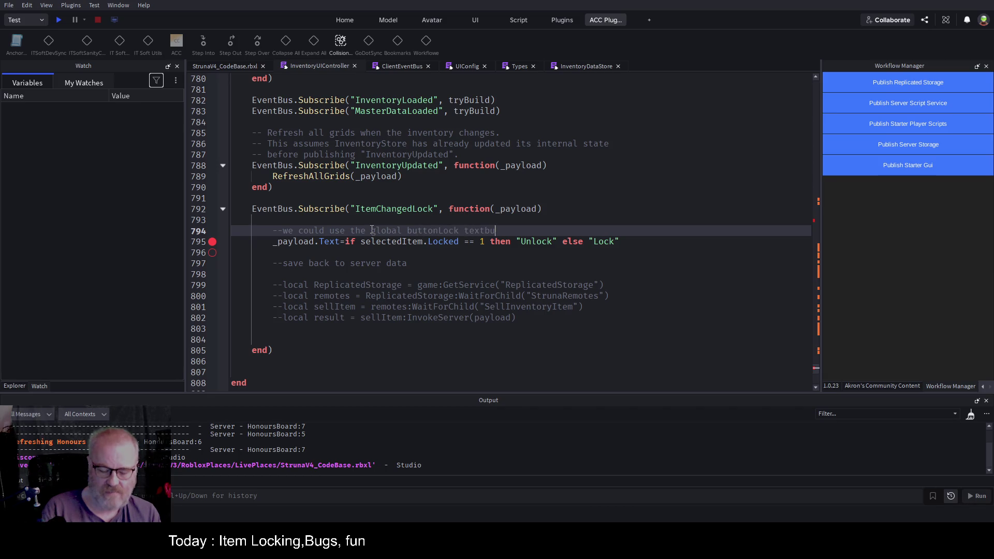
text(tton, we need to i)
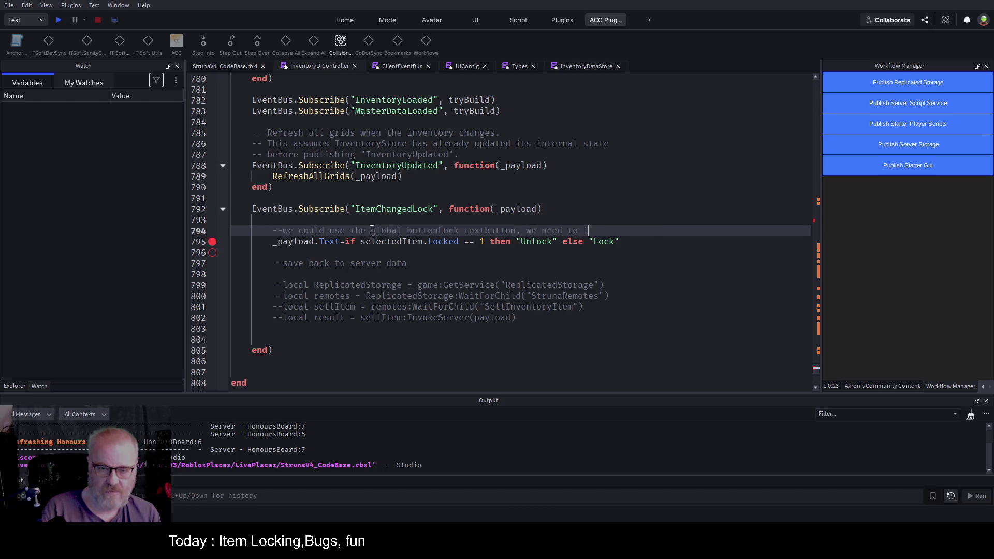
text(mprove all t)
text(his loc)
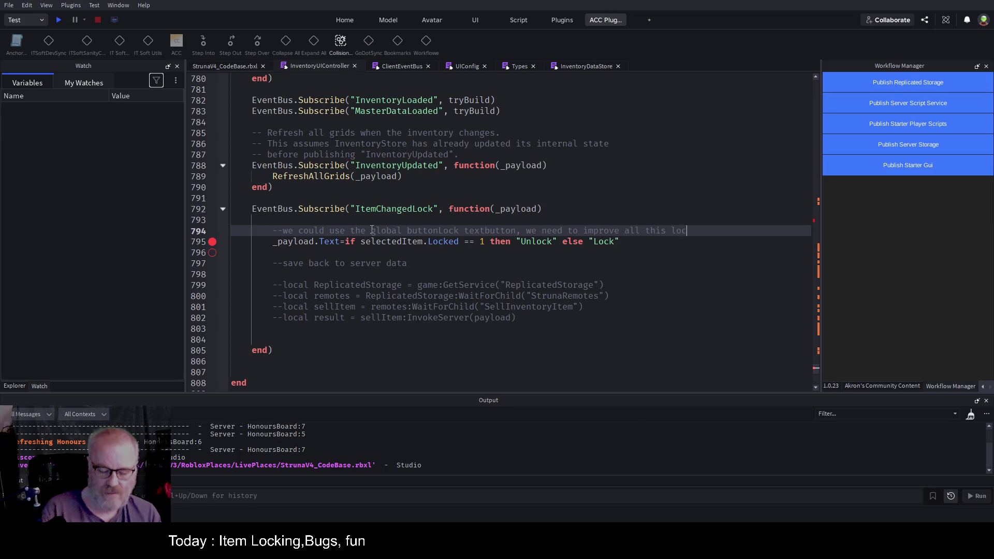
text(k stuff)
key(ctrl+s)
click(59, 22)
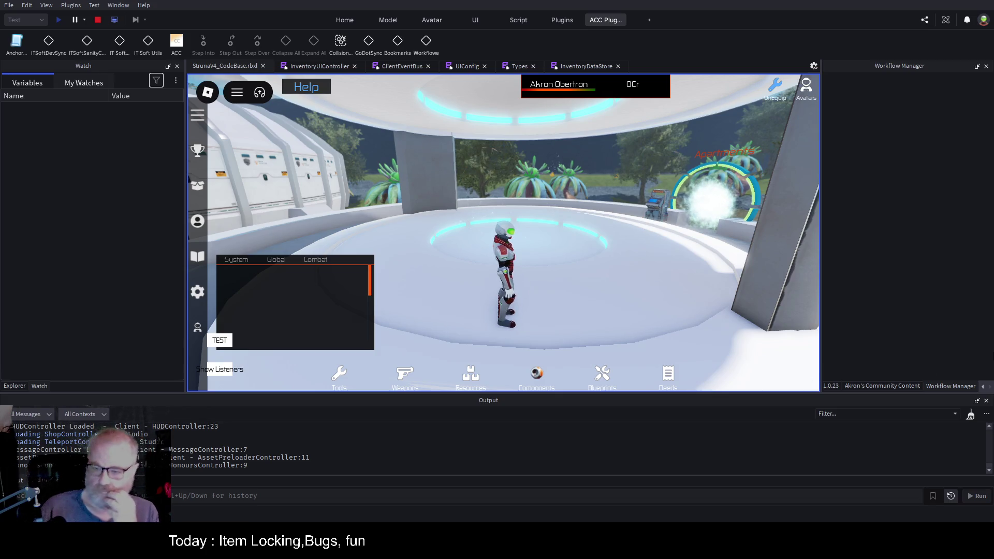
Clear the Output log and open the in-game Tools inventory with I
click(971, 415)
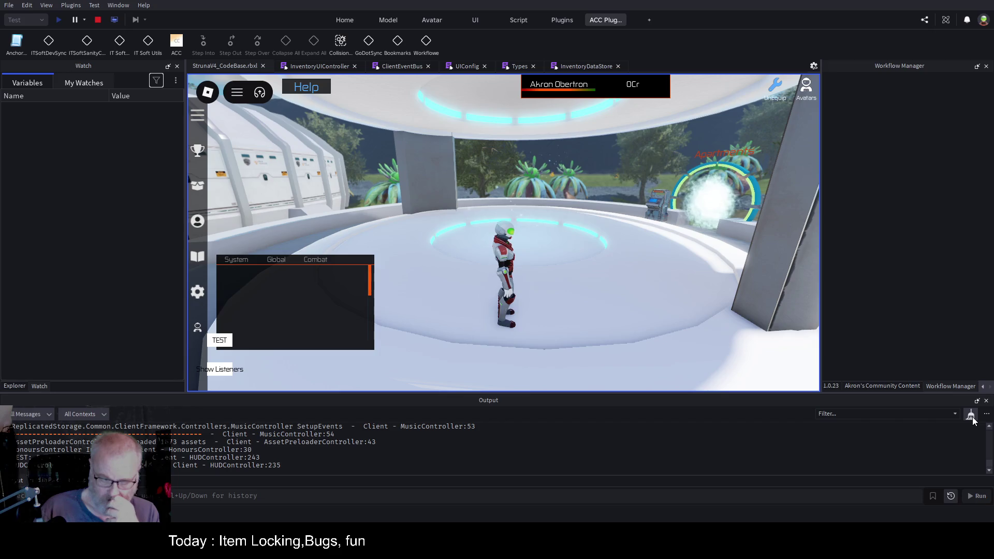
click(973, 417)
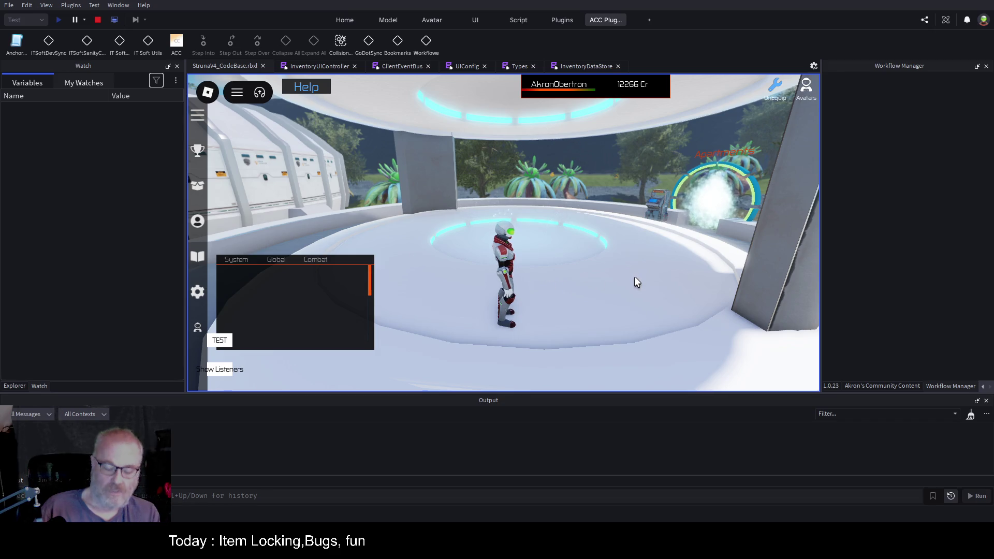
key(i)
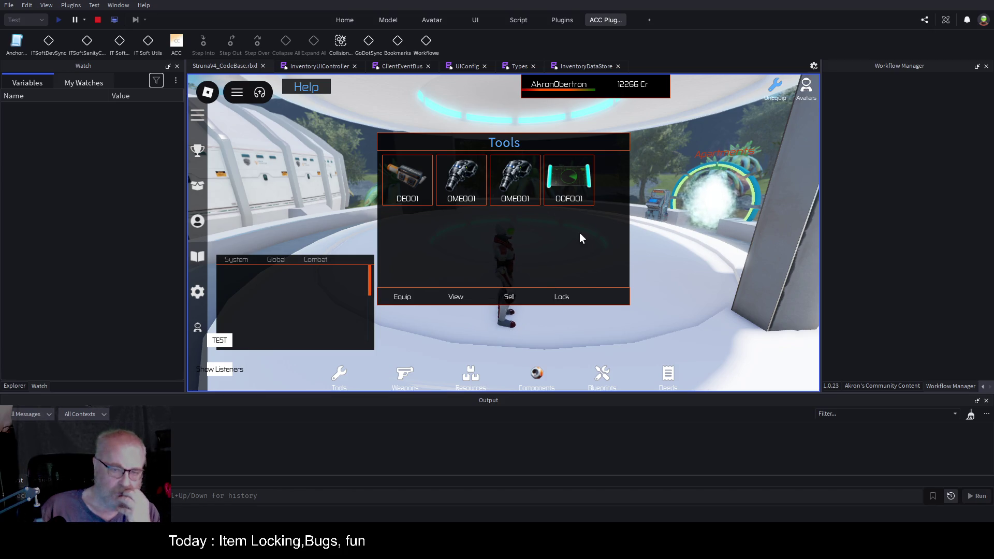
Select the two OME001 items, OOF001 and DE001, then return to the InventoryUIController script
click(465, 180)
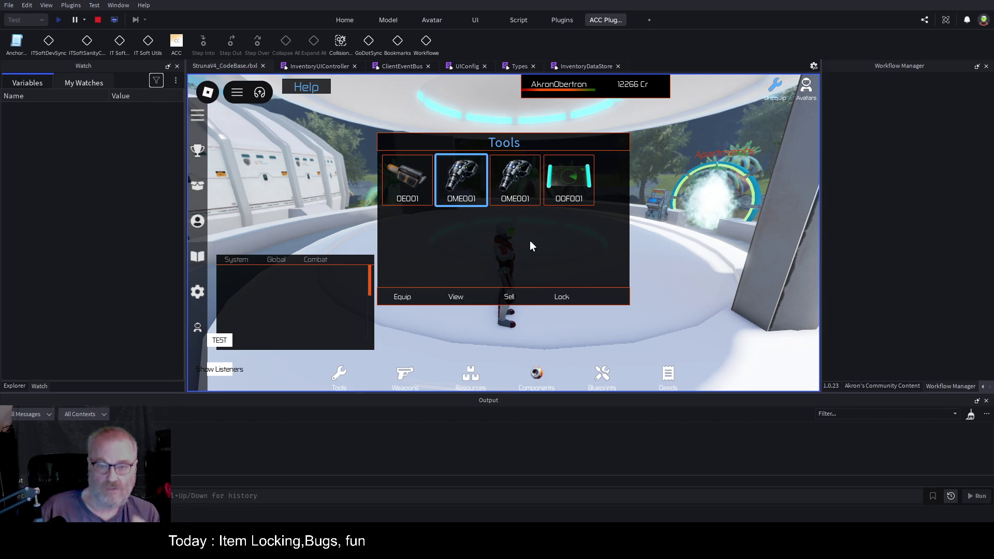
click(515, 179)
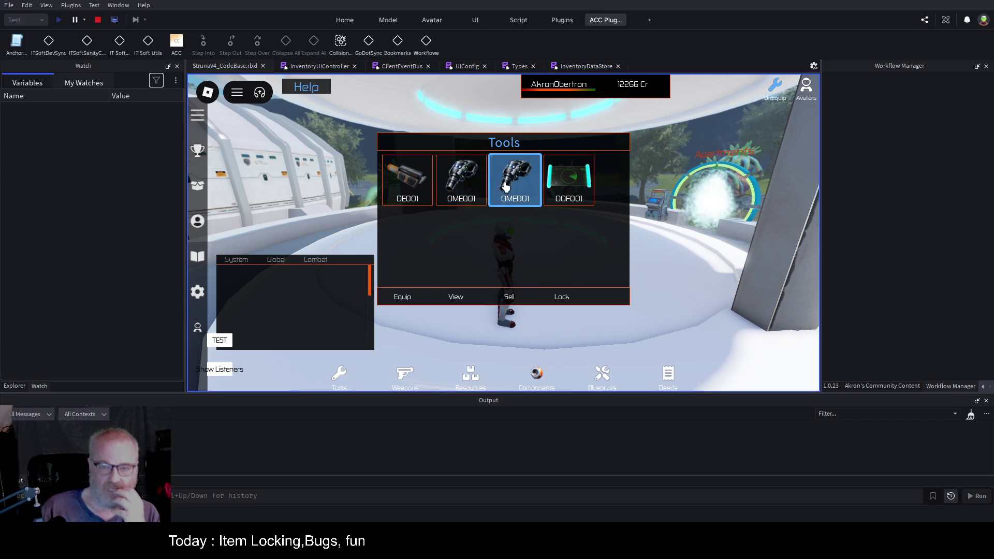
click(569, 191)
click(392, 198)
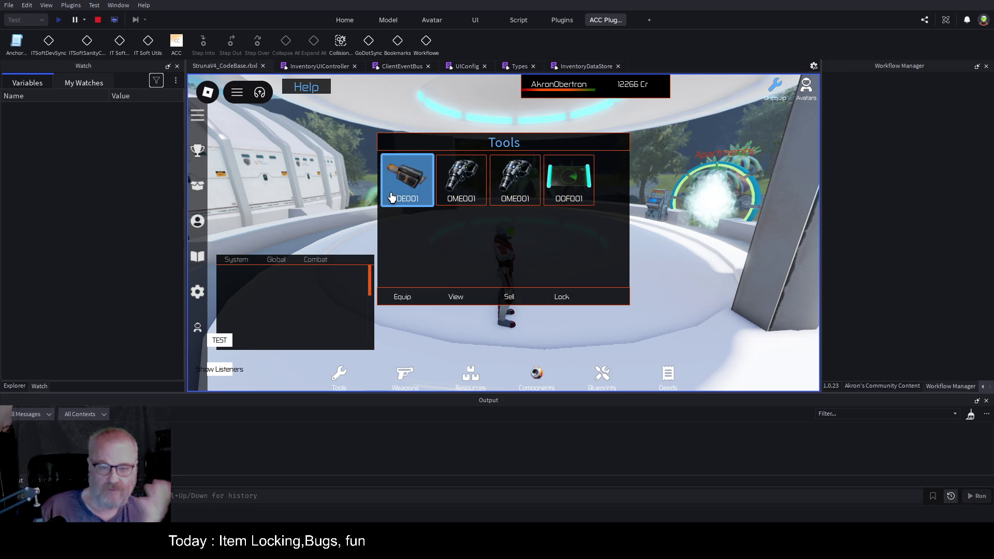
click(302, 64)
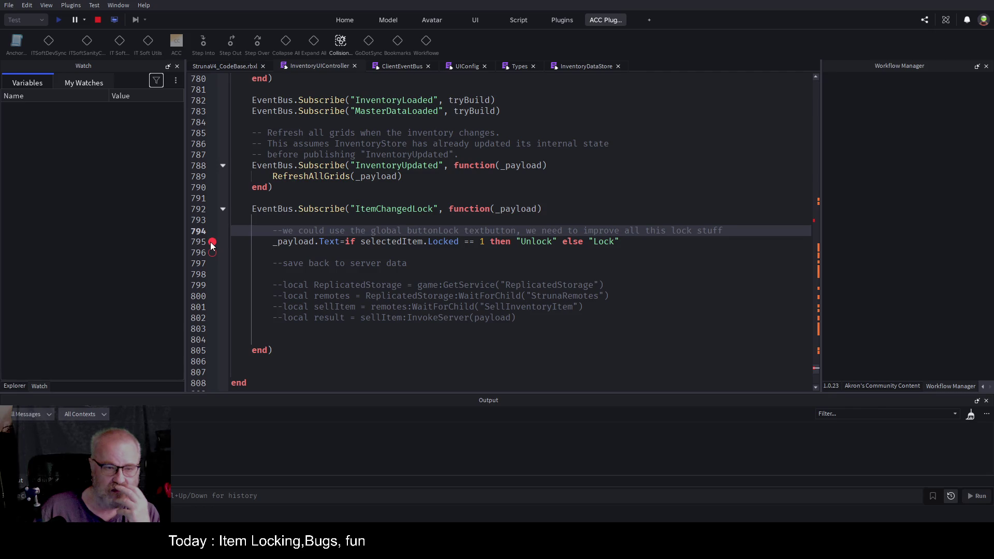
click(482, 265)
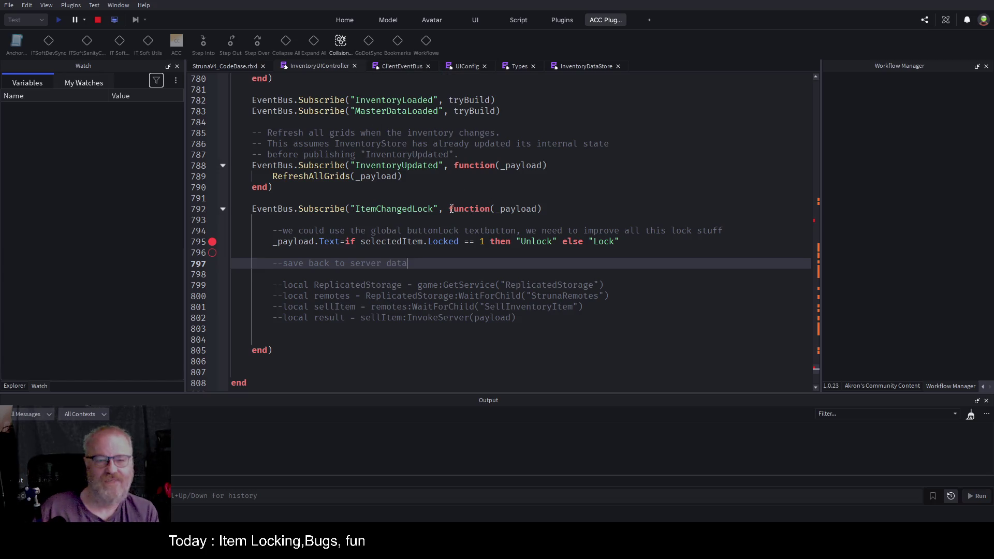
Select the ItemChangedLock Subscribe line, then scroll up to onItemClicked's buttonLock.Text if/else on lines 501–529
drag(546, 209, 235, 209)
key(ctrl+c)
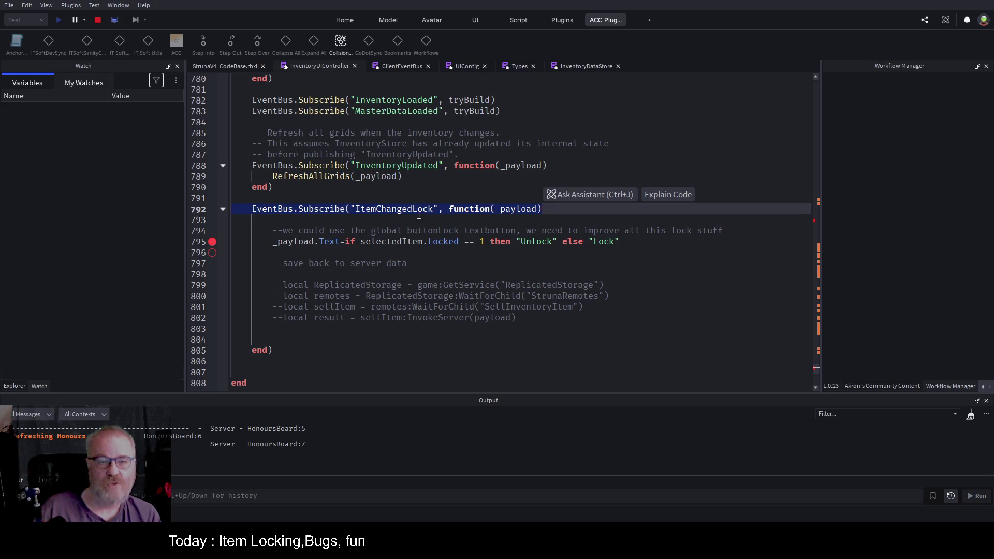
scroll(415, 216, up, 20)
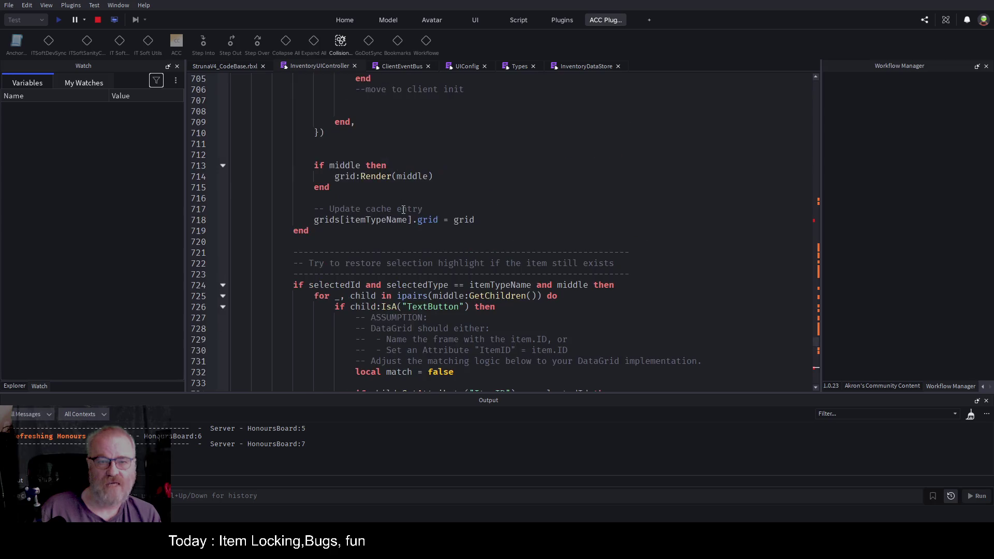
scroll(403, 209, up, 11)
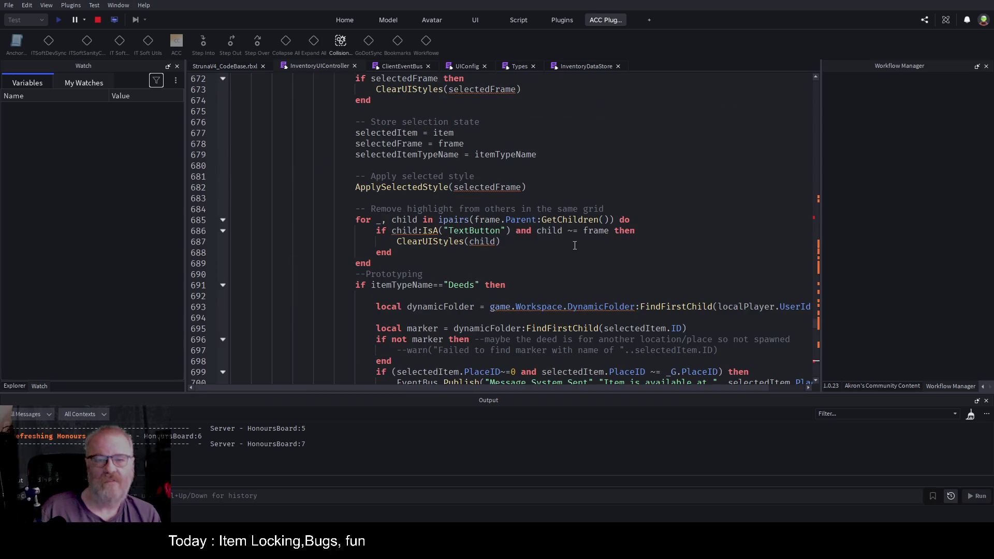
scroll(570, 249, up, 9)
scroll(549, 268, down, 3)
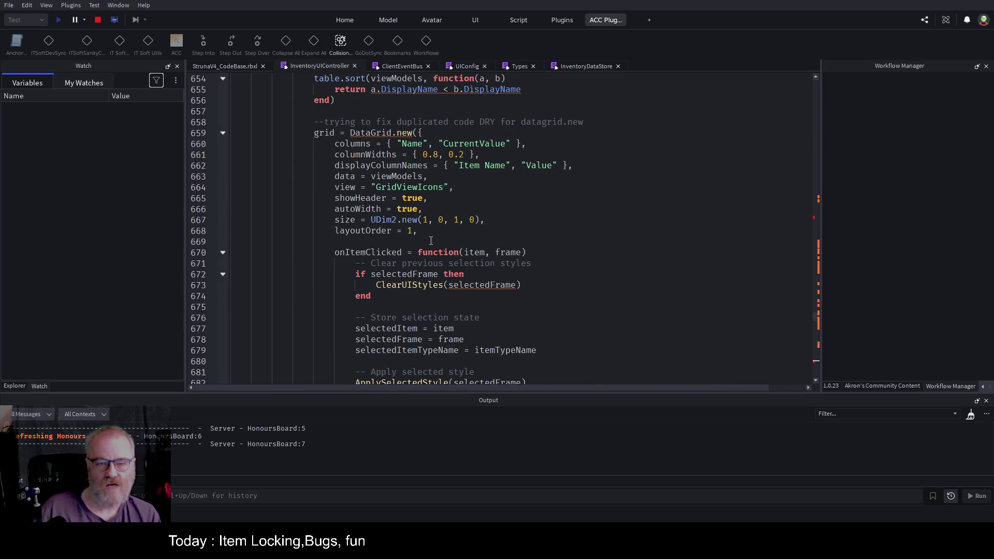
scroll(556, 257, up, 5)
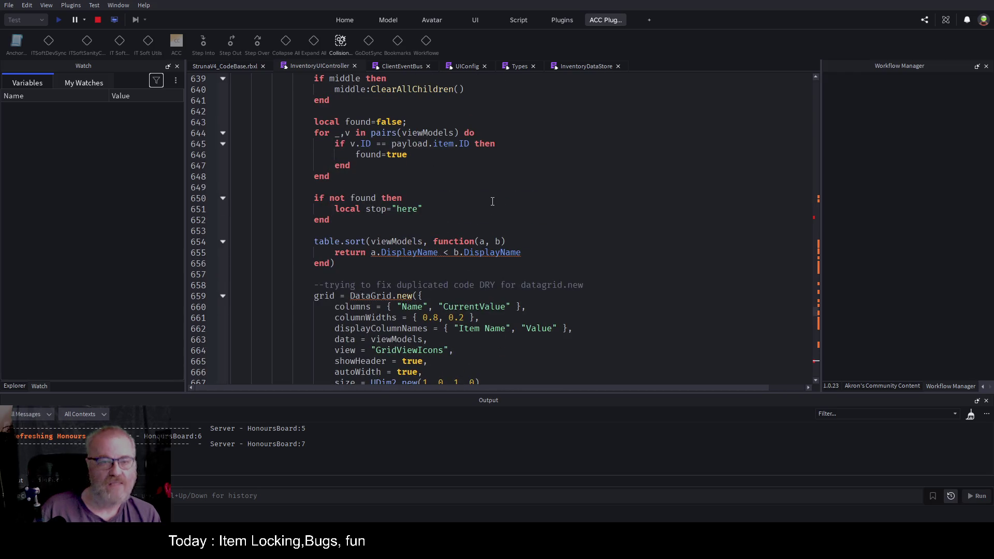
scroll(488, 196, up, 13)
scroll(445, 212, down, 5)
scroll(441, 214, up, 20)
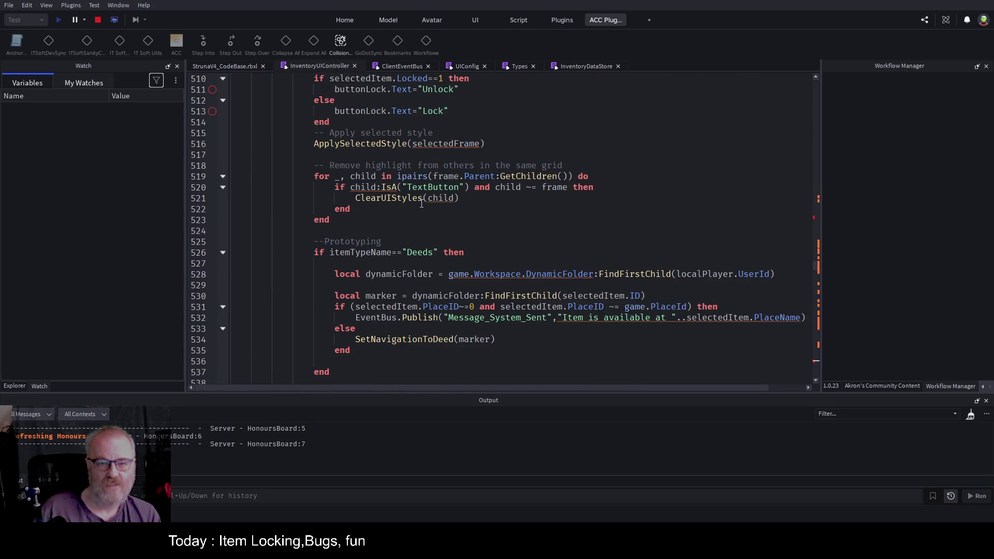
scroll(421, 203, down, 5)
scroll(417, 203, up, 14)
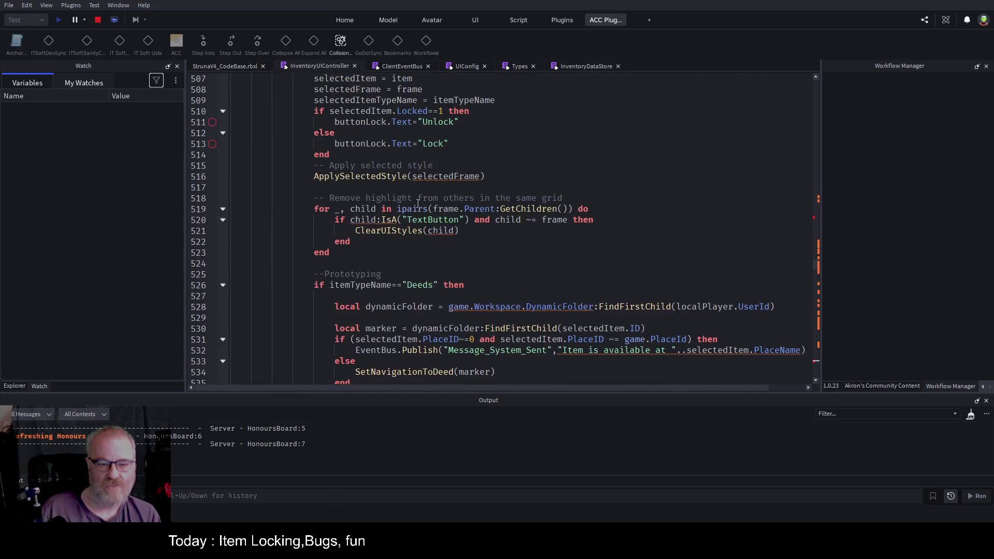
scroll(415, 204, up, 2)
scroll(420, 198, down, 4)
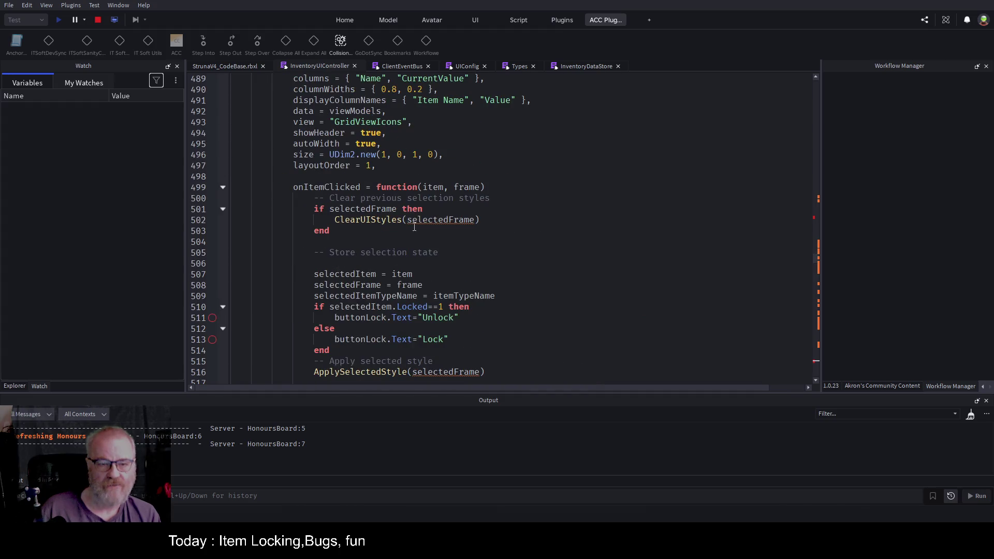
scroll(414, 222, down, 4)
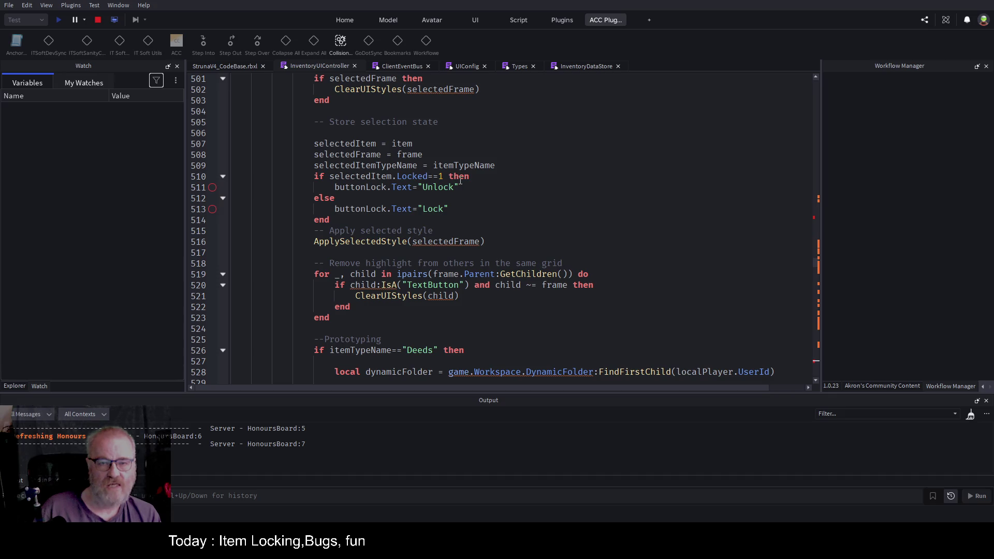
click(510, 168)
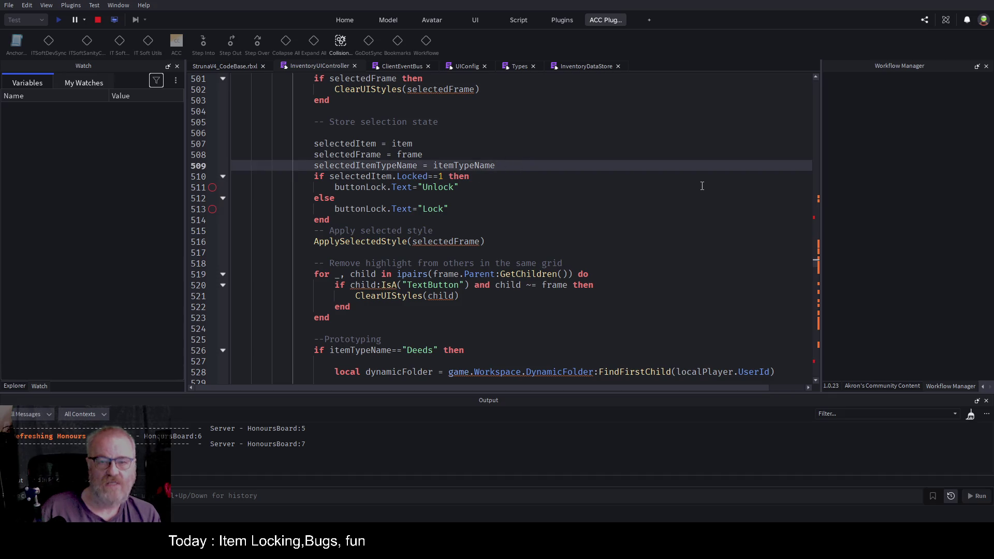
Paste the Subscribe line after line 509 and turn it into an ItemChangedLock Publish passing buttonLock
key(Return)
key(Return)
key(Return)
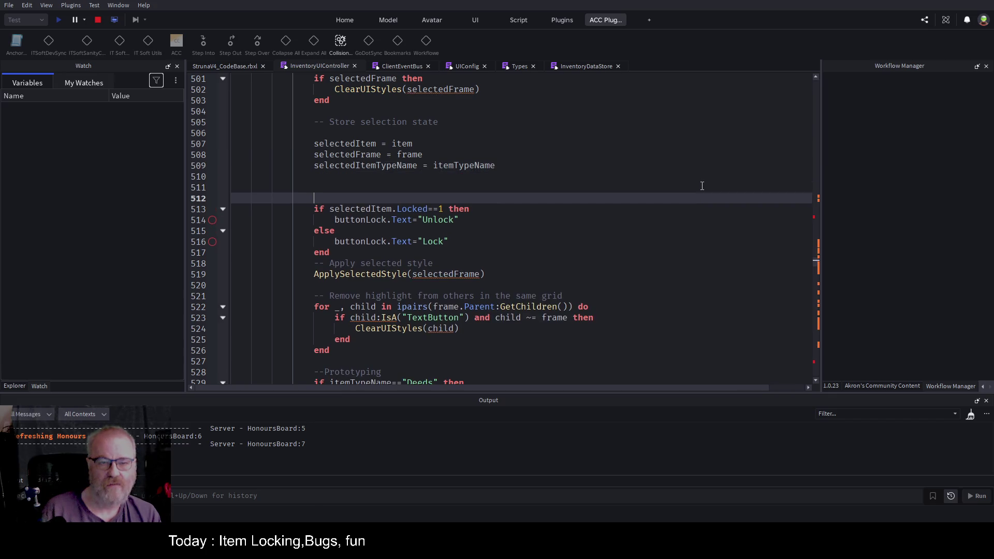
key(ctrl+v)
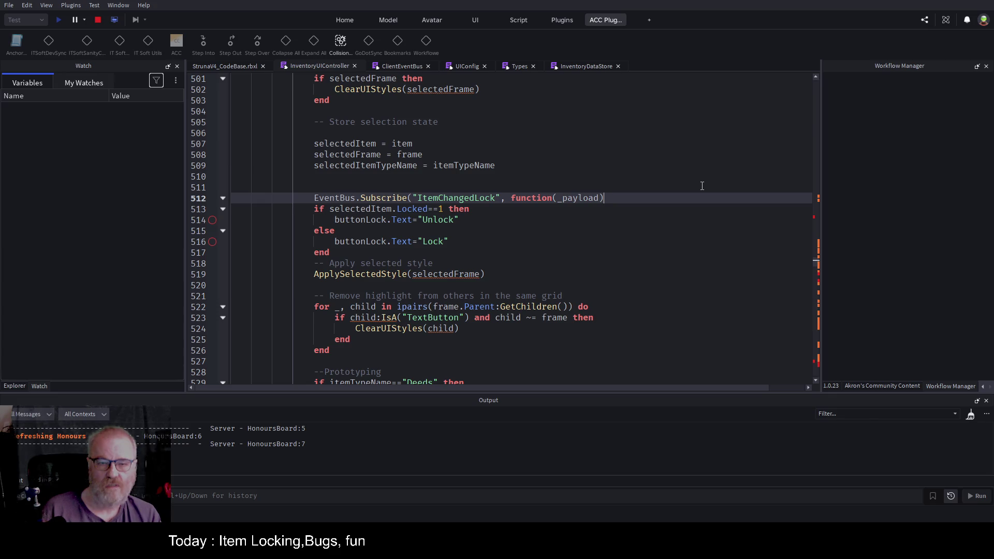
key(Home)
key(Right)
key(Right)
key(Right)
key(Delete)
key(Delete)
key(Delete)
key(Delete)
key(Delete)
key(Delete)
text(Publish)
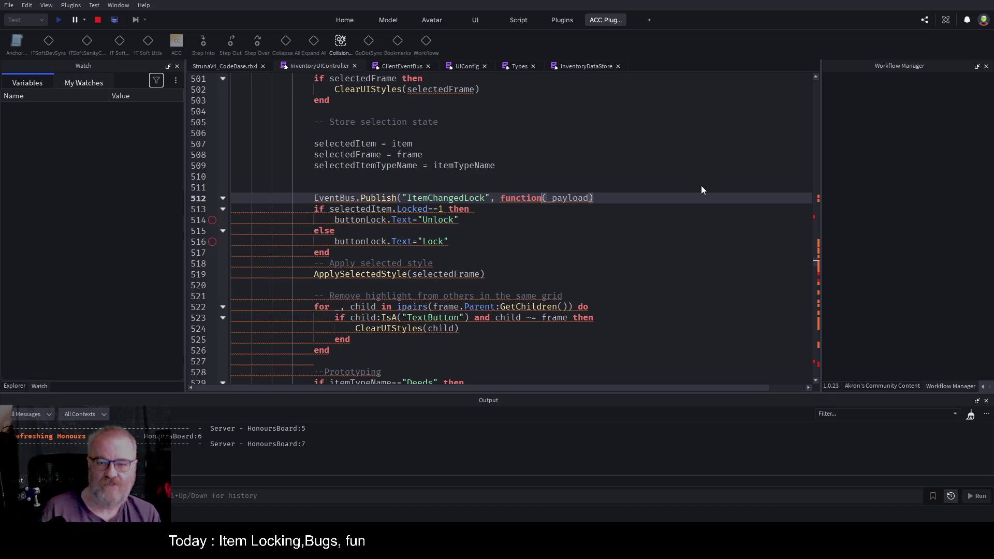
key(ctrl+shift+Left)
key(ctrl+shift+Left)
key(ctrl+shift+Left)
key(Delete)
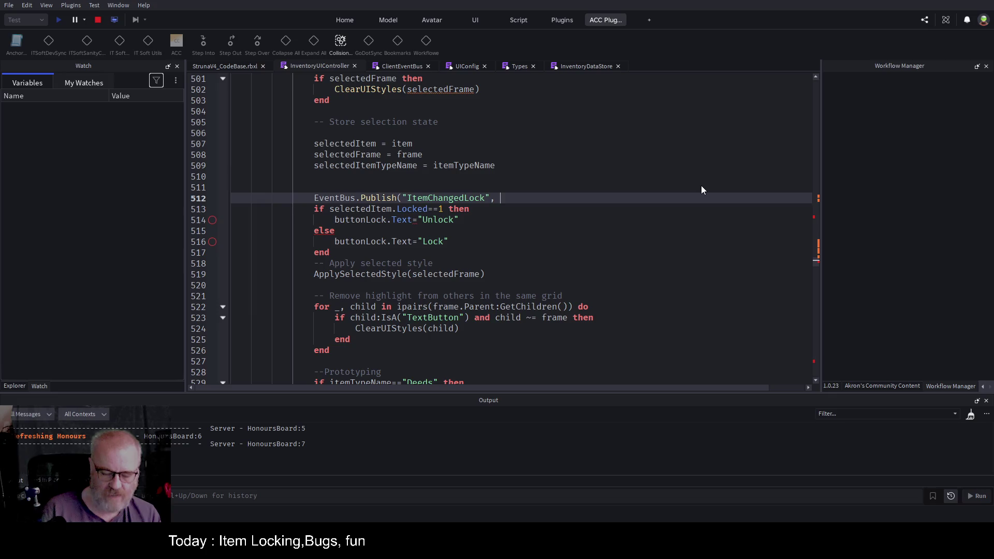
text(buttonLock)
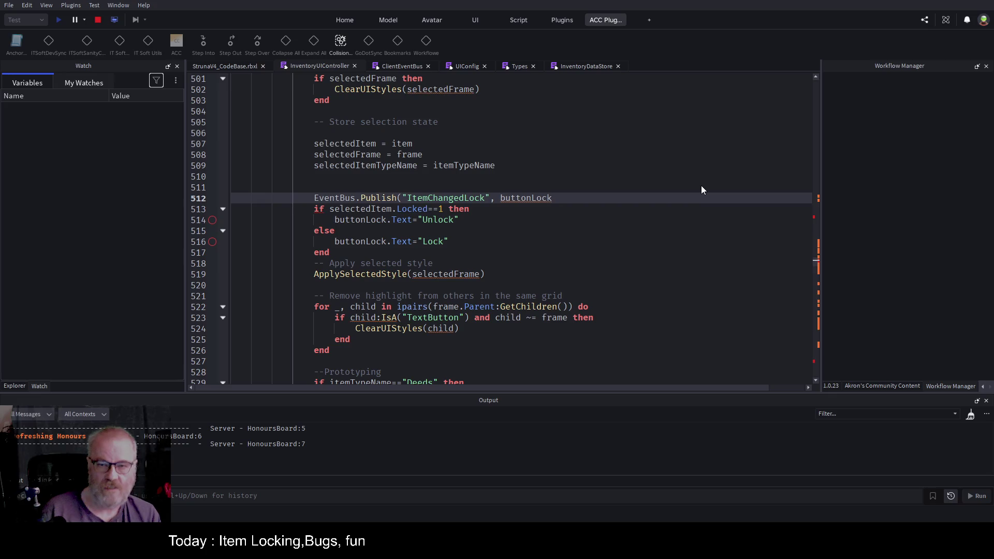
text())
key(Down)
Delete the old Unlock/Lock if block below the new Publish call
key(shift+Down)
key(shift+Down)
key(shift+Down)
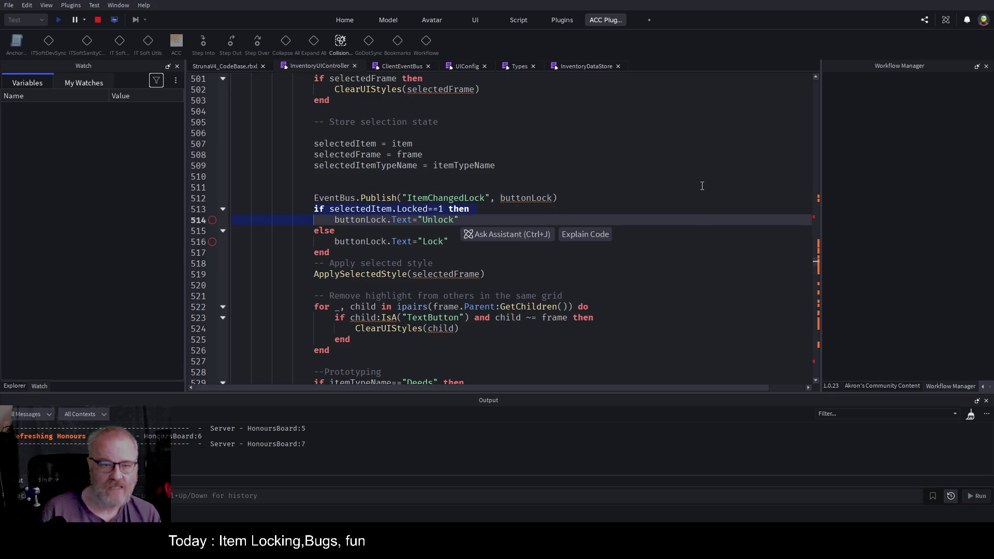
key(shift+End)
key(Delete)
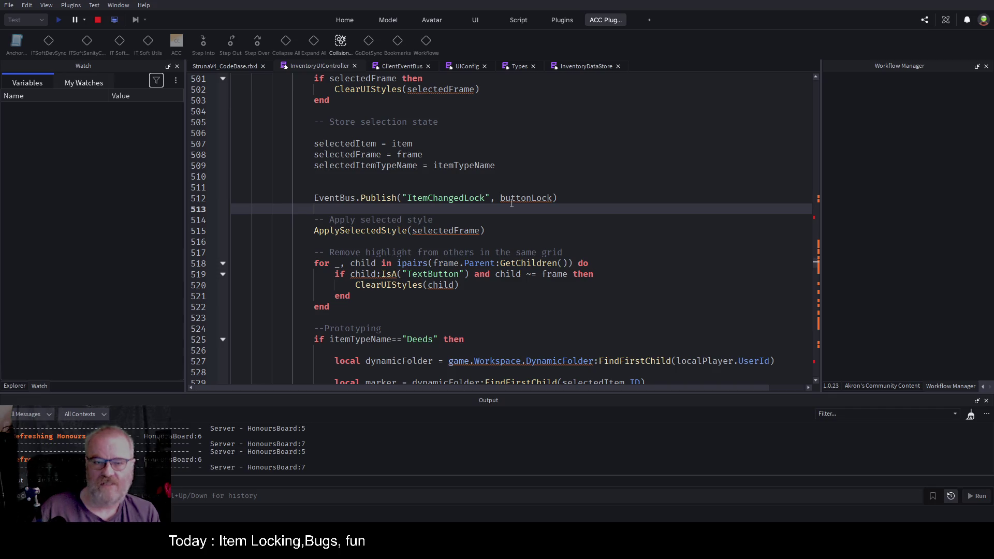
Cast the buttonLock argument on line 512 as ':: any' in lowercase
click(505, 199)
key(End)
key(Left)
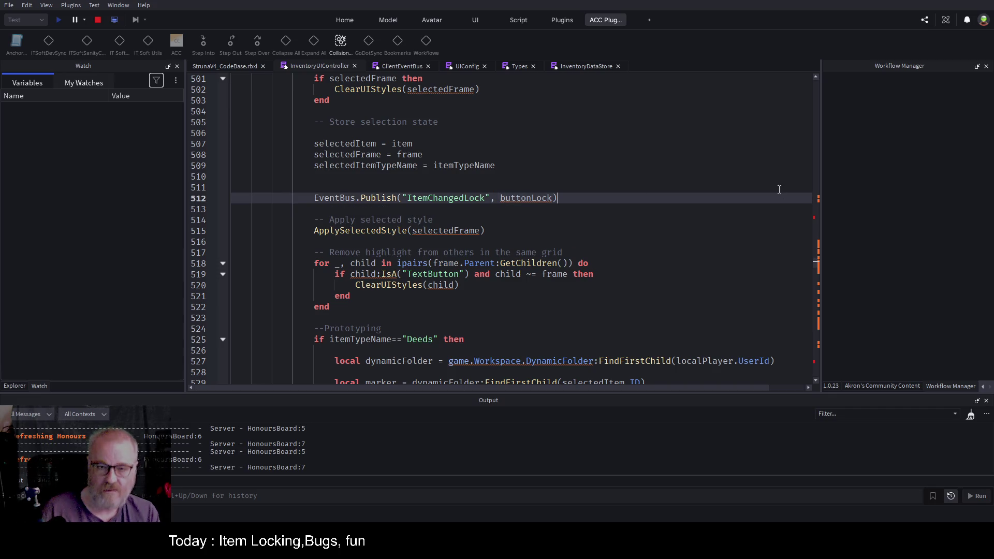
text(::)
text( Any)
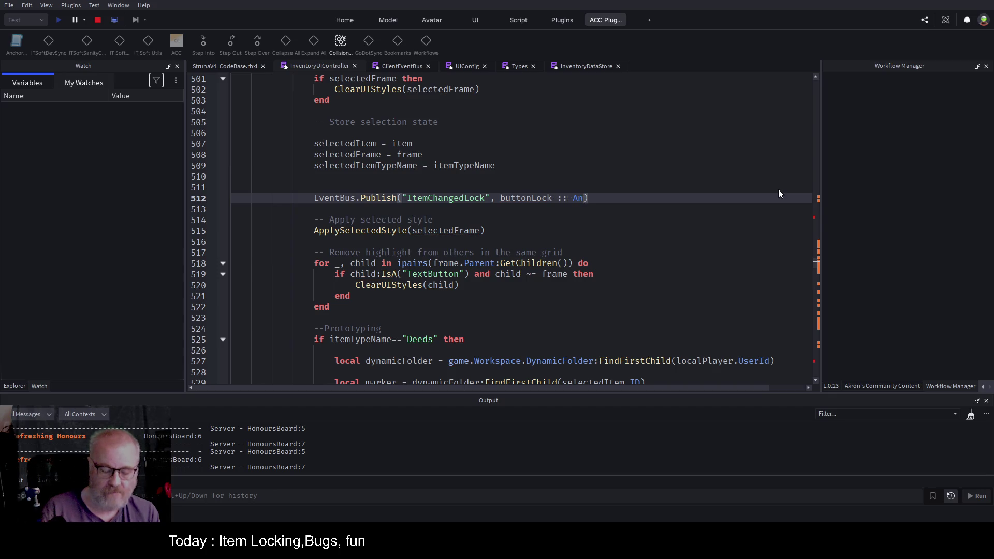
key(BackSpace)
key(BackSpace)
key(BackSpace)
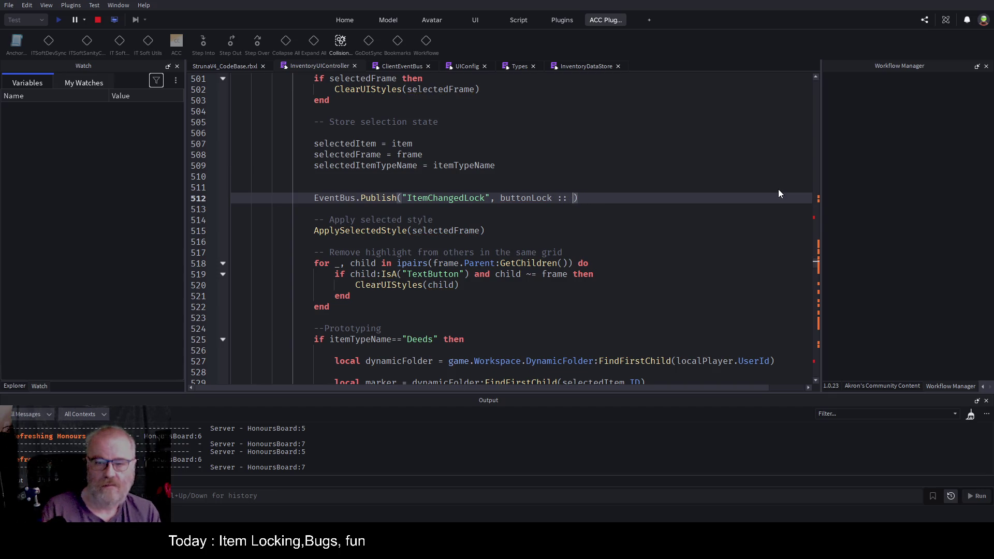
text(any)
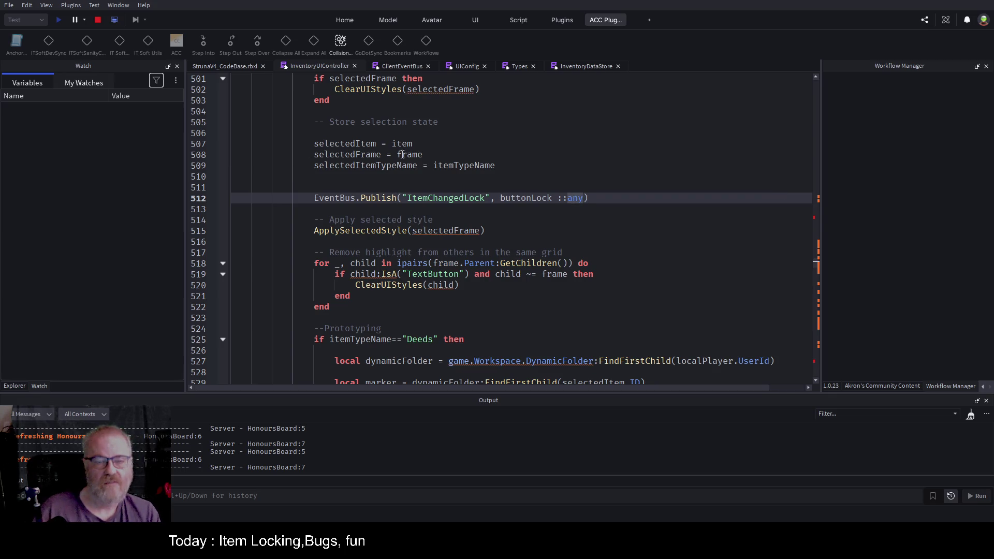
key(Up)
key(Up)
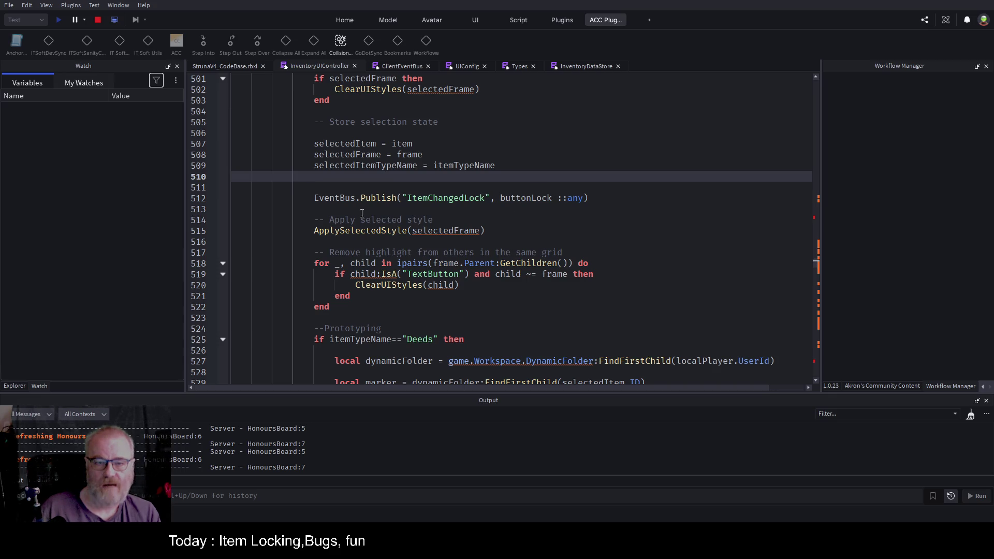
Go to the ItemChangedLock subscriber, disable its line 794 breakpoint, and stop the playtest
click(531, 219)
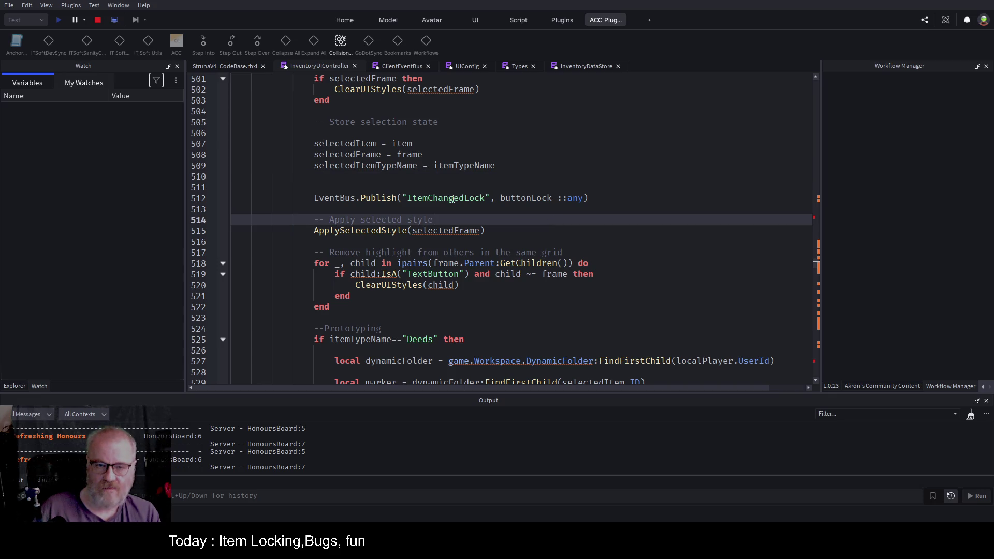
double_click(453, 198)
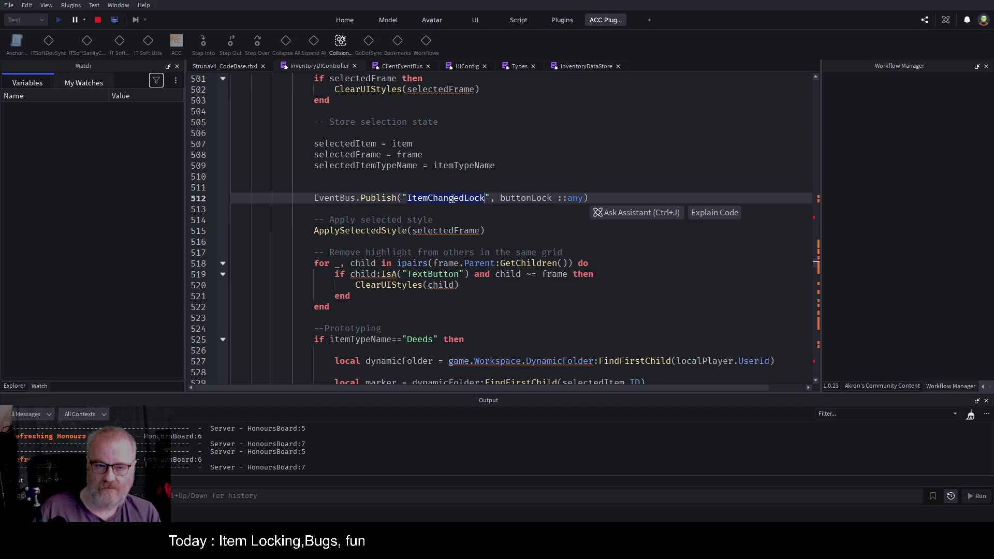
key(ctrl+F3)
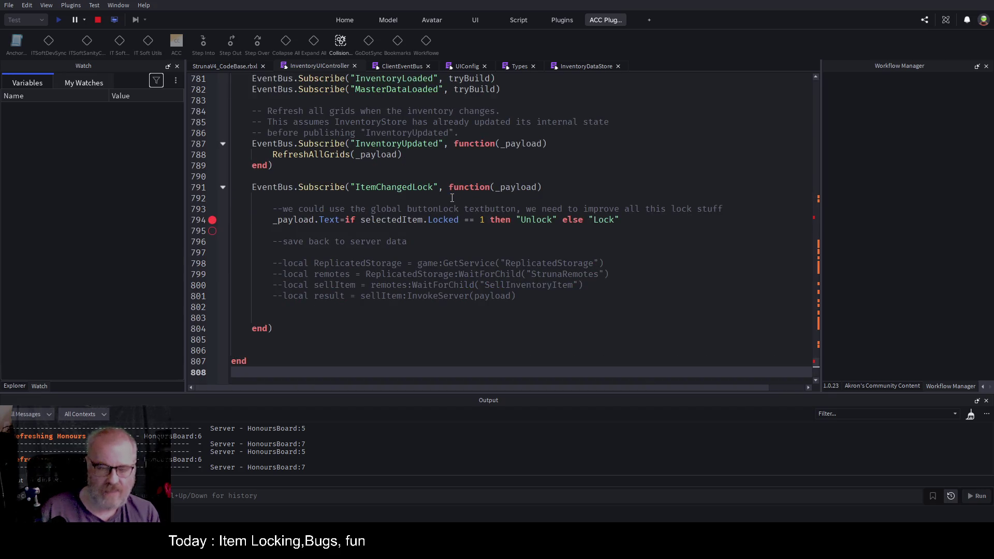
click(439, 228)
double_click(530, 185)
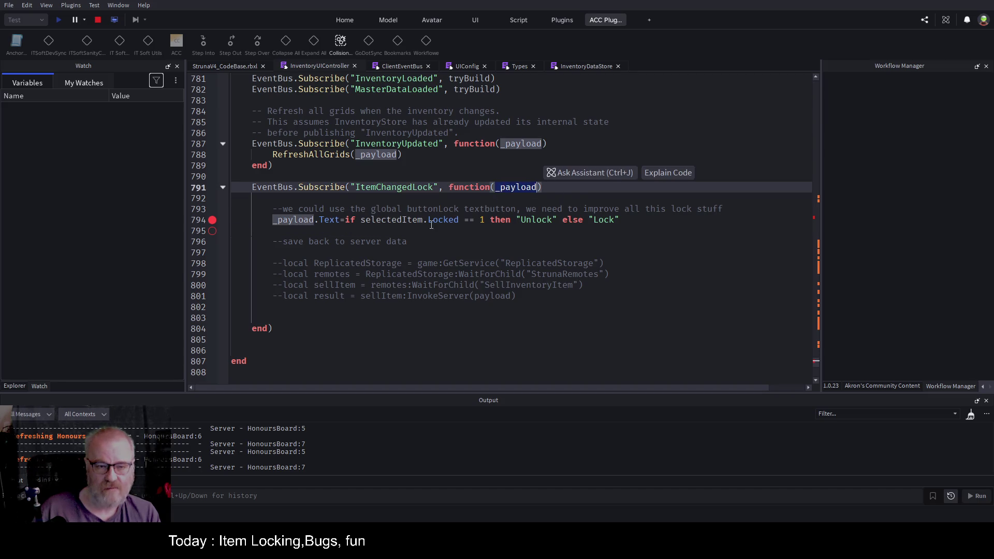
click(502, 237)
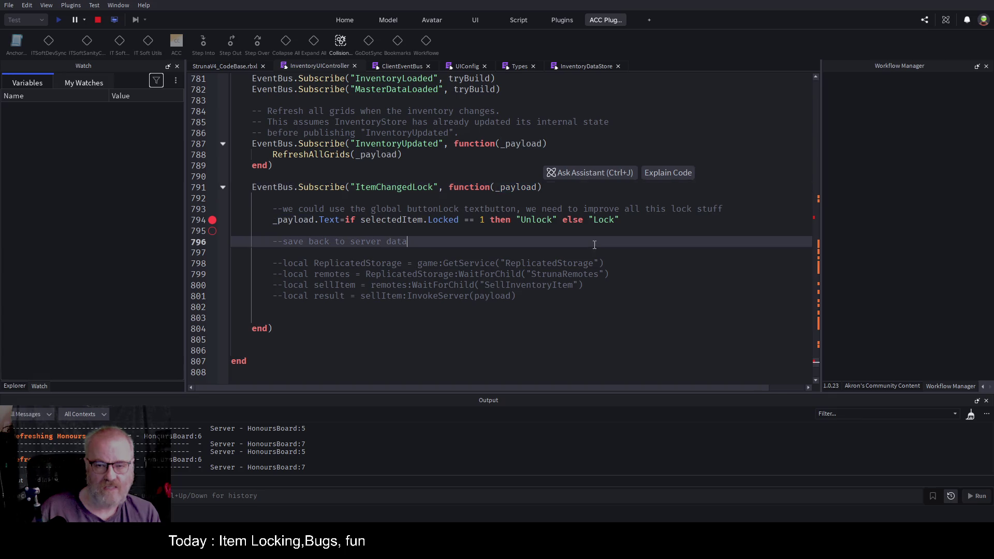
click(212, 220)
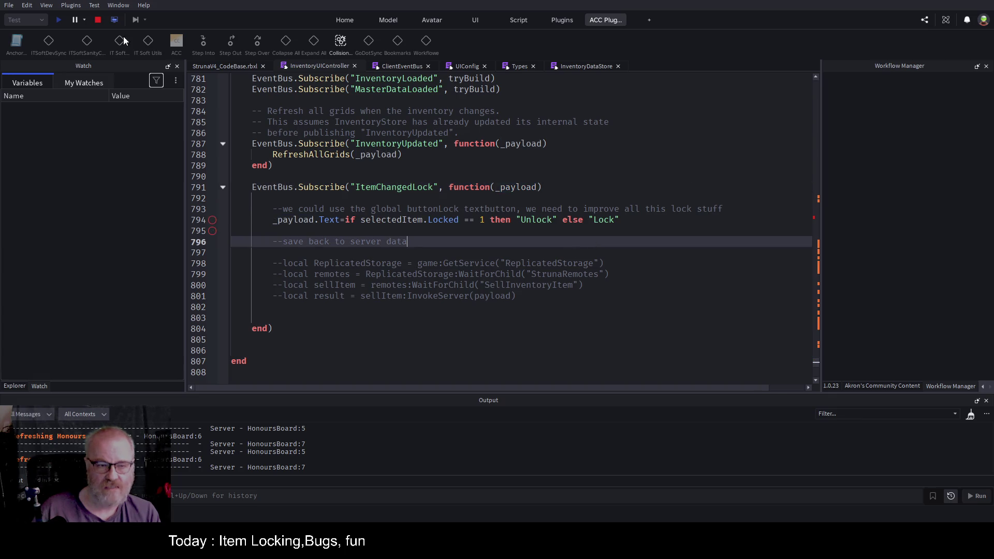
click(98, 19)
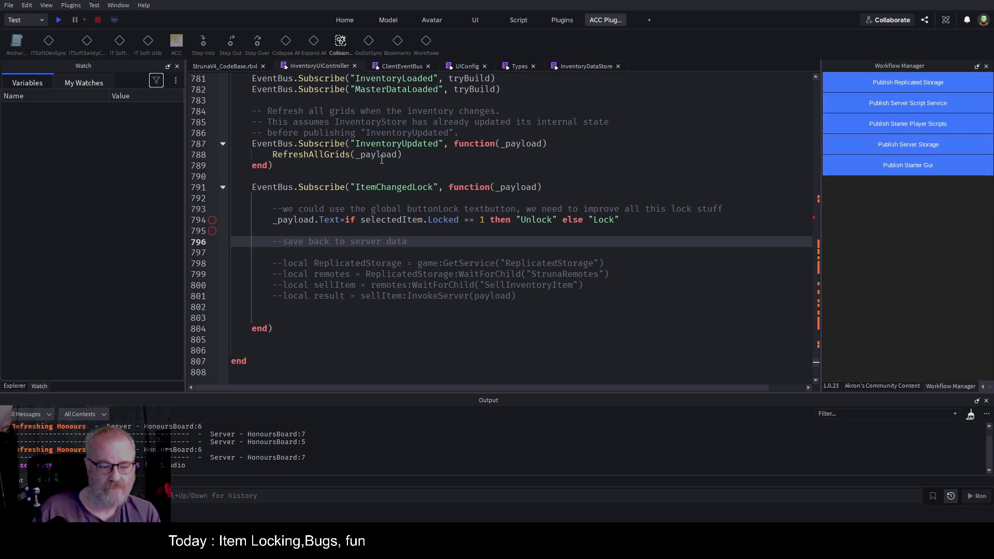
Start a new playtest, clear the Output log, and open the Tools inventory
click(59, 19)
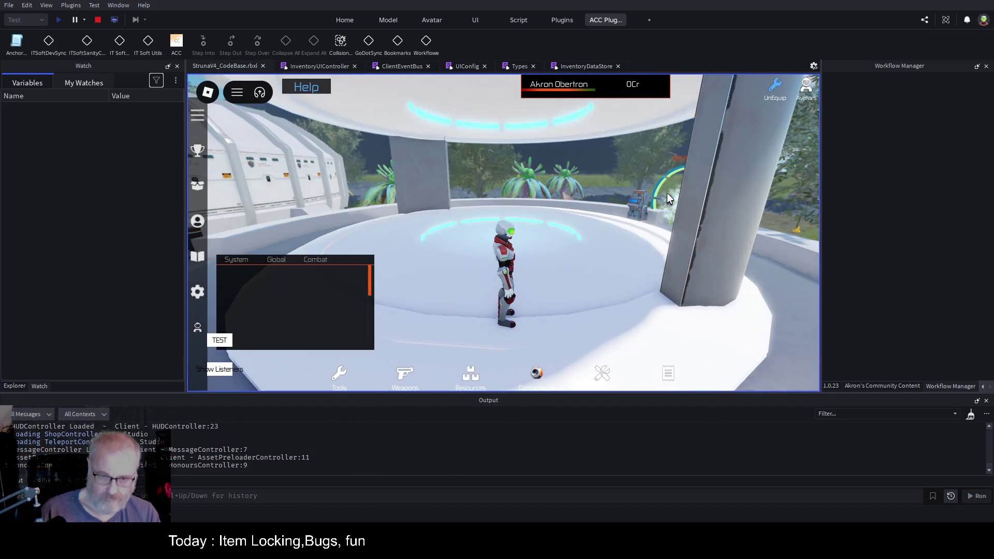
click(970, 414)
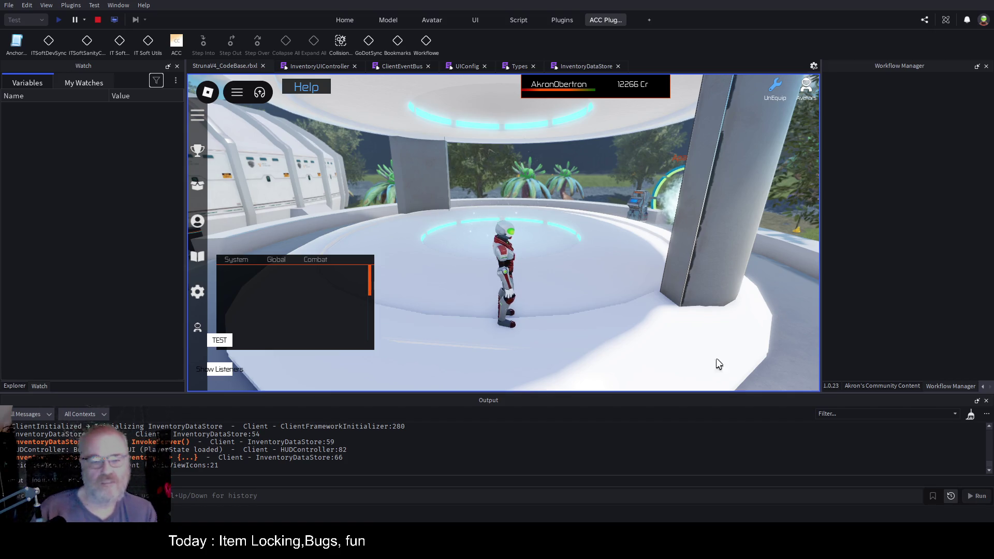
key(i)
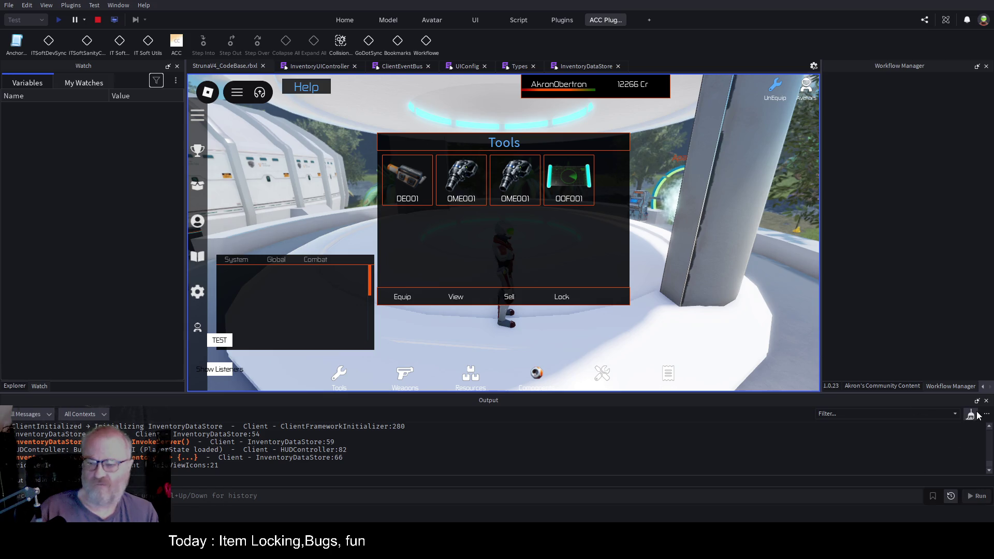
click(970, 415)
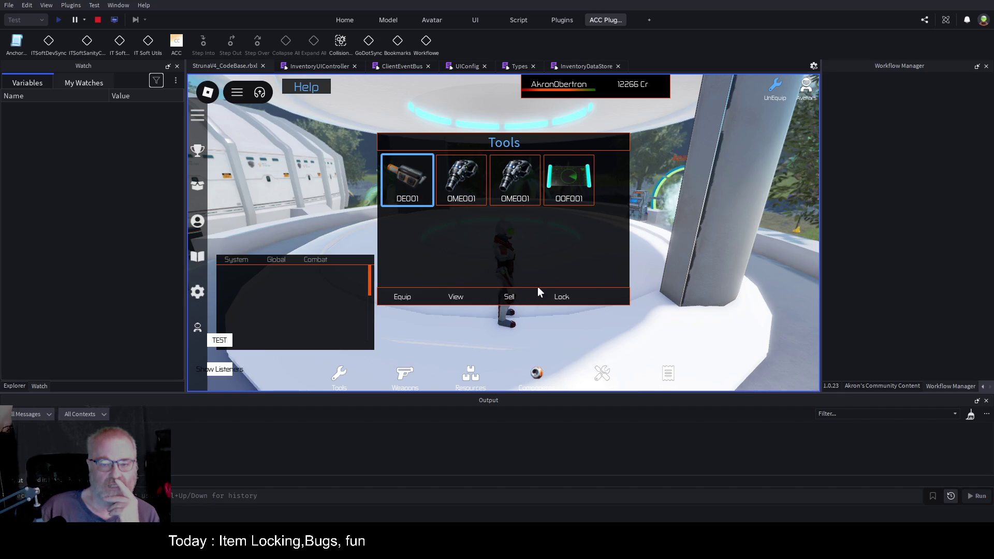
Select OOF001 and DE001, re-enable the line 794 breakpoint, then select OOF001 to trigger it
click(559, 184)
click(401, 179)
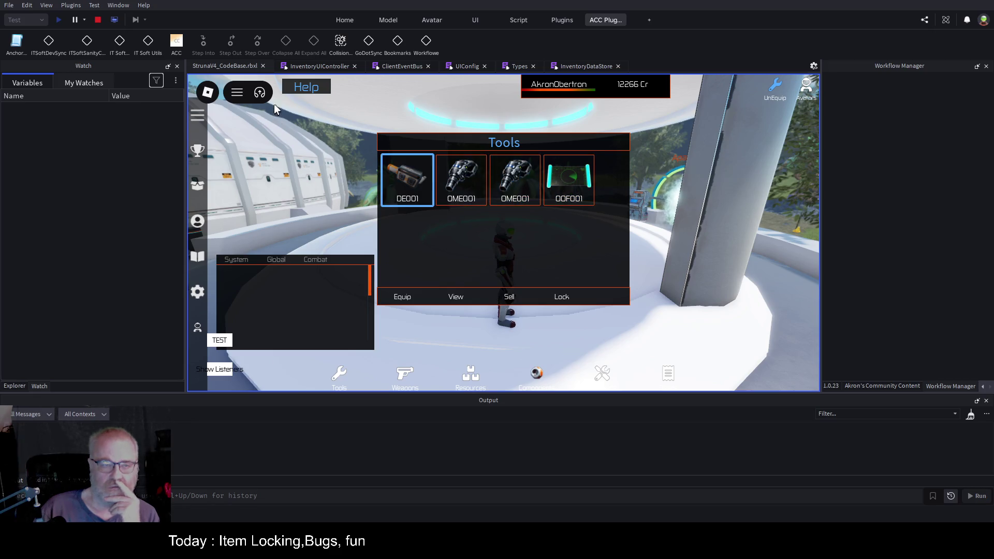
click(338, 67)
click(212, 220)
click(232, 66)
click(570, 186)
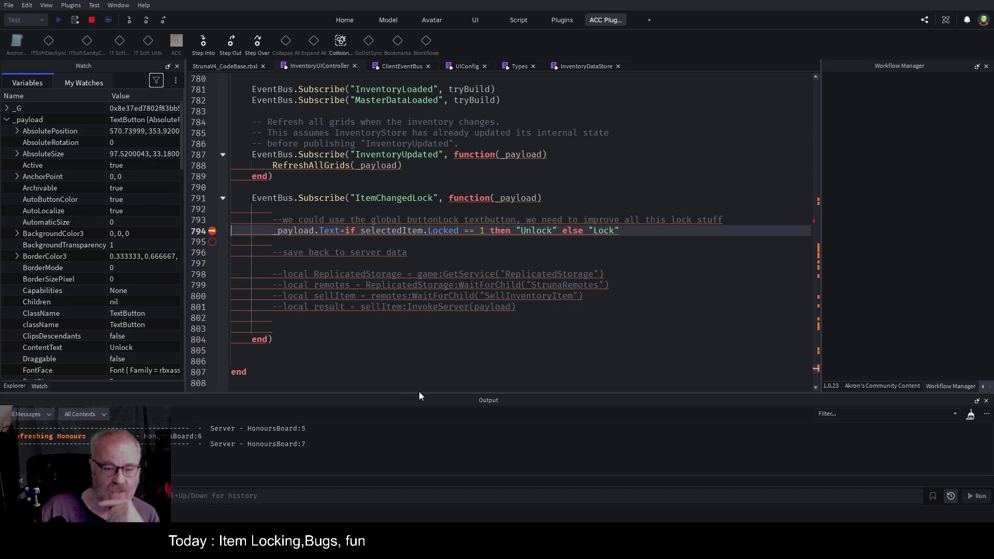
Step over line 794 so the button's text becomes Lock, then resume the game with F5
click(430, 198)
click(239, 66)
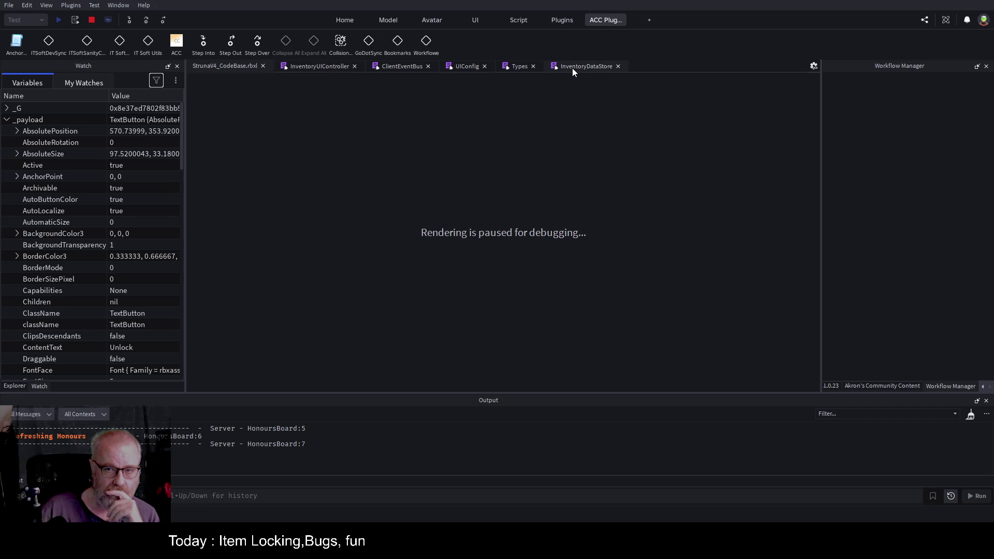
click(336, 67)
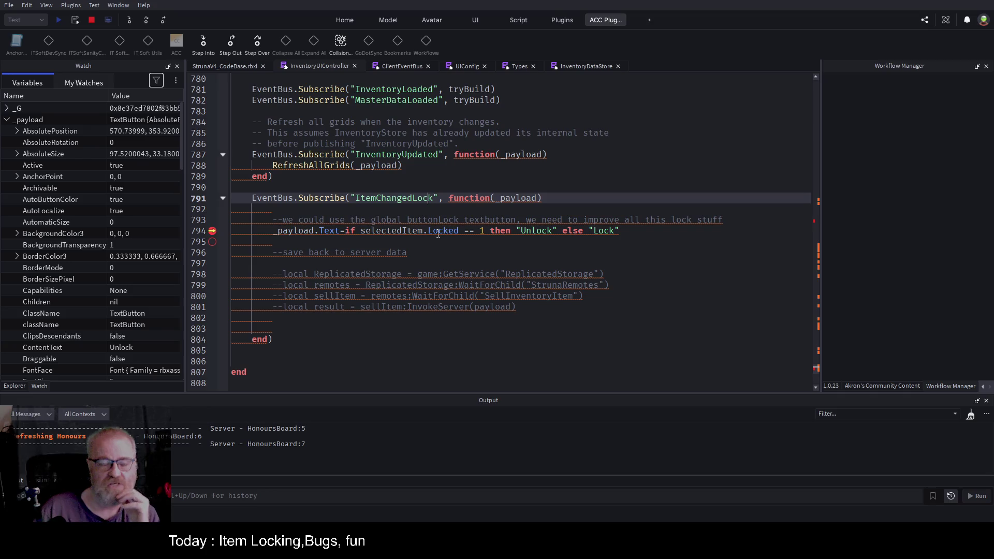
click(146, 21)
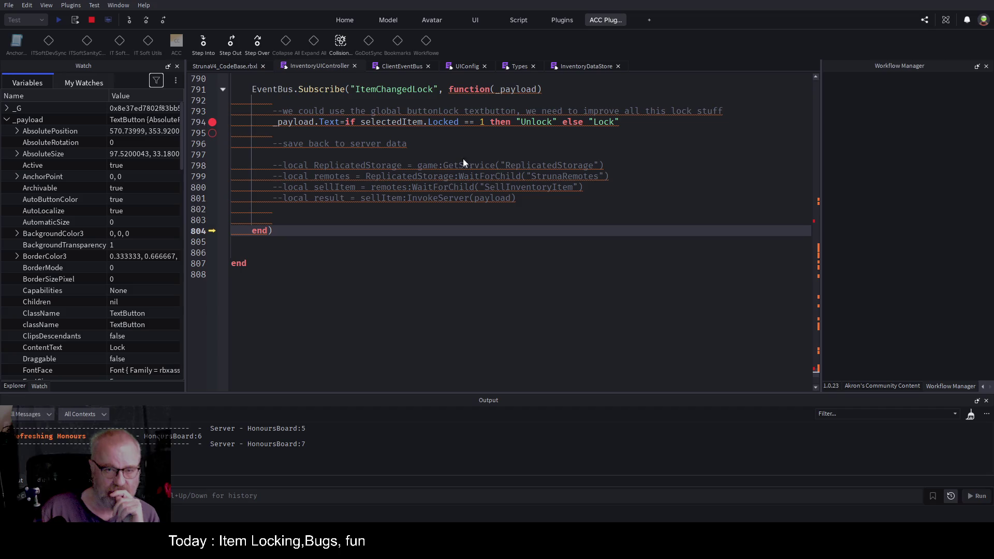
click(216, 65)
key(F5)
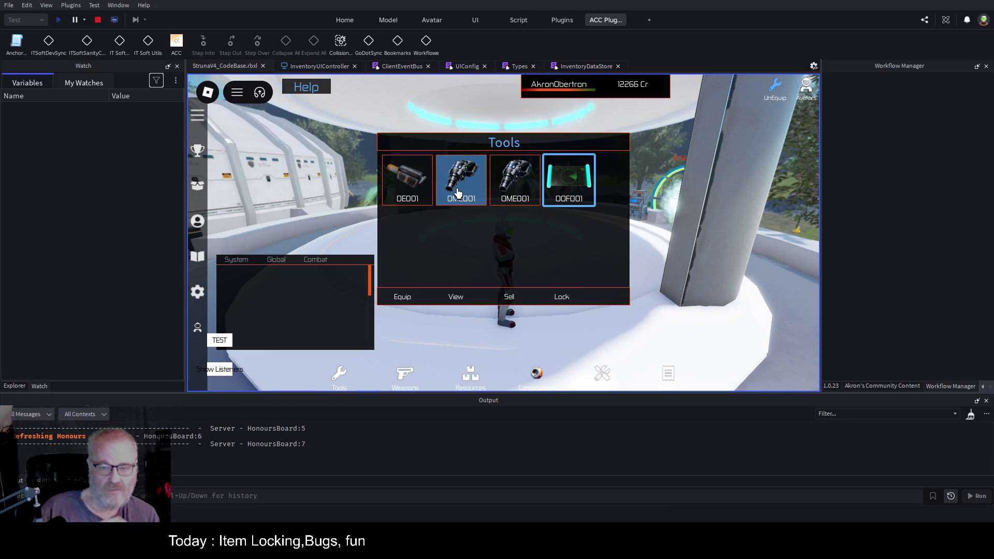
Select three OME001 tool items in turn, resuming from each line 794 pause; _payload.ContentText reads Unlock
click(458, 192)
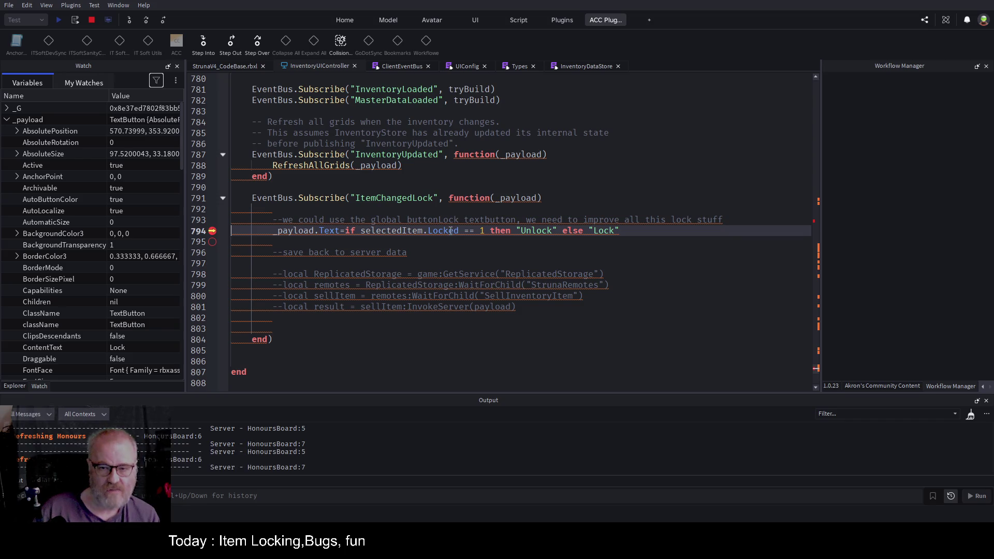
key(F5)
click(232, 66)
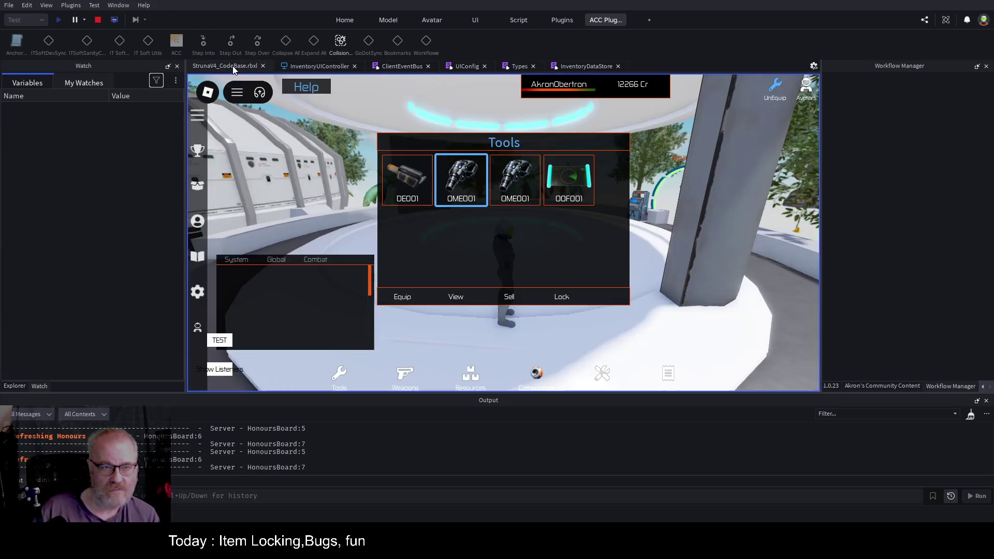
click(526, 188)
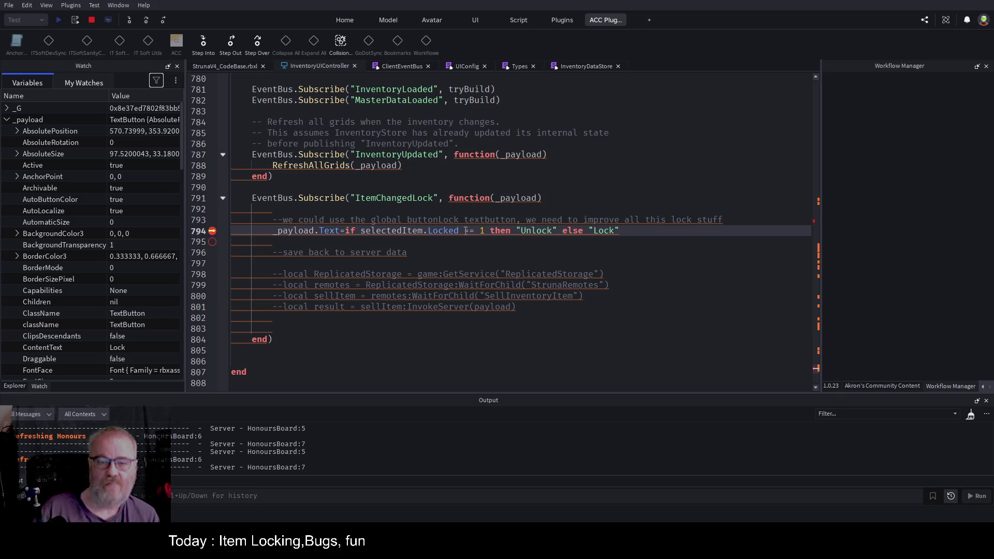
key(F5)
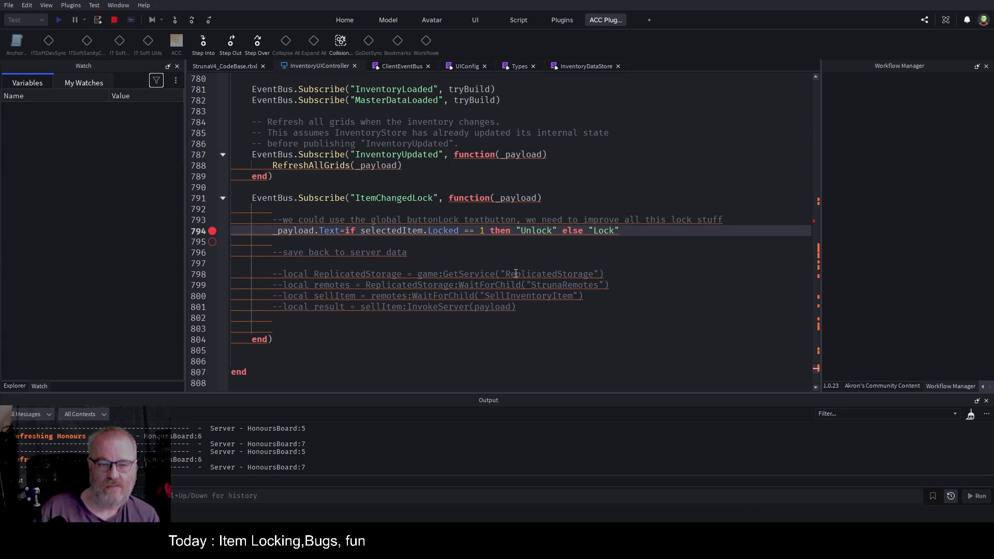
click(233, 67)
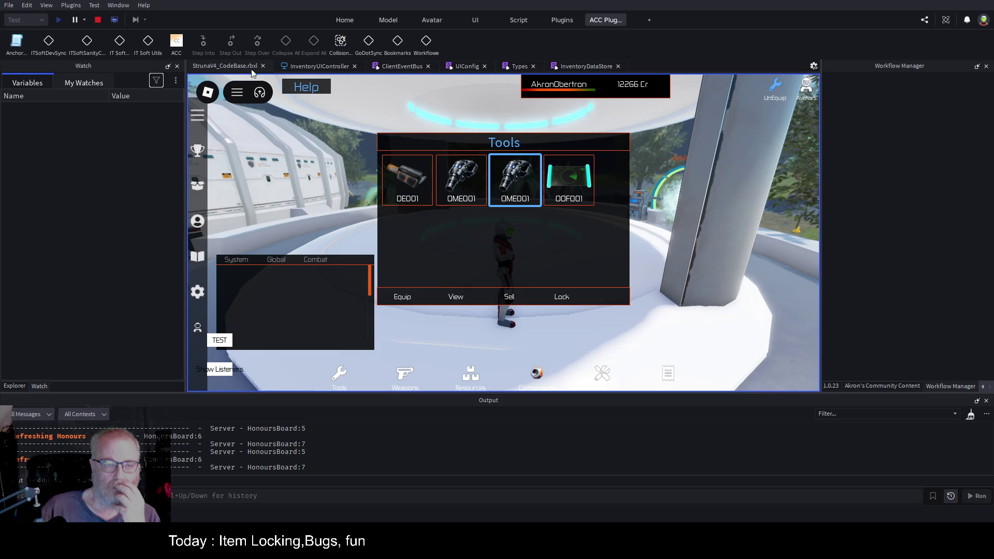
click(517, 182)
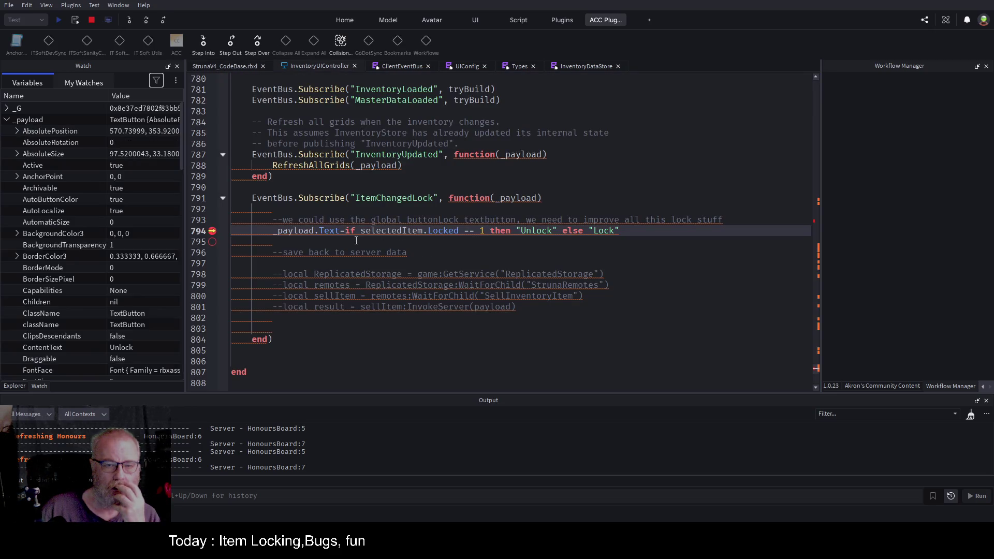
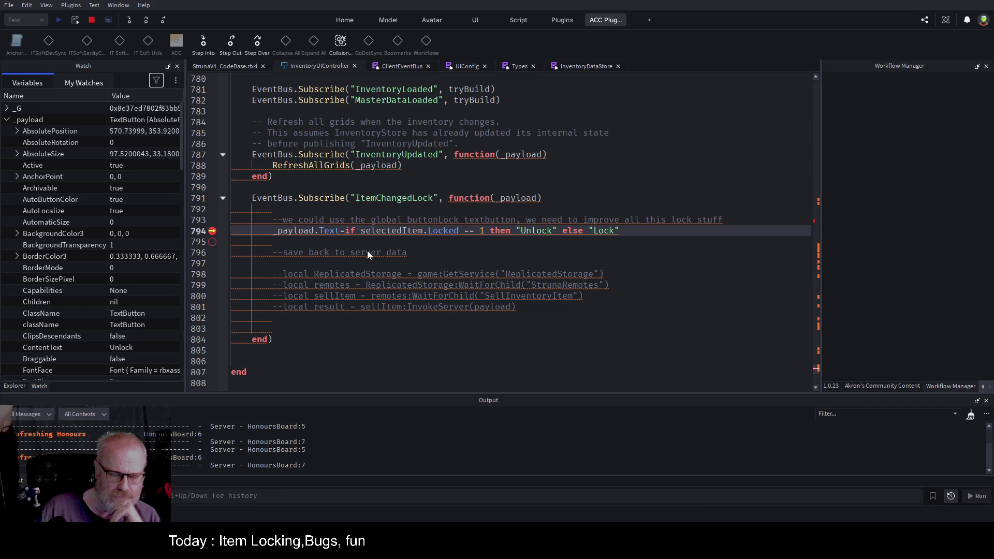
Bring up the paused game view with Explorer on the left and resume execution with F5
click(219, 64)
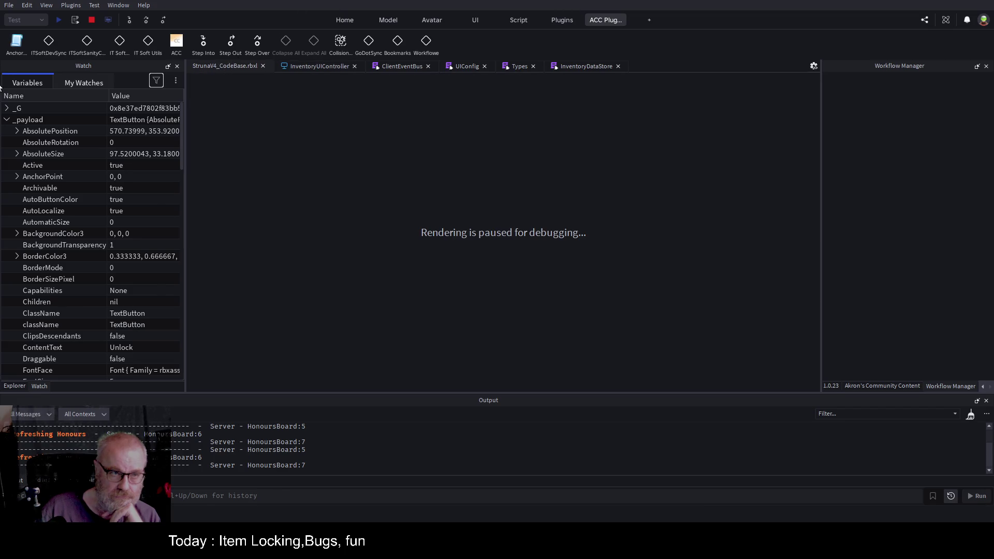
click(14, 386)
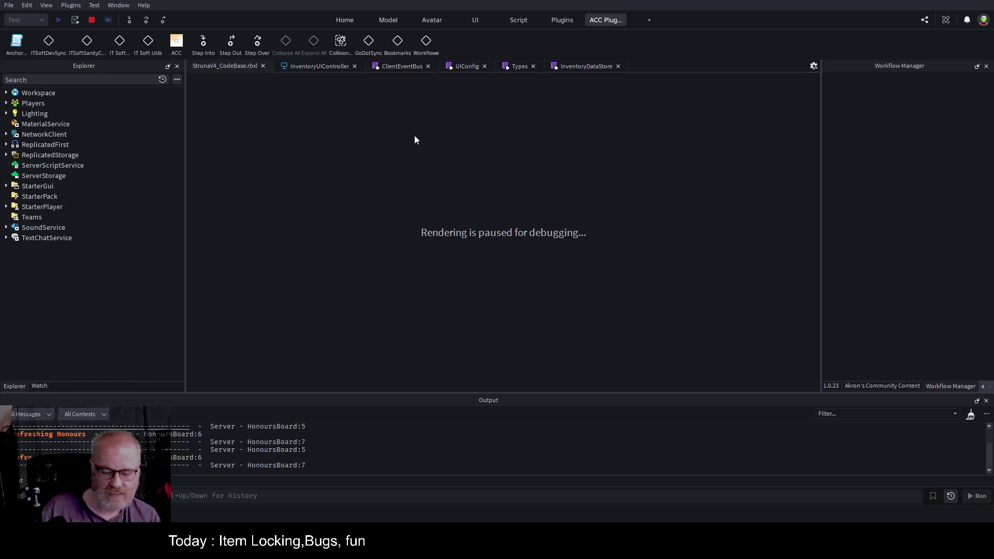
key(F5)
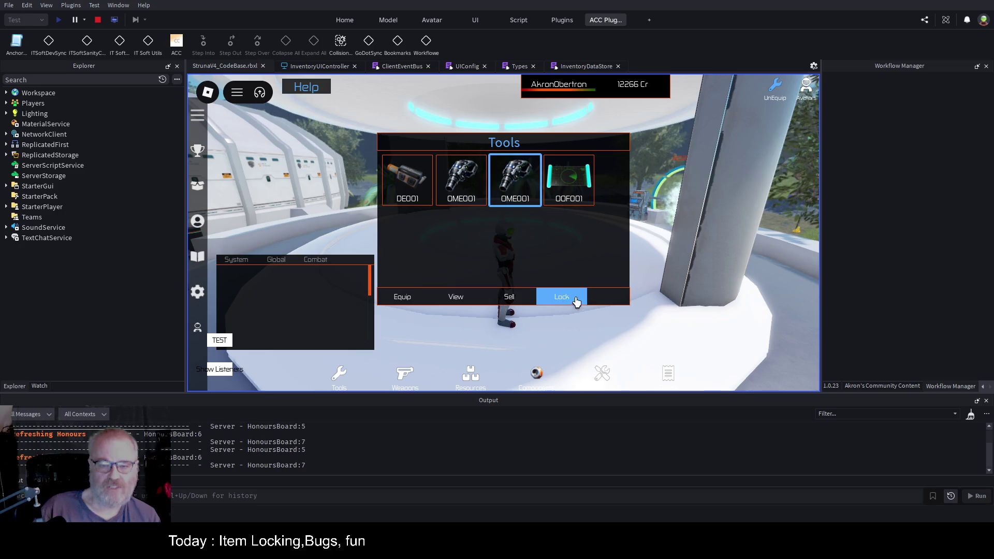
Expand Players > player > PlayerGui > Common > InventoryUI > SGUI_Inventory > Categories in Explorer
click(6, 104)
click(13, 113)
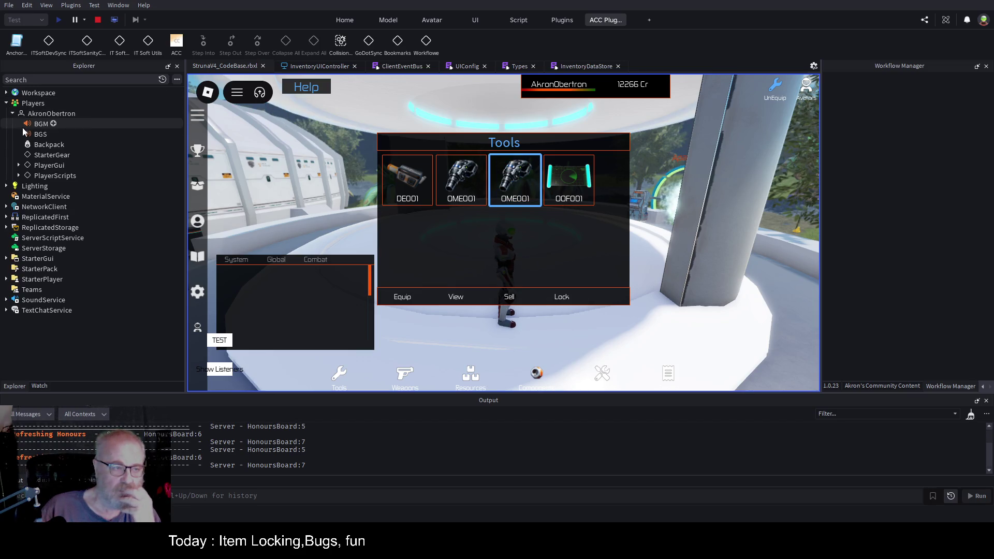
click(19, 165)
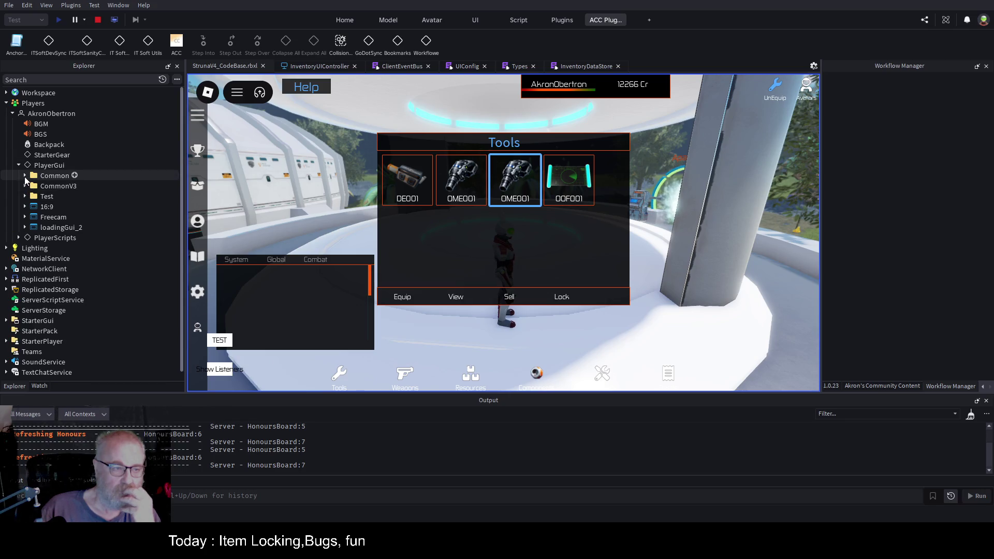
click(25, 176)
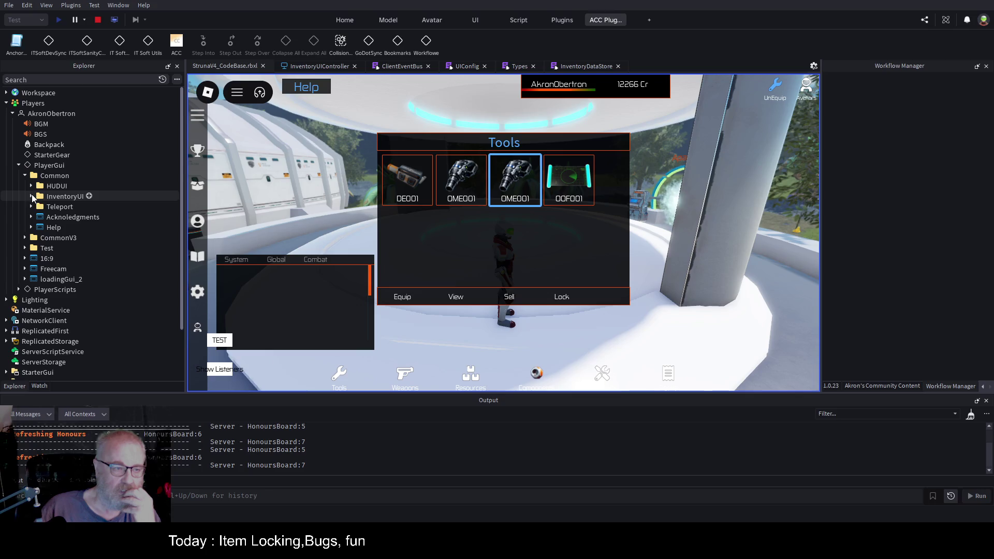
click(31, 196)
click(37, 206)
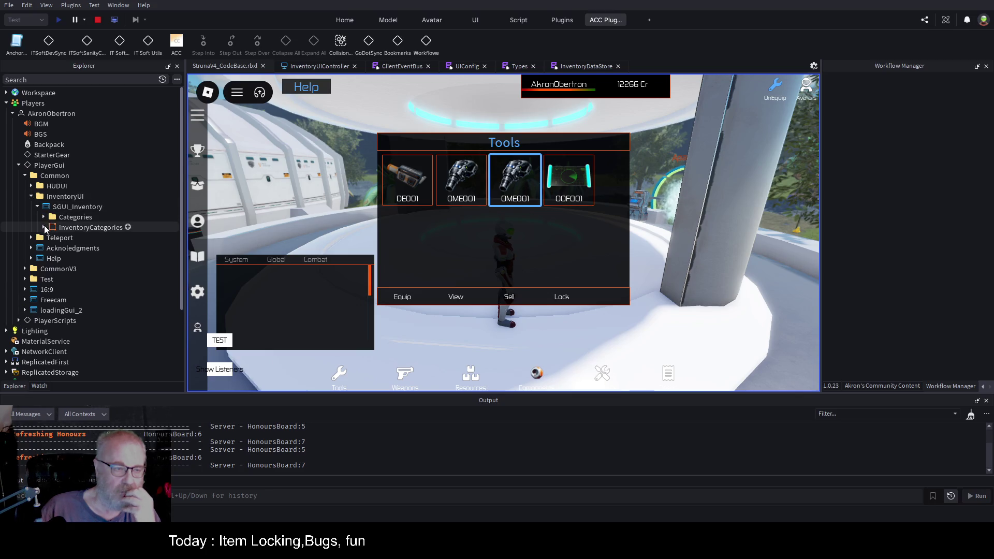
click(44, 227)
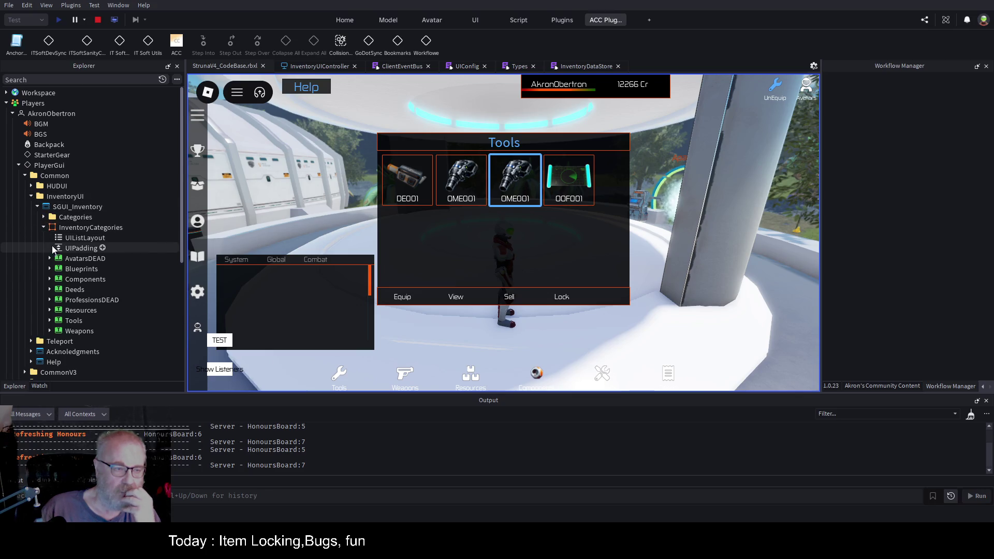
click(43, 217)
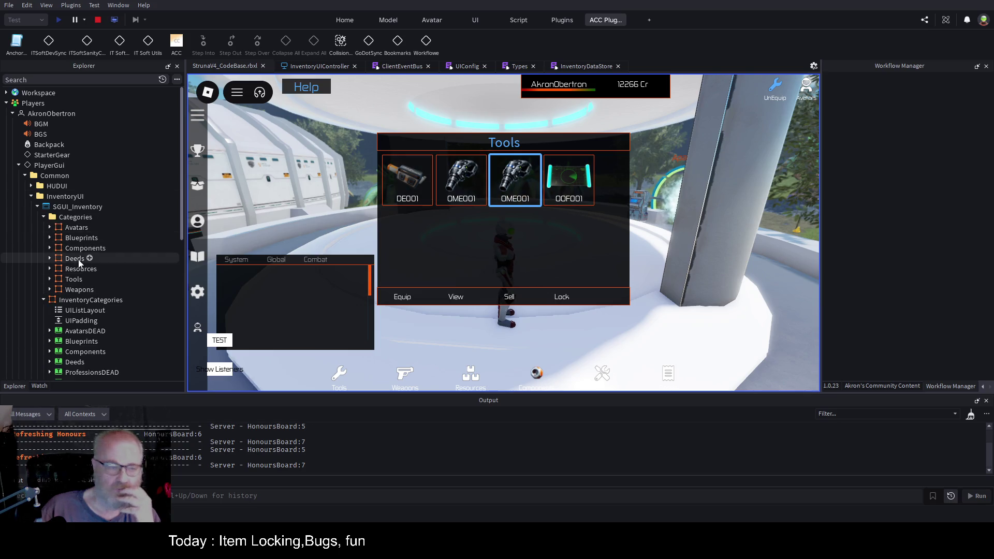
Expand Tools > Bottom > Lock and select the Lock control's TextButton
click(51, 279)
click(50, 279)
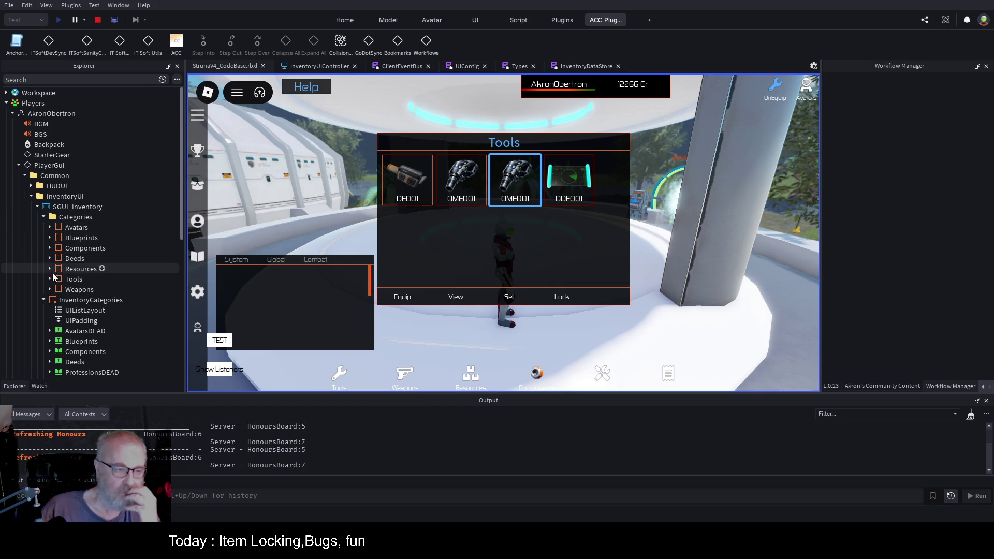
click(50, 279)
scroll(64, 269, down, 2)
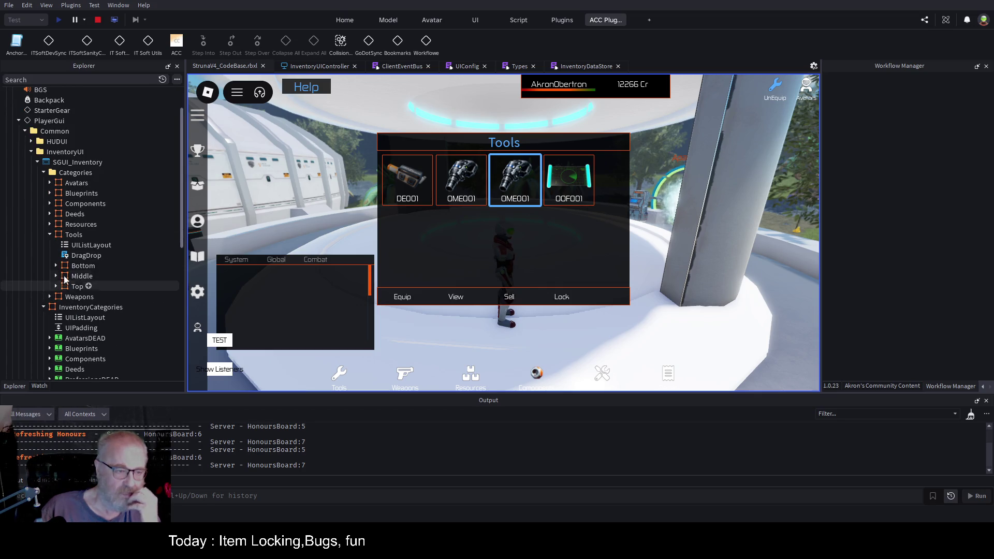
click(56, 266)
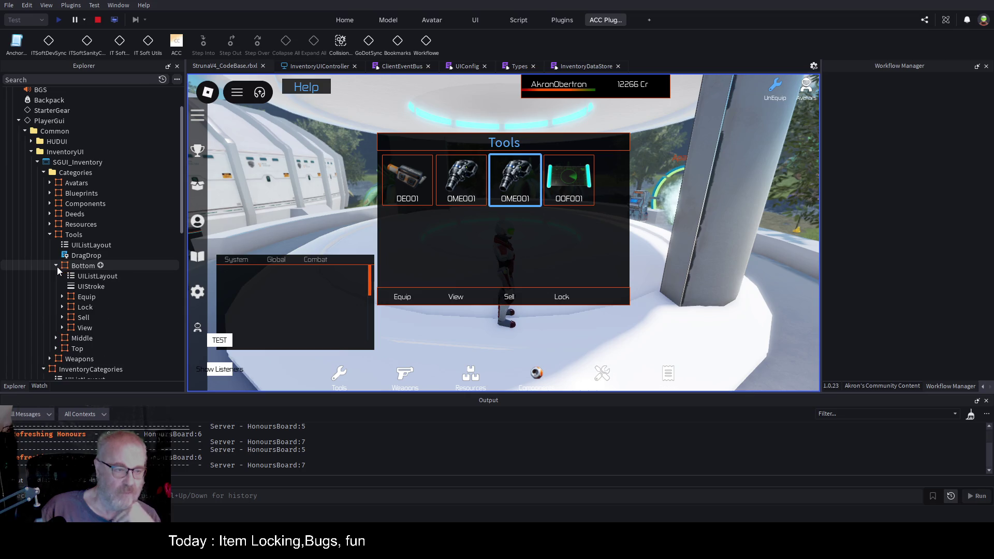
click(82, 306)
click(62, 307)
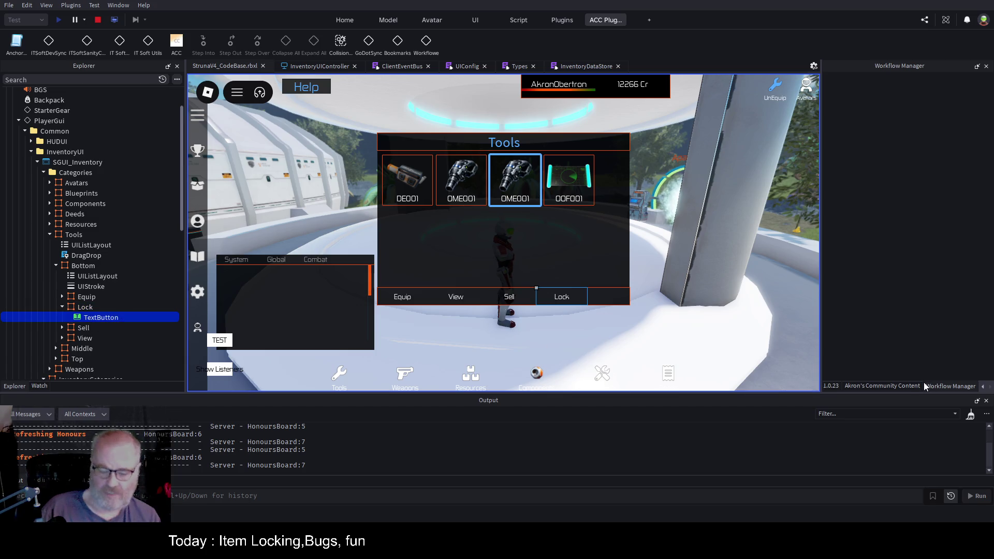
scroll(920, 384, down, 1)
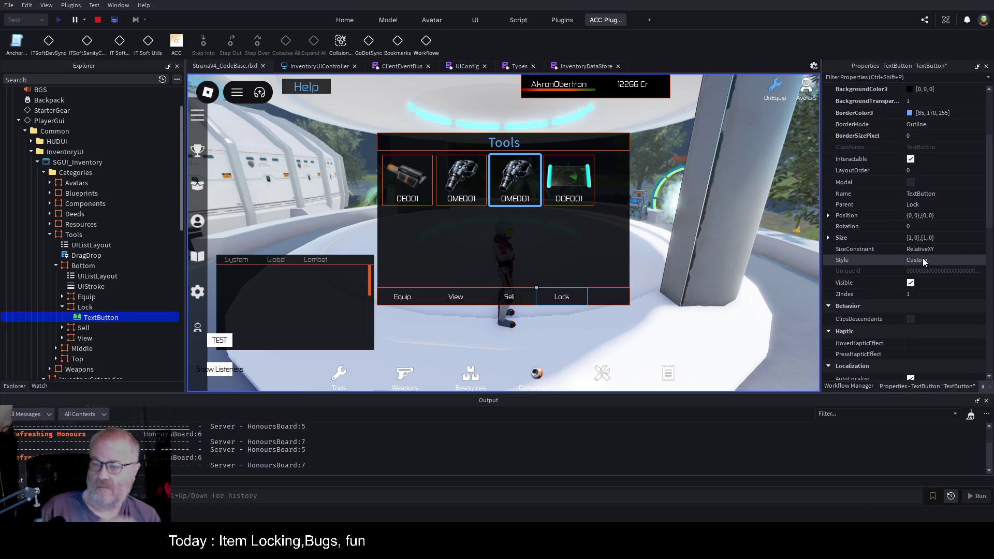
Set the Lock TextButton's Text property to 'Unlock', then stop the play test
scroll(922, 258, down, 1)
scroll(936, 244, down, 5)
scroll(931, 253, down, 5)
click(925, 273)
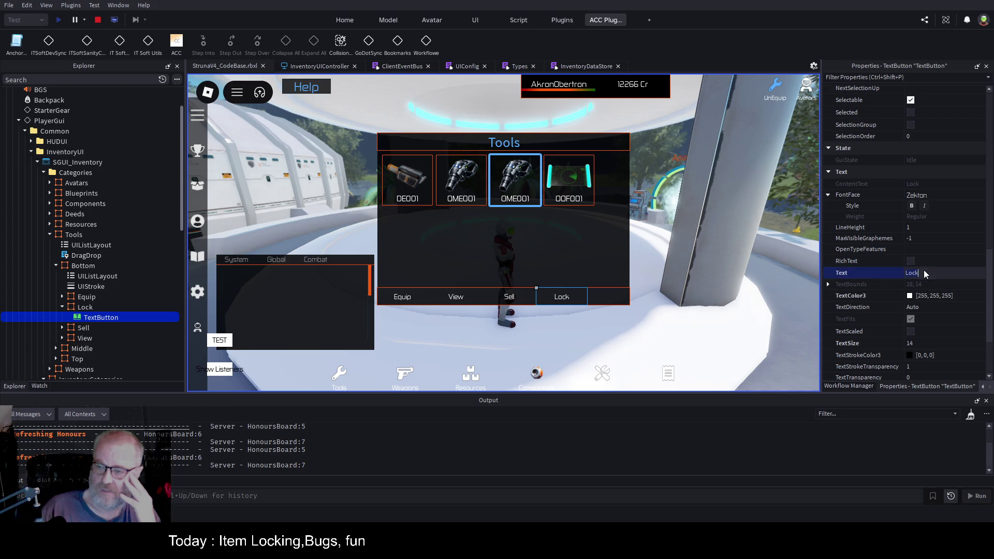
text(Unlok)
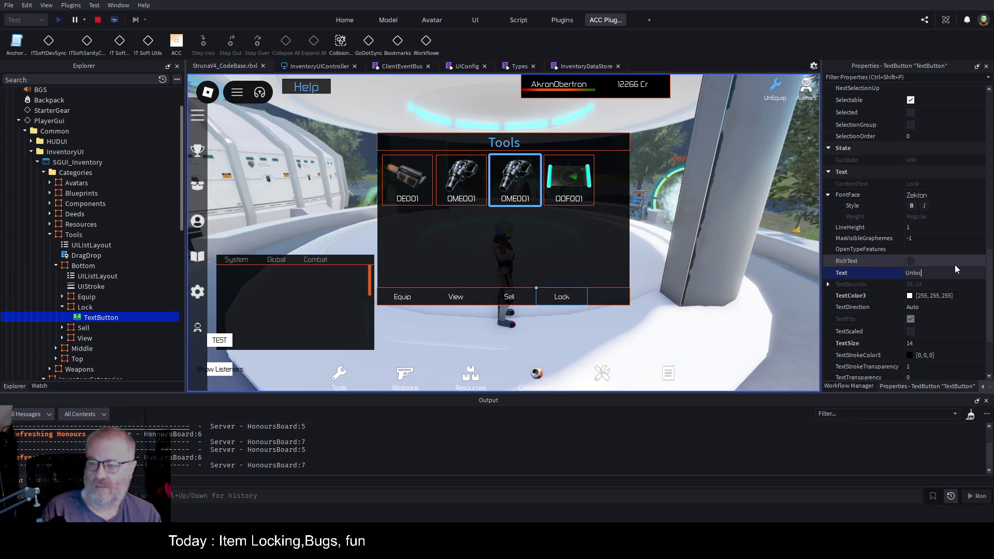
text(k)
key(Return)
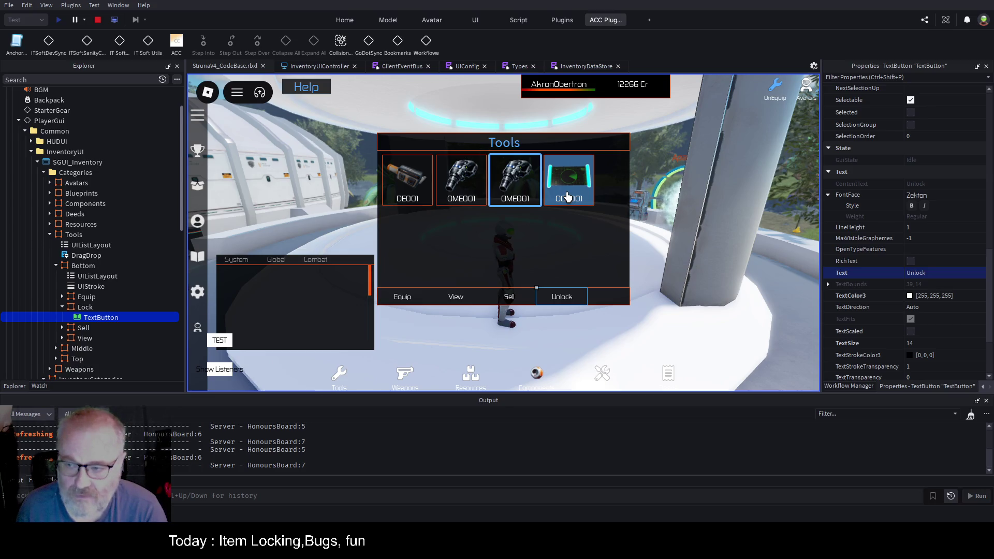
click(98, 20)
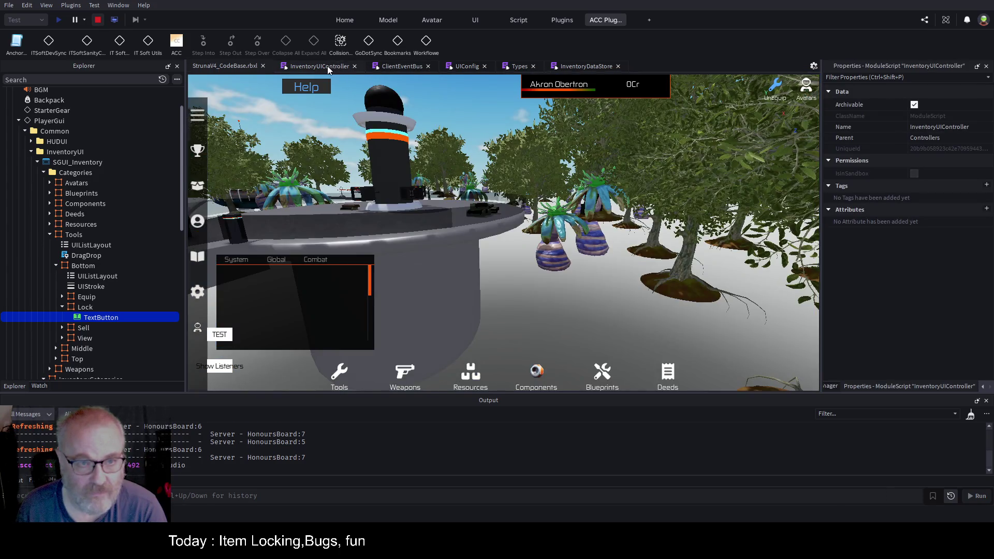
In InventoryUIController, search for ItemChangedLock and select its publish line in onItemClicked
click(319, 66)
double_click(399, 197)
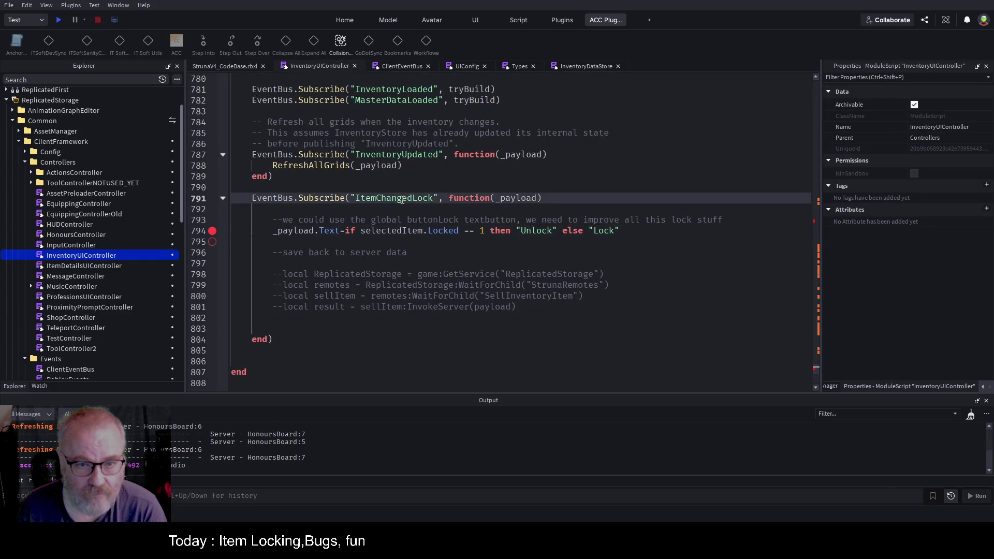
key(ctrl+f)
key(Return)
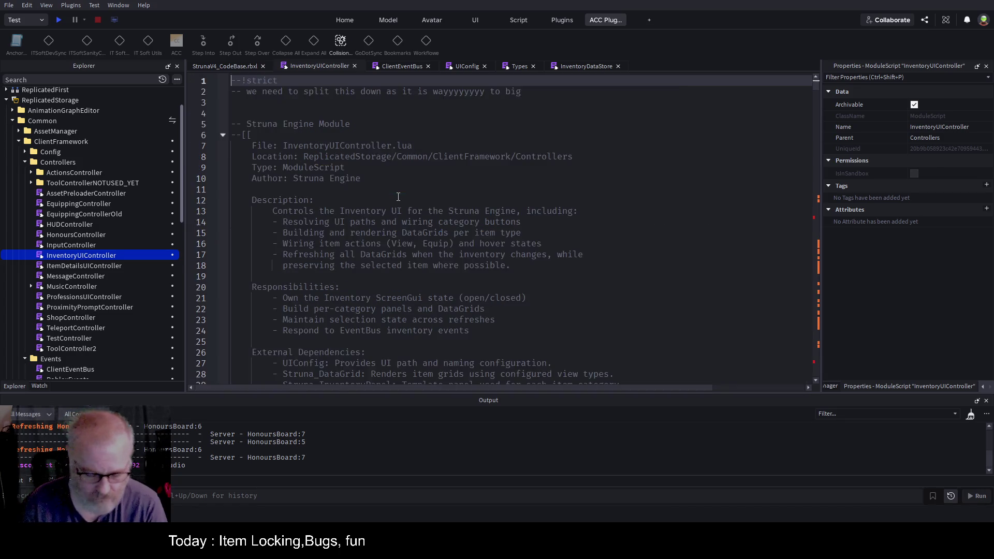
text(ItemChangedLock)
scroll(482, 229, up, 2)
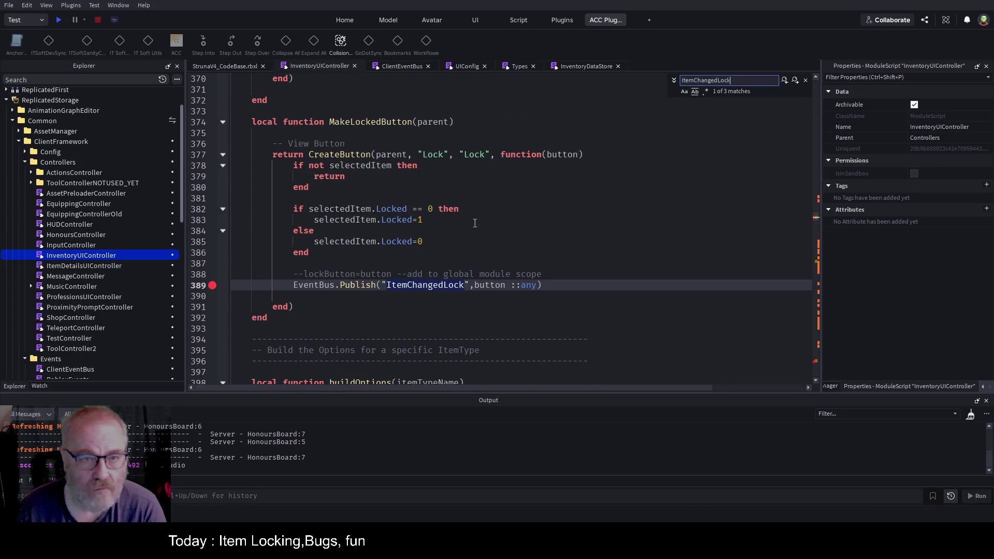
click(795, 81)
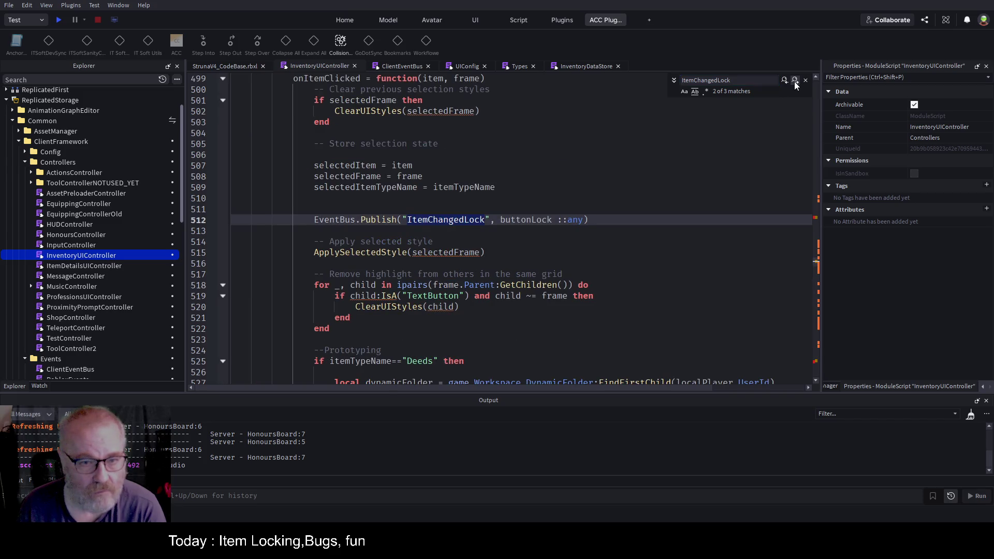
scroll(422, 181, up, 5)
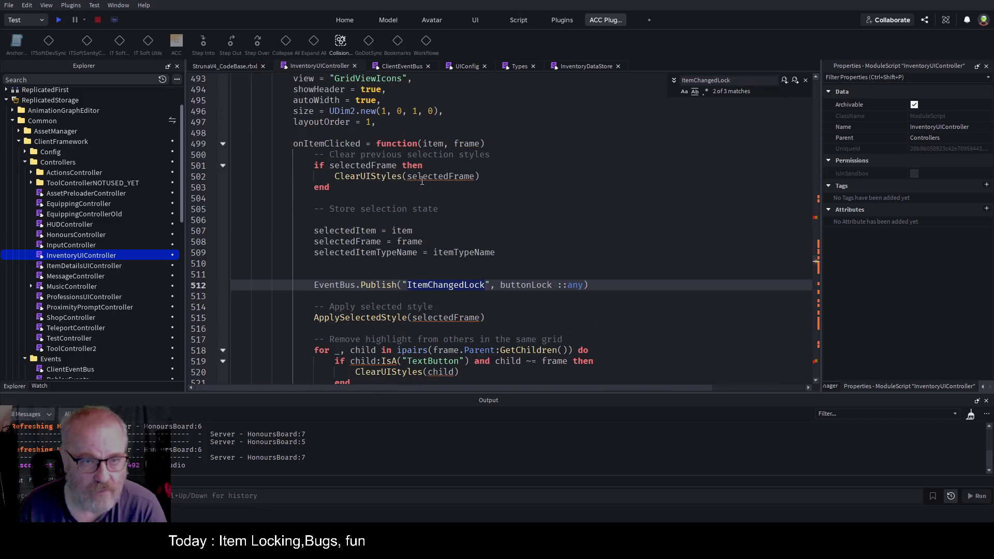
scroll(422, 180, up, 6)
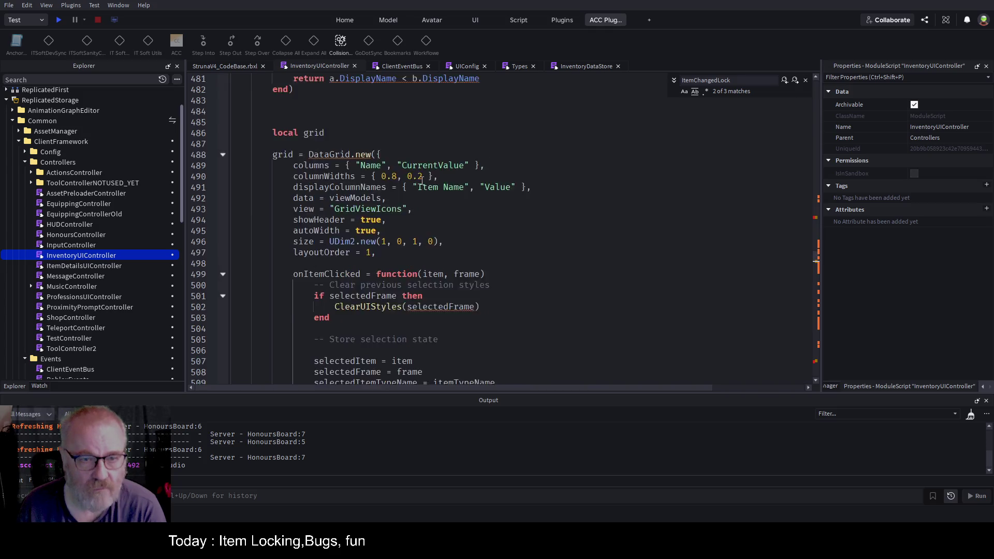
scroll(422, 181, up, 9)
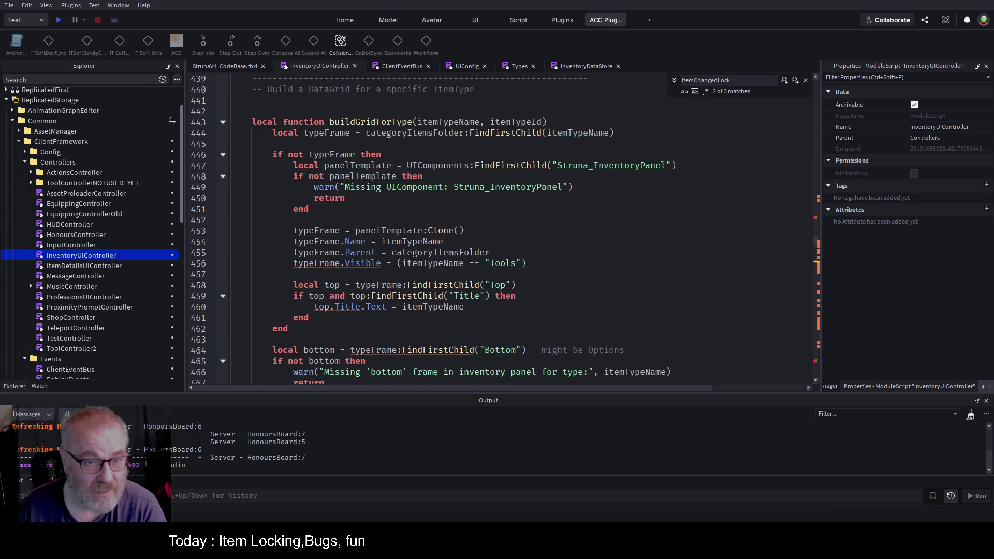
scroll(393, 146, down, 9)
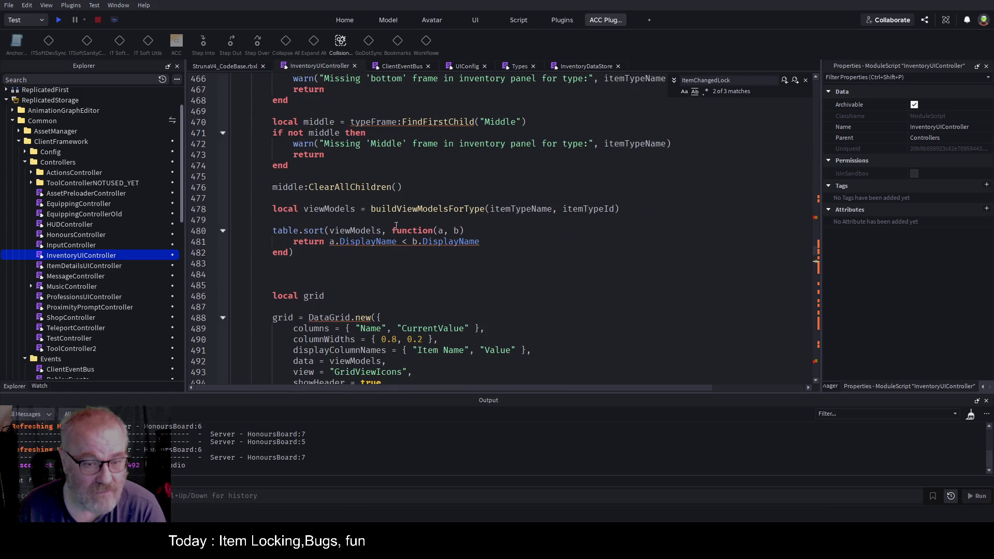
scroll(397, 222, down, 2)
scroll(392, 291, down, 8)
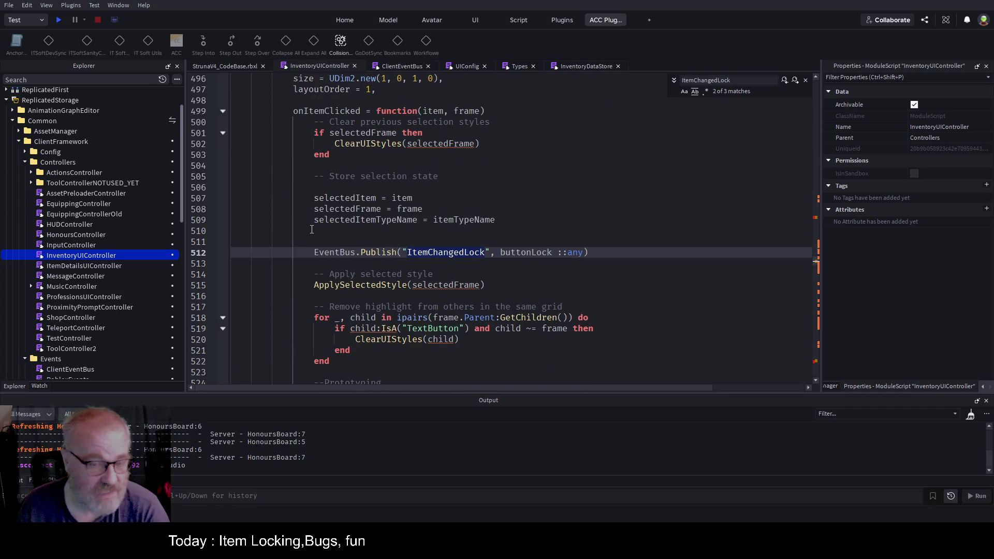
mouse_move(319, 235)
mouse_down()
mouse_move(588, 238)
mouse_move(590, 253)
mouse_up()
key(ctrl+c)
Insert EventBus.Publish("ItemChangedLock", buttonLock) above '-- Apply selected style', save, and start a play test
scroll(575, 267, down, 20)
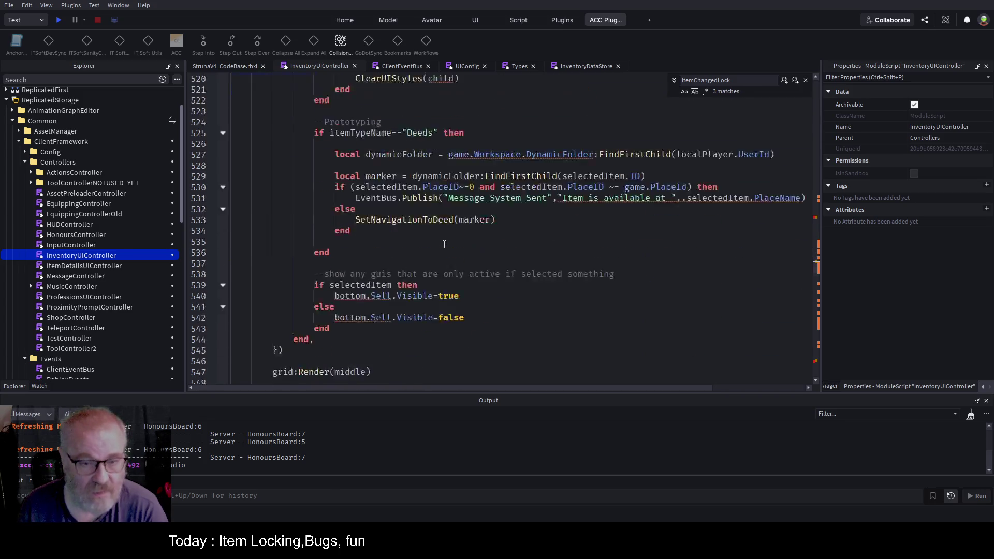
scroll(428, 261, down, 5)
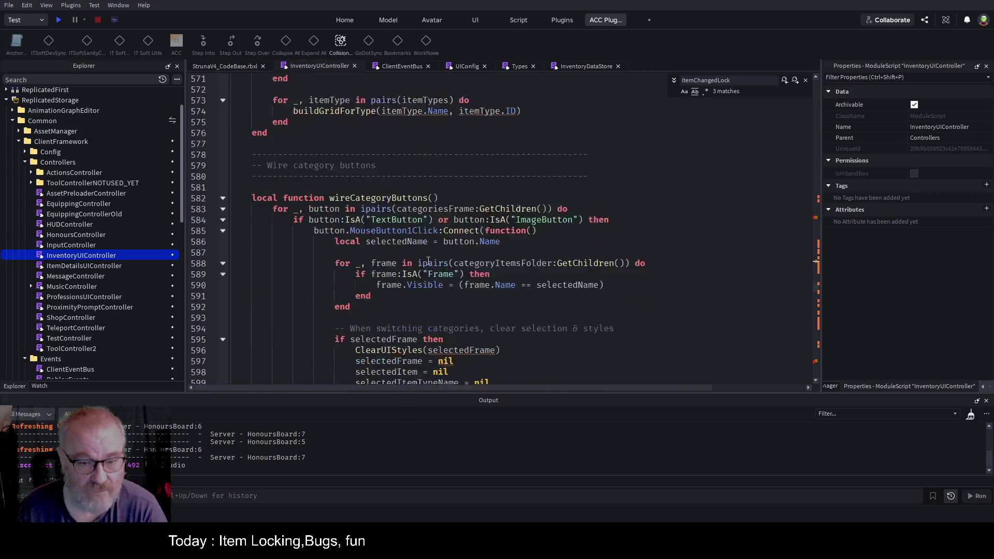
scroll(427, 261, down, 20)
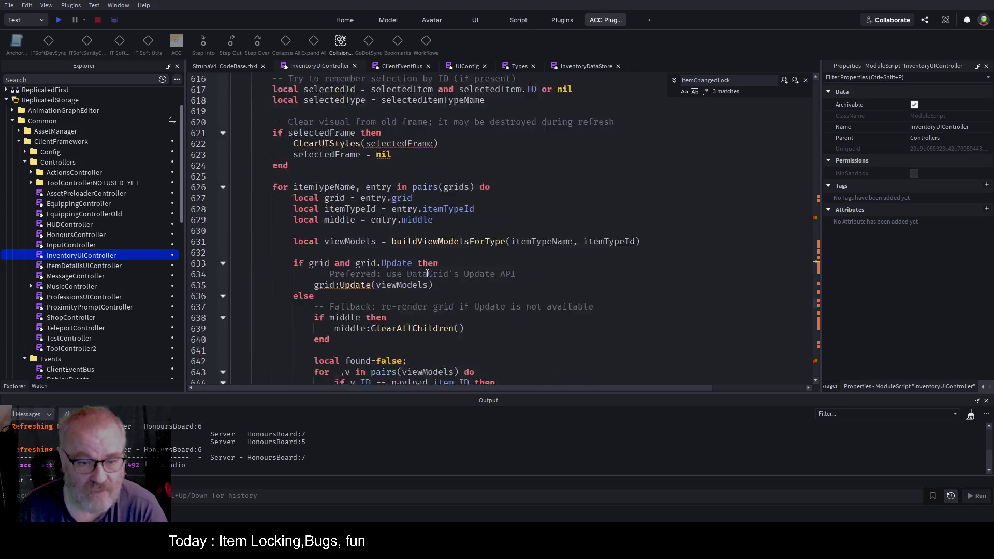
scroll(430, 281, down, 7)
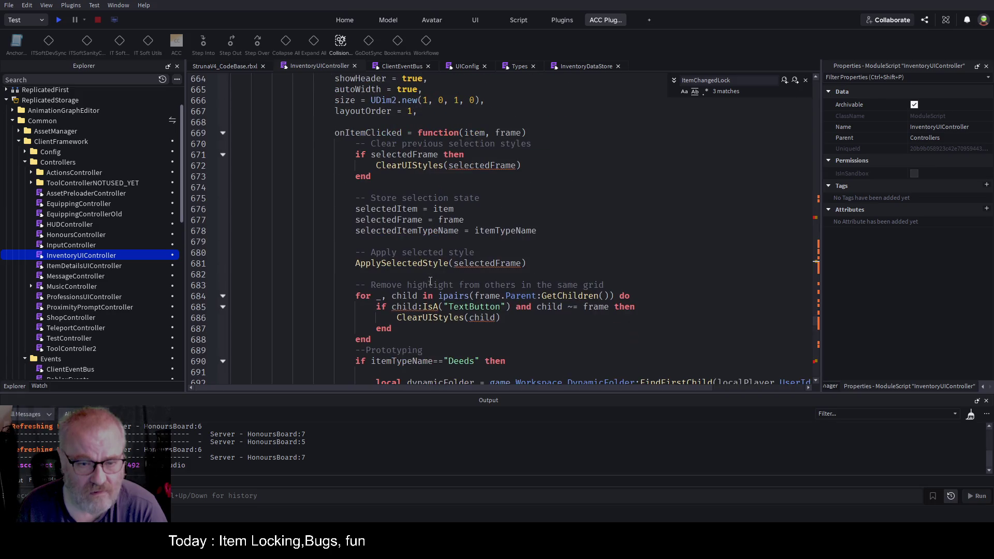
click(419, 252)
key(Return)
key(ctrl+v)
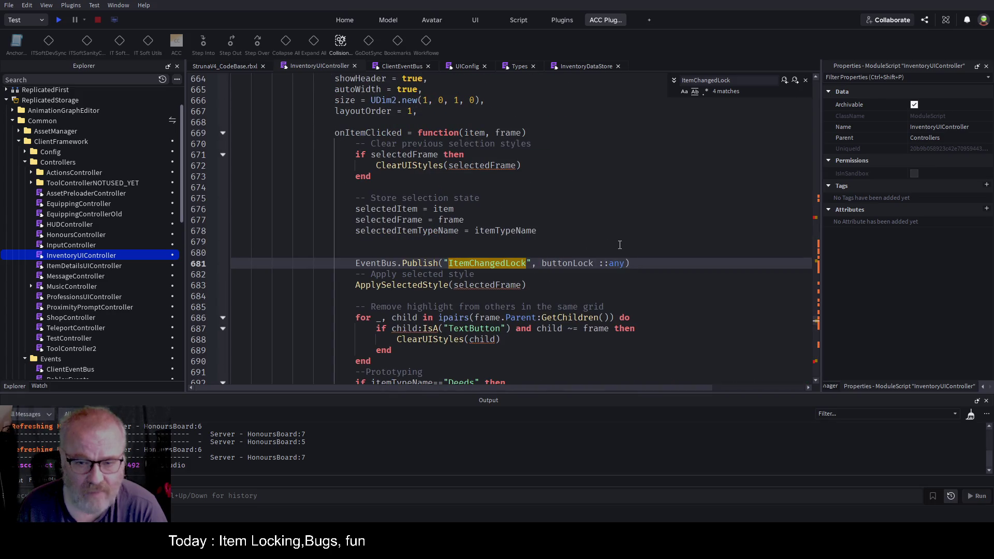
click(571, 230)
key(ctrl+s)
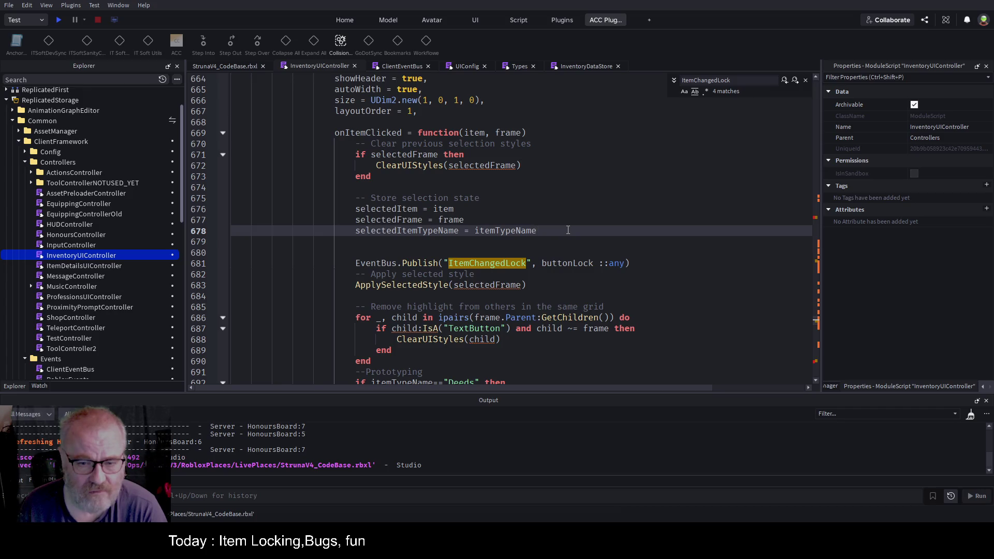
click(58, 20)
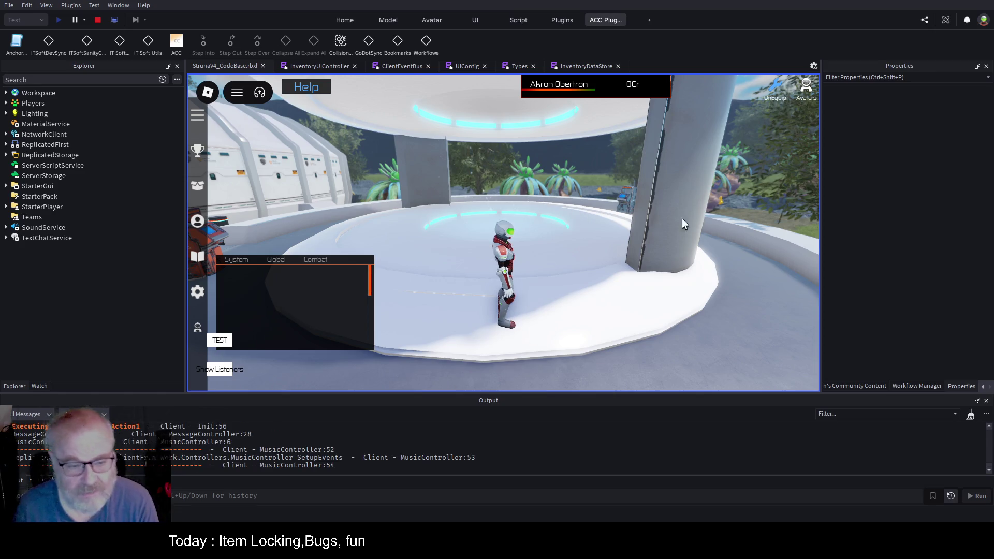
Clear the Output log, open the inventory with I, select the OME001 tool and lock it
click(971, 416)
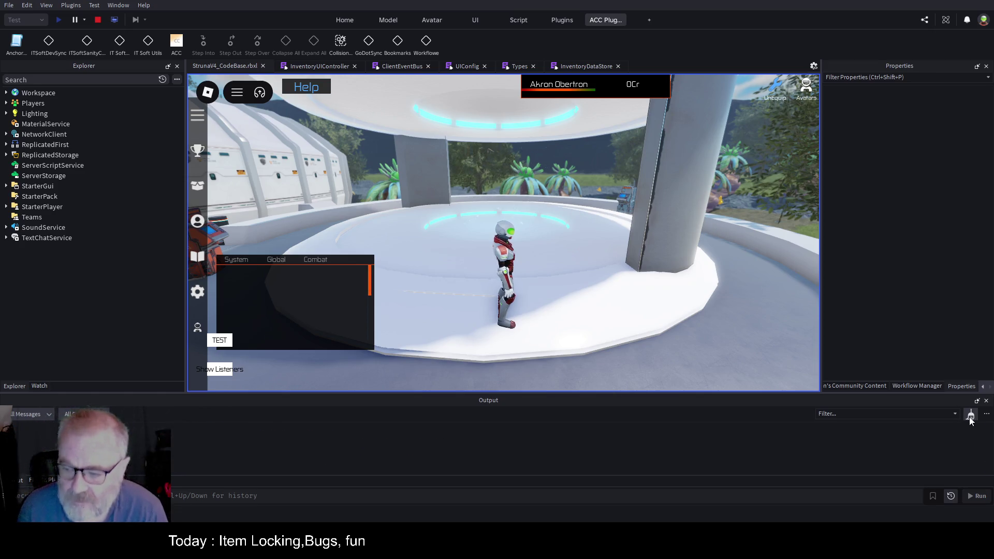
click(970, 417)
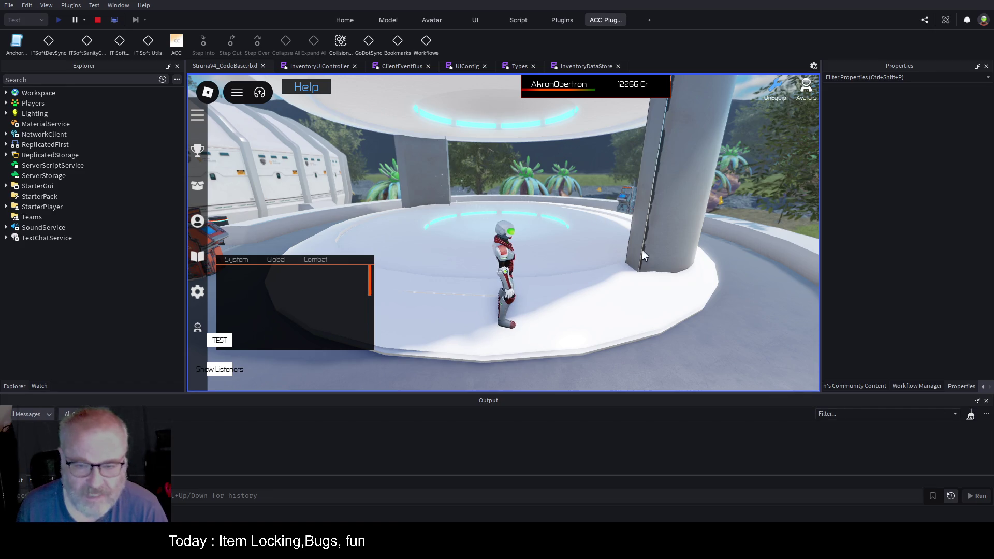
key(i)
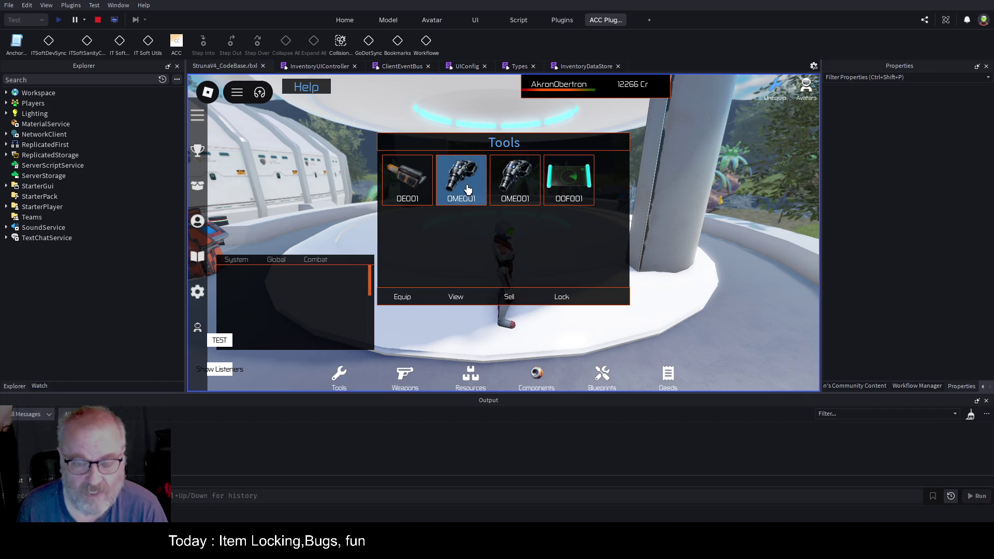
click(467, 188)
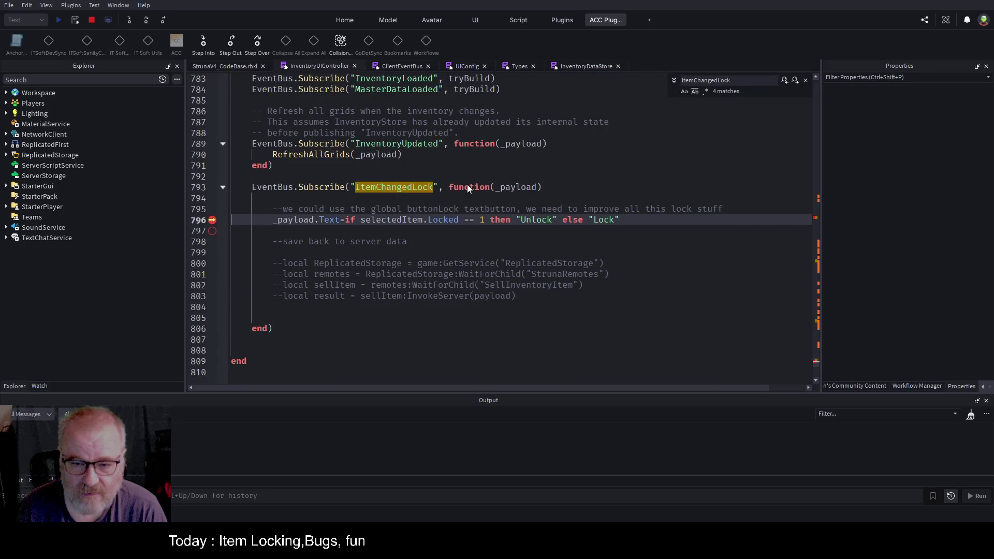
key(F5)
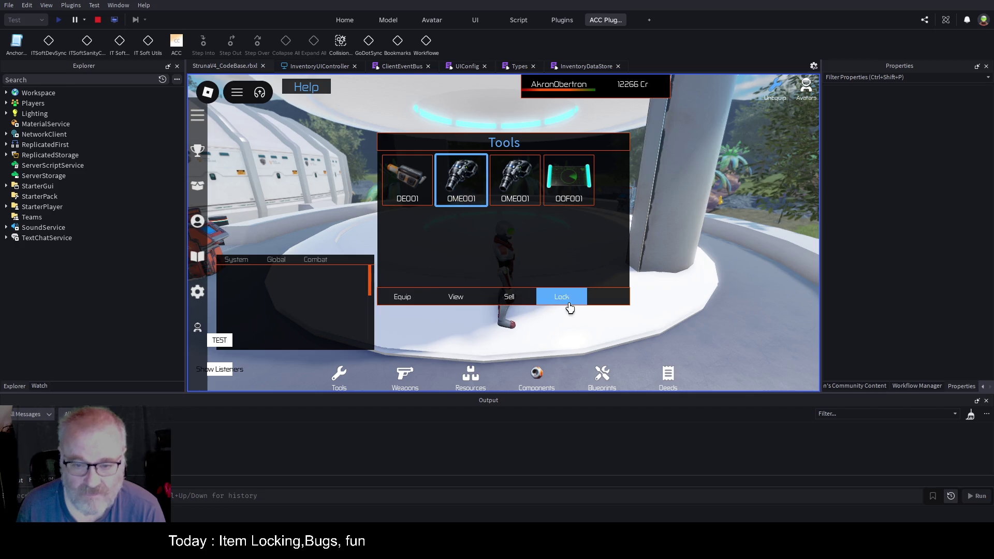
click(522, 201)
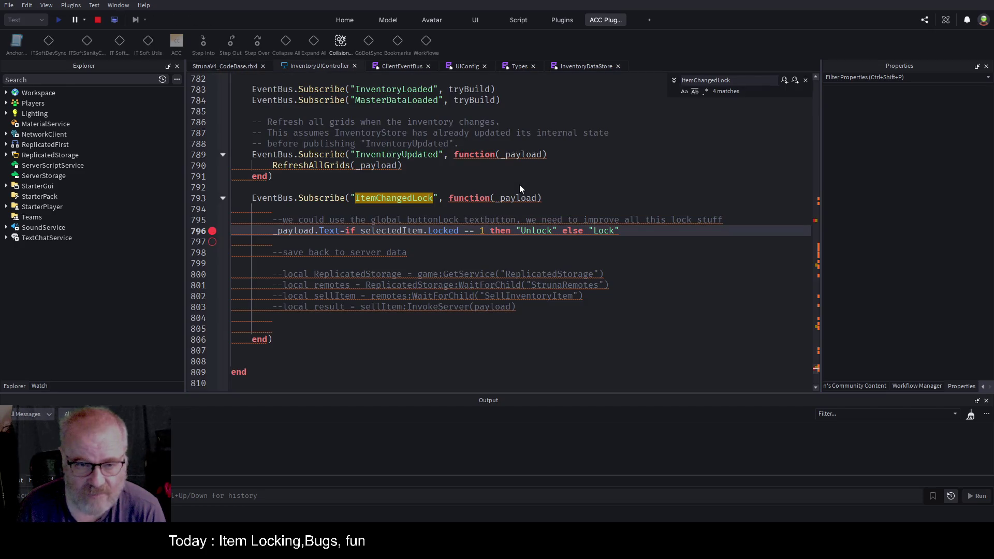
Resume past the line 796 breakpoint on the second OME001 tool, show Watch variables, and stop
click(231, 66)
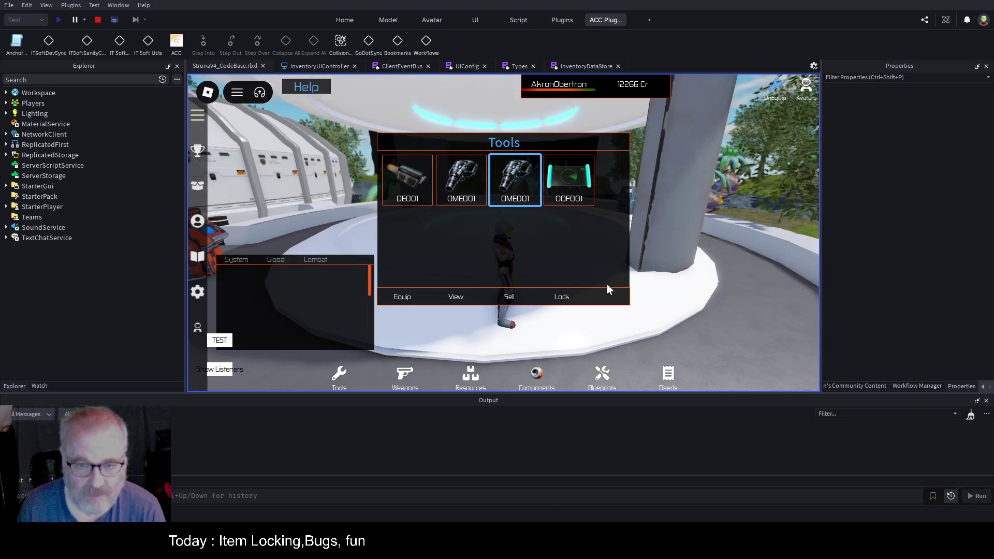
click(518, 199)
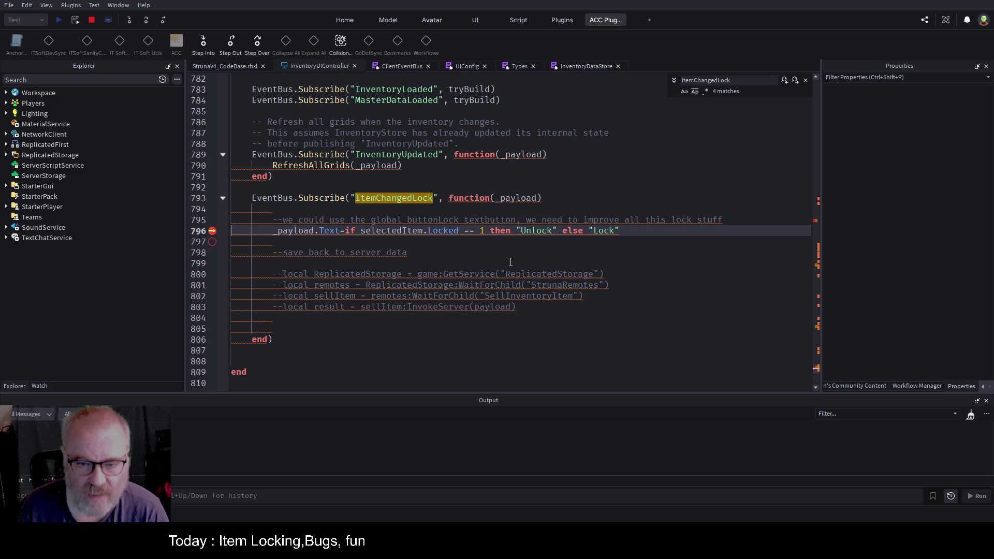
click(231, 42)
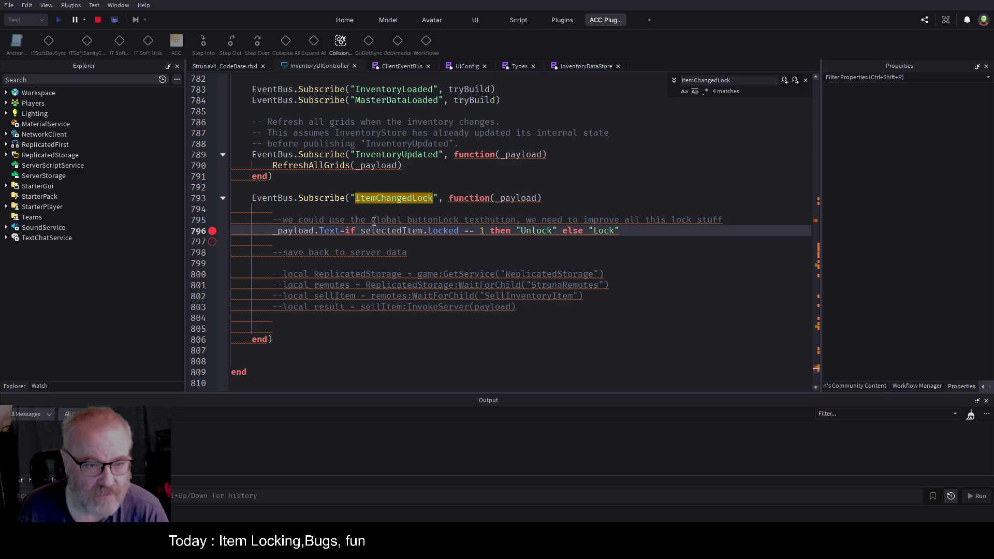
click(335, 246)
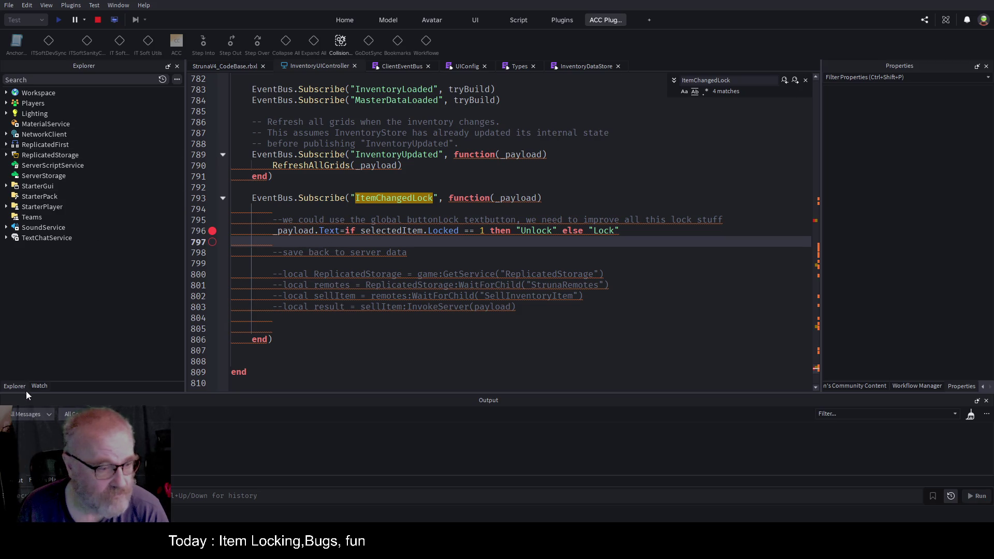
click(40, 386)
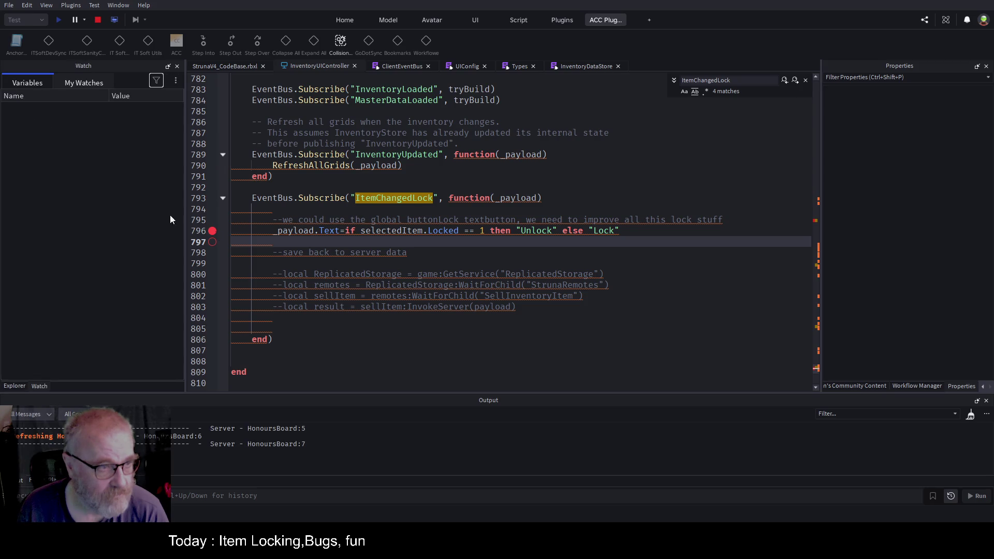
click(97, 20)
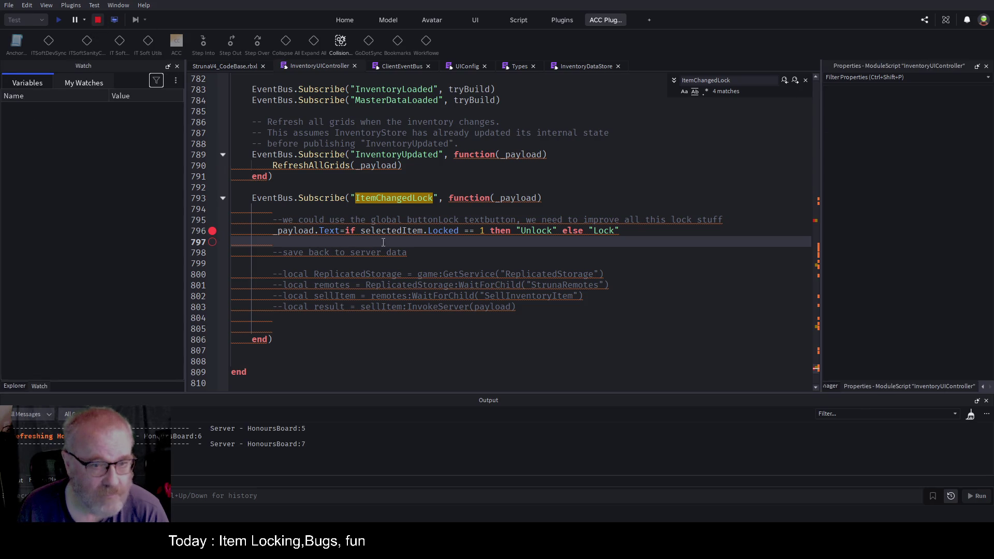
Add an 'if selectedItem.Locked == 1 then ... else' block before the lock-text line
click(377, 230)
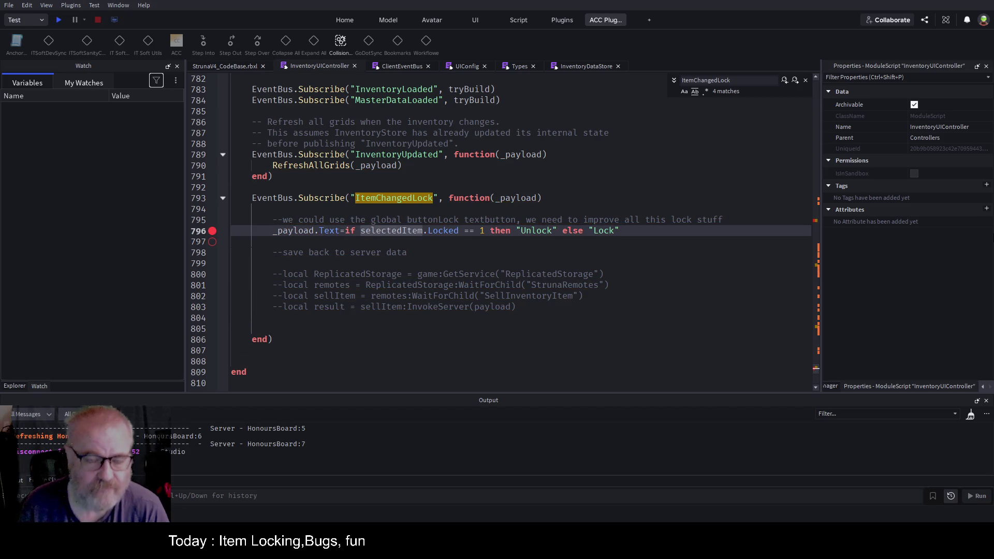
click(725, 219)
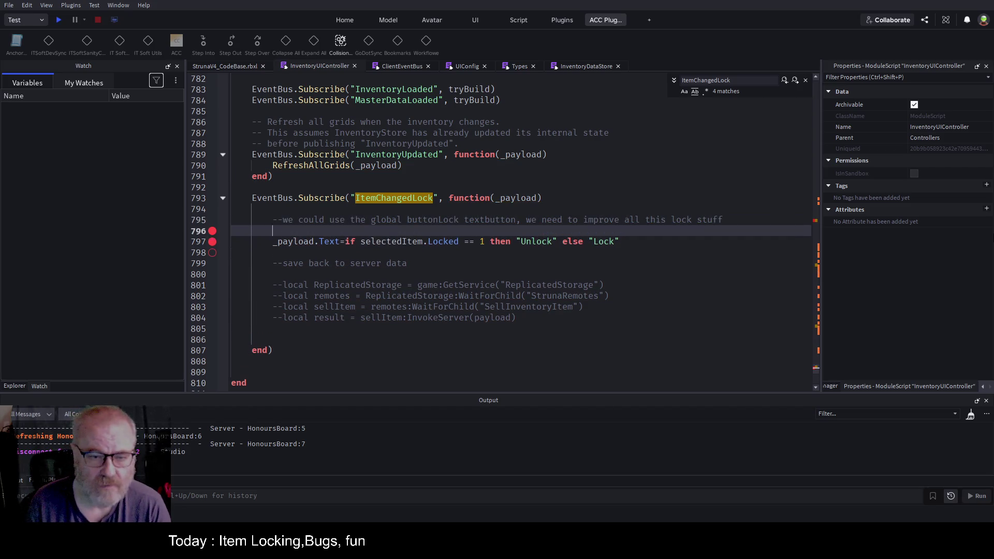
key(Return)
text(if selectedItem.,)
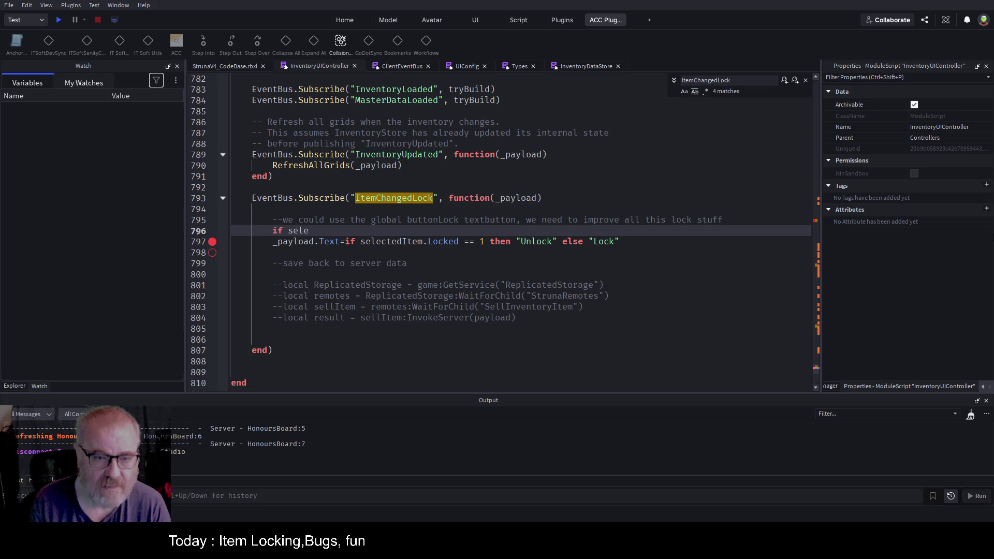
key(BackSpace)
text(Lock)
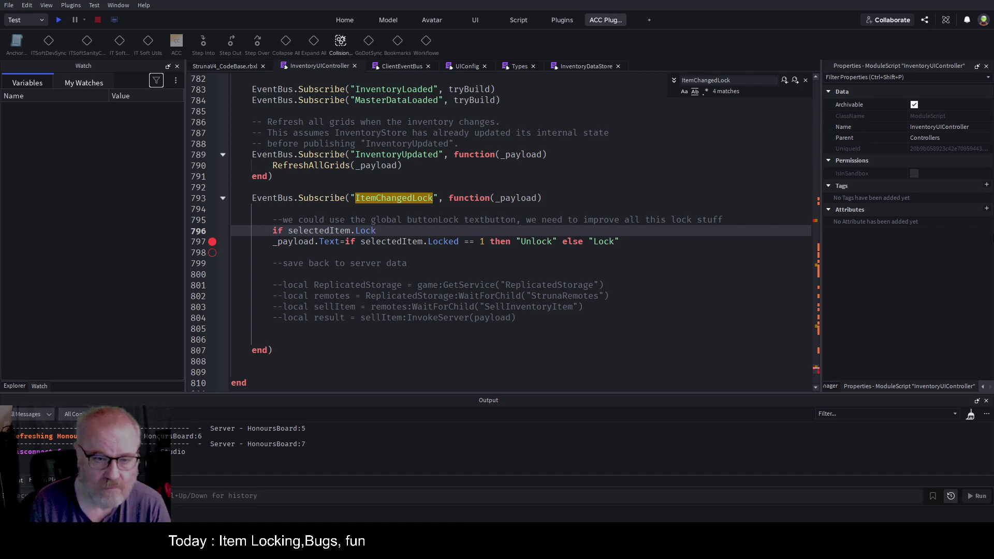
text(ed == 1 then)
key(Return)
text(else)
key(Return)
Set _payload.Text to "Unlock" in the if branch and "locak" in the else branch
key(Up)
key(Up)
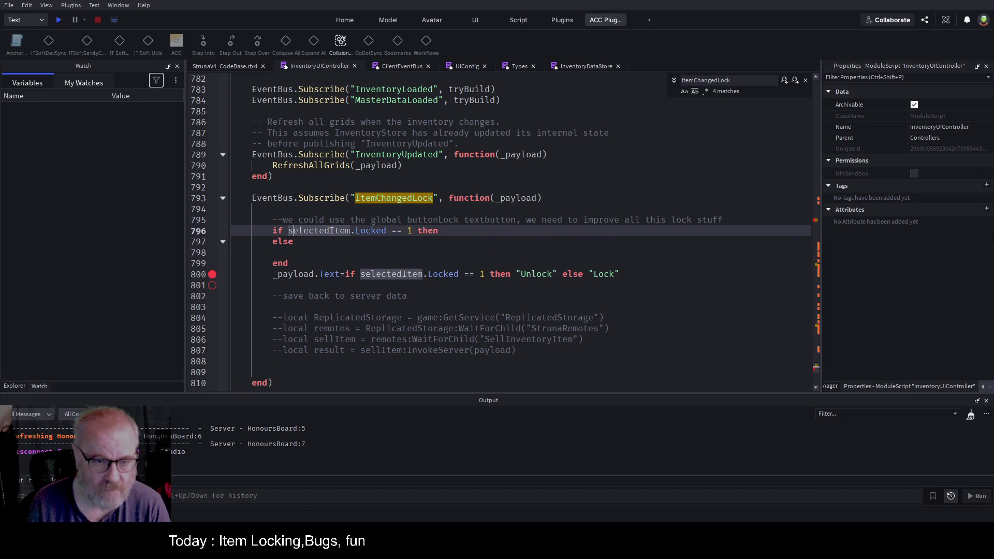
key(End)
key(Return)
text(_payload.Texty=)
key(BackSpace)
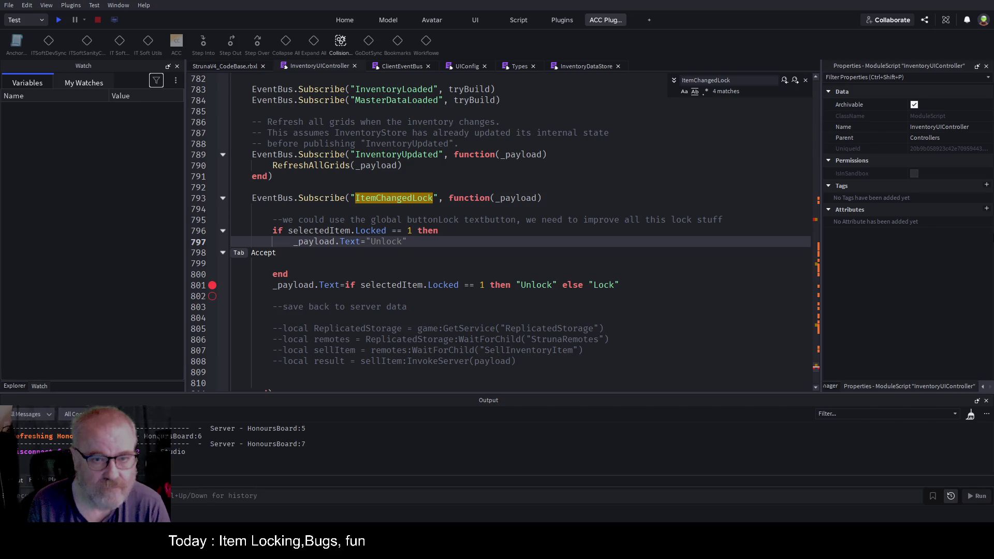
text(":)
text(unlock)
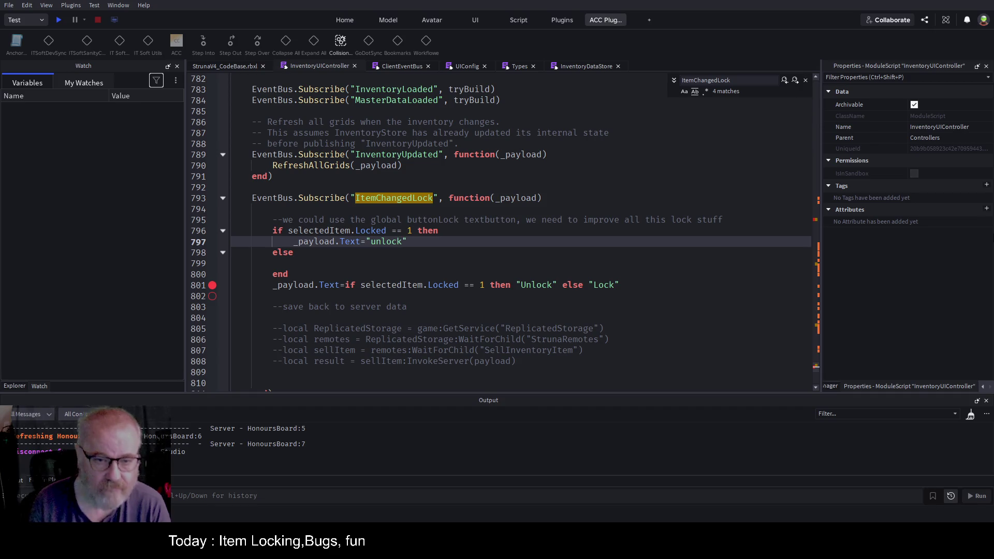
key(ctrl+BackSpace)
text(Unlock")
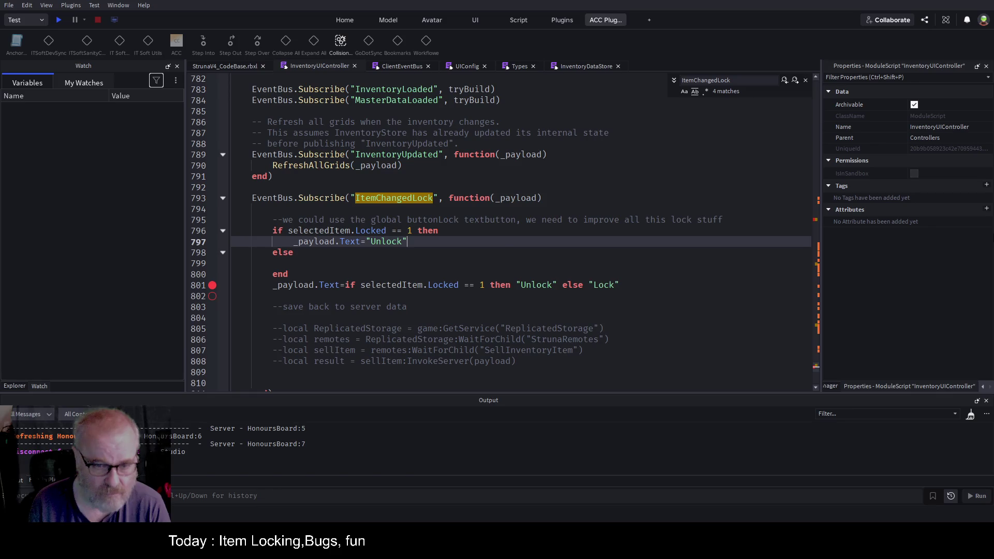
key(Down)
key(Down)
text(_payload.Text="Unloc)
key(BackSpace)
key(BackSpace)
key(BackSpace)
text(locak)
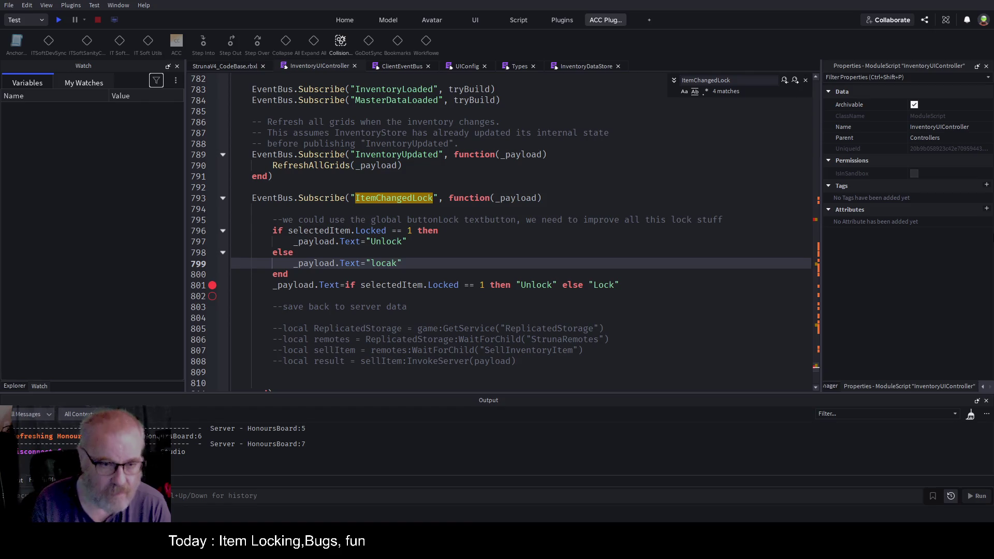
Delete the old one-line lock text assignment and save the place
key(Escape)
key(Down)
key(Down)
key(End)
key(shift+Home)
key(BackSpace)
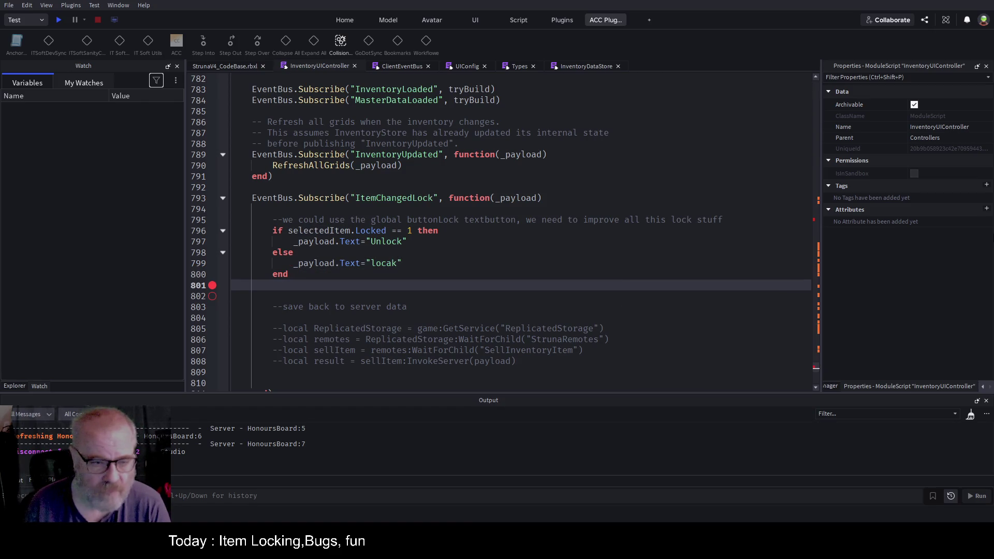
key(ctrl+s)
Move the breakpoint from line 801 to the if on line 796, start a play test, and clear Output
click(212, 285)
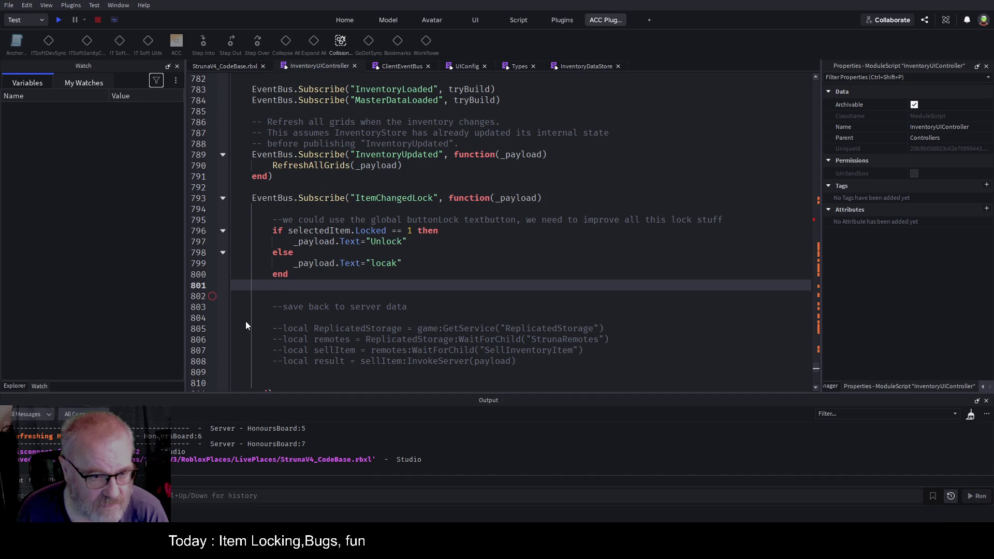
click(213, 231)
click(59, 21)
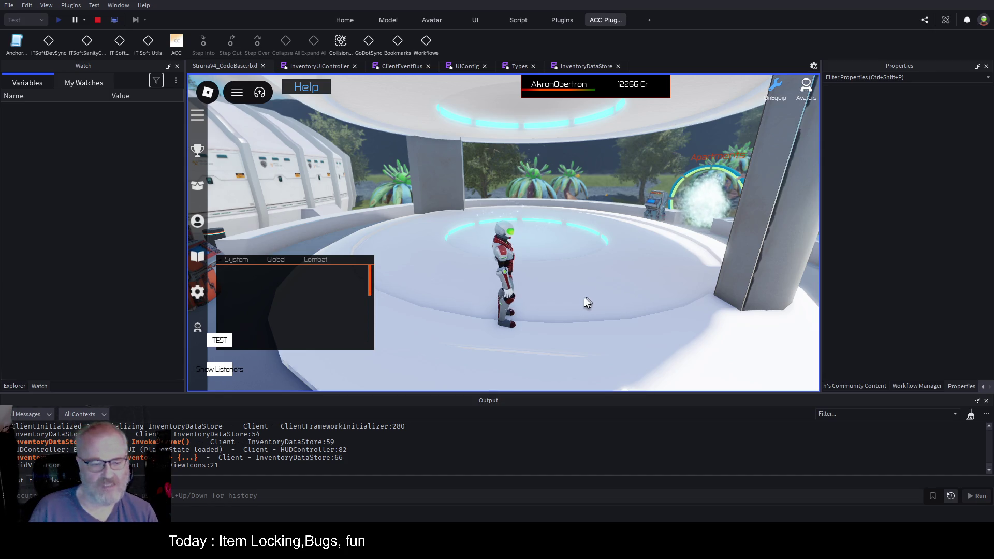
click(970, 415)
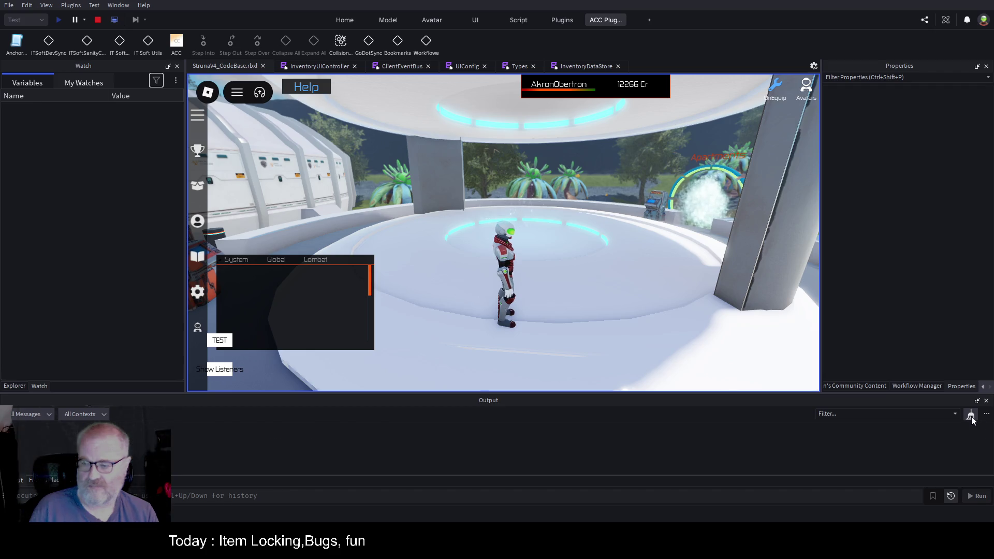
Lock OME001 from the in-game inventory, step through the line 796 breakpoint, return to the game, then stop
key(i)
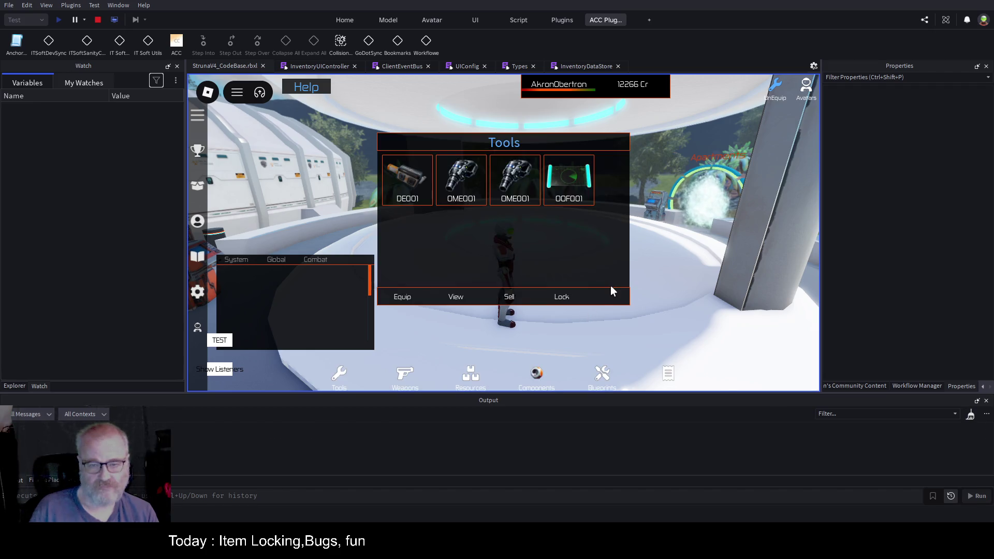
click(513, 187)
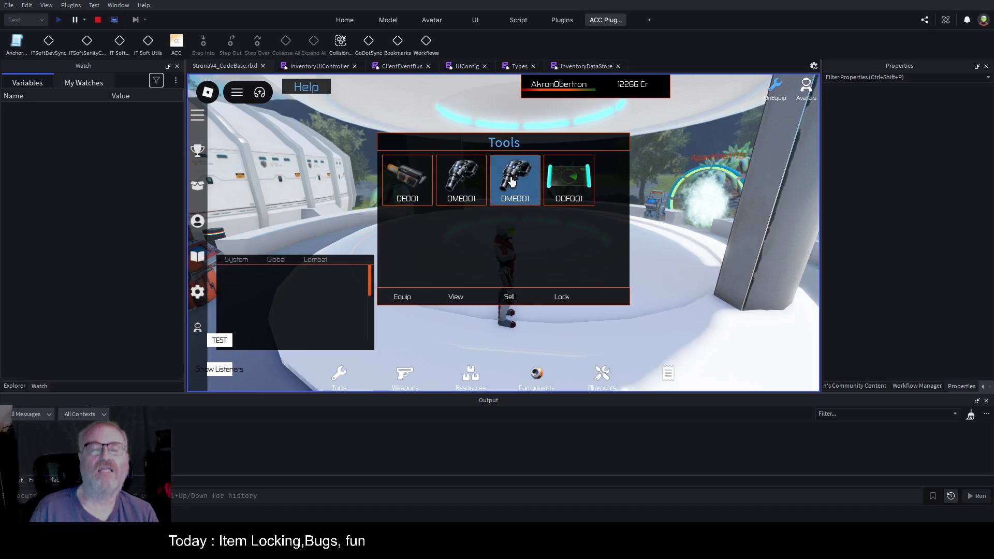
click(513, 186)
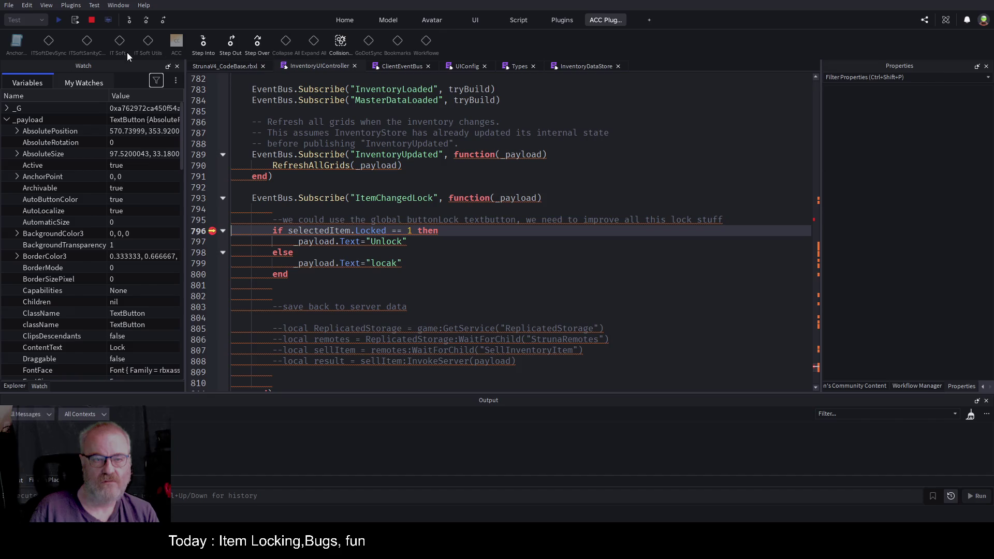
click(147, 20)
click(148, 20)
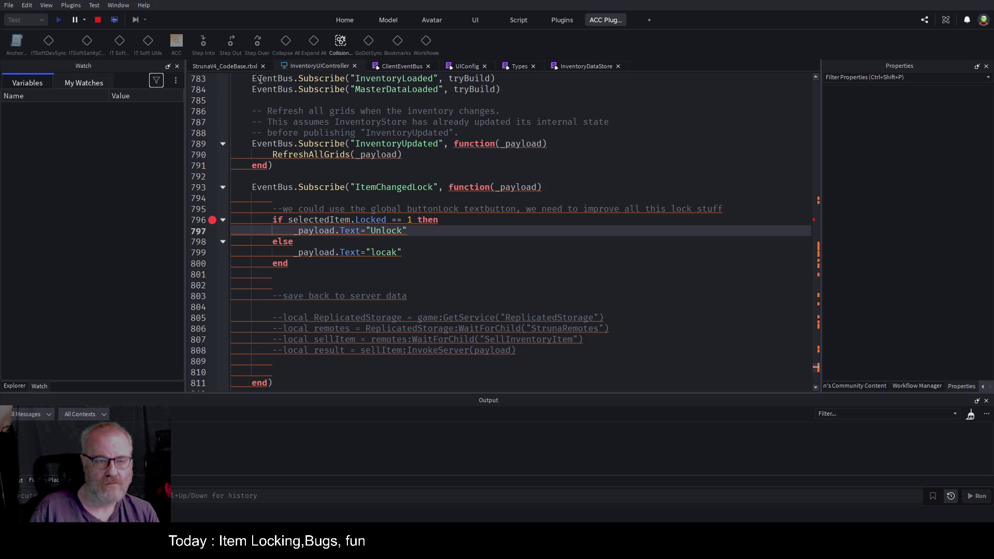
click(238, 66)
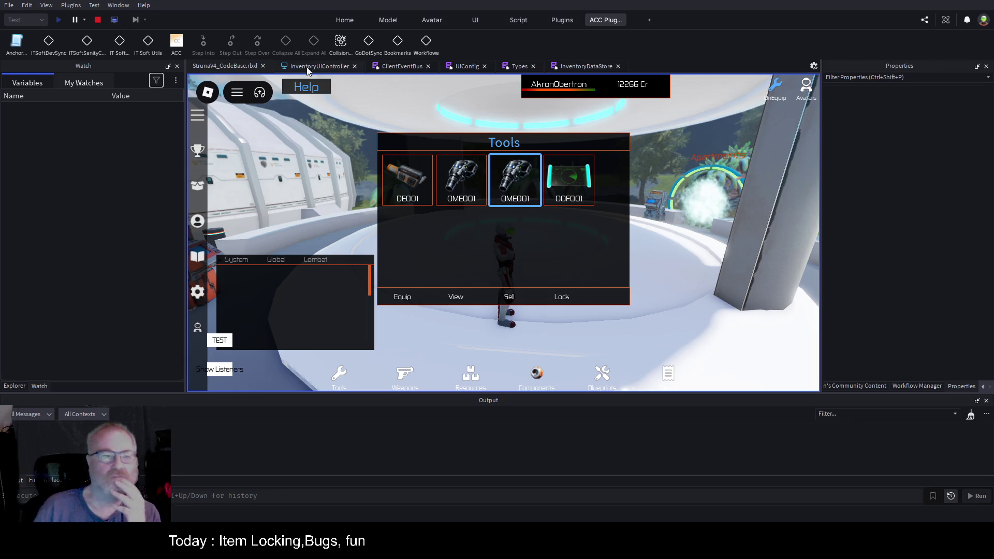
click(98, 20)
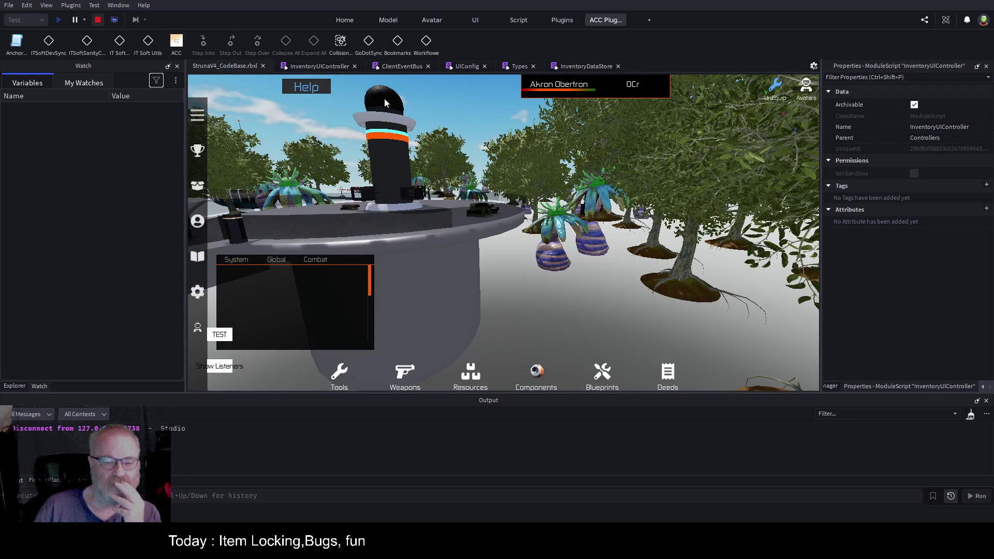
Change the else-branch label on line 799 from 'locak' to 'Lock', save, and search for ItemChangedLock
click(305, 67)
click(311, 231)
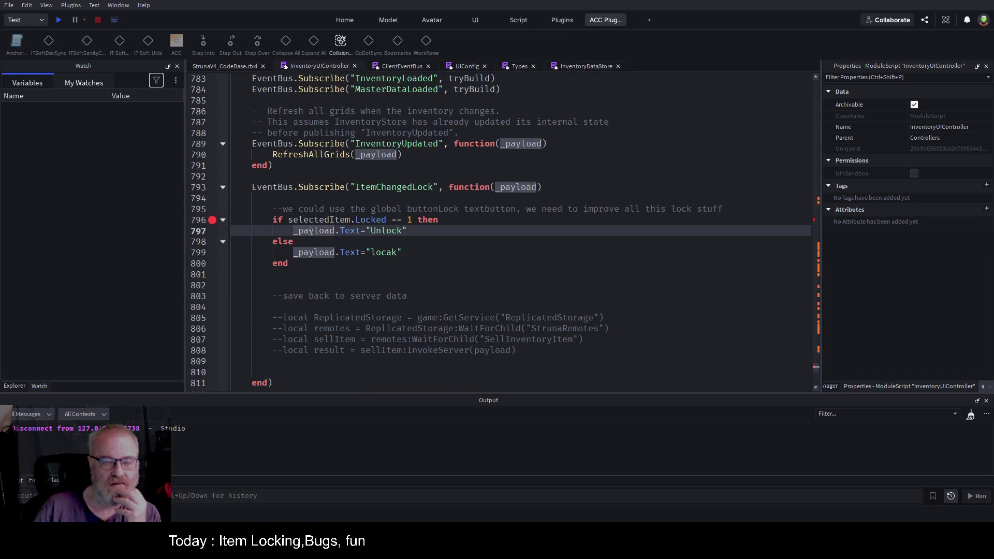
double_click(515, 188)
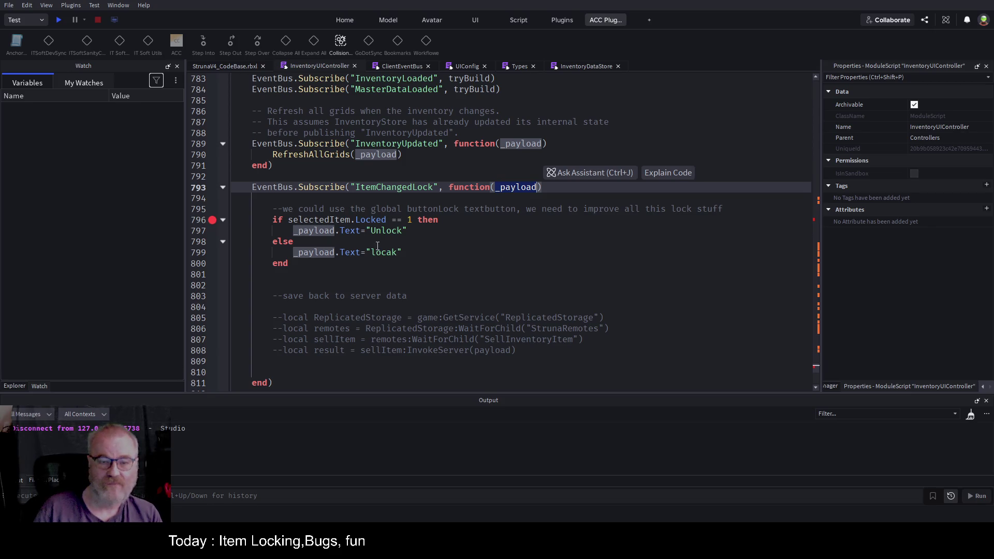
click(409, 253)
key(BackSpace)
key(BackSpace)
key(BackSpace)
text(Lock)
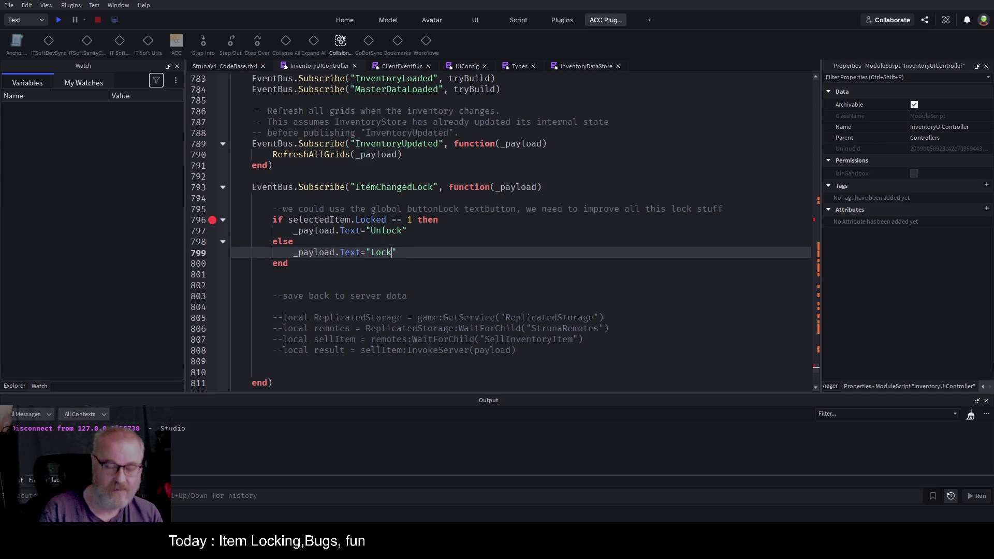
key(ctrl+s)
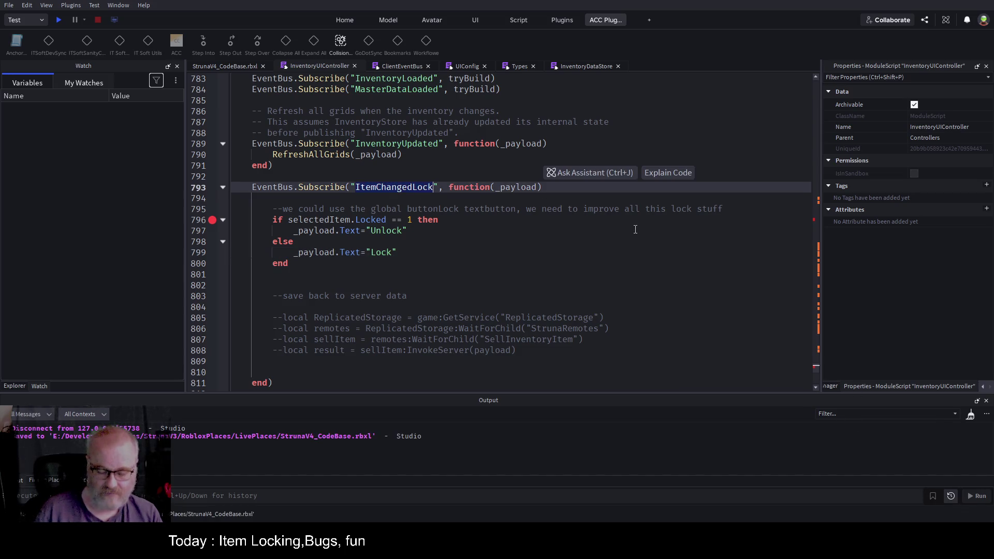
key(ctrl+Home)
key(ctrl+f)
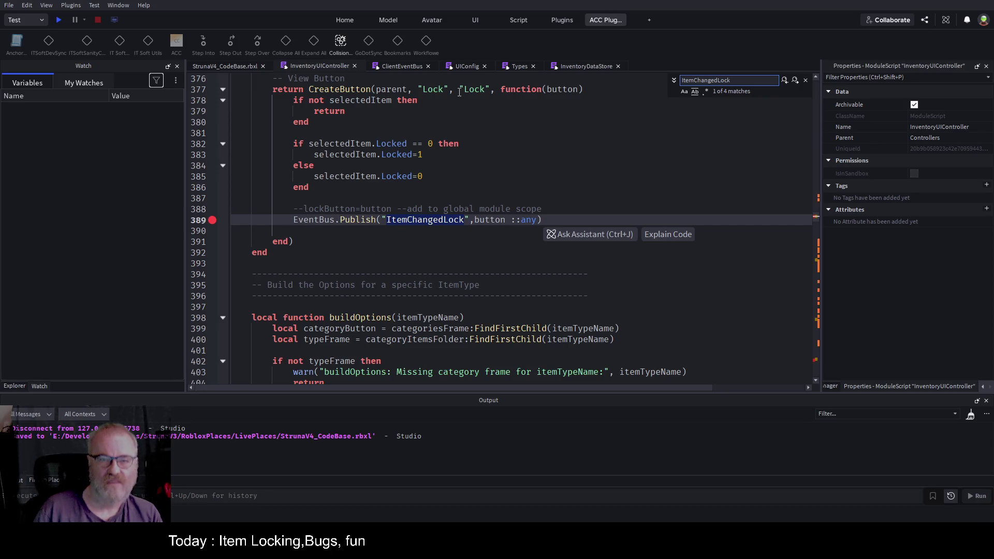
Comment out the ItemChangedLock publish call with -- and save
click(293, 219)
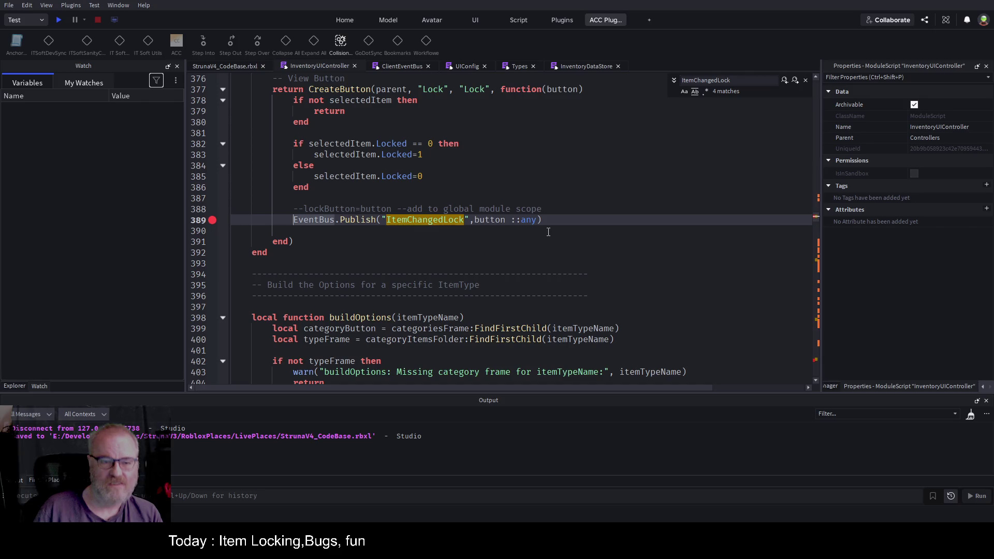
text(--)
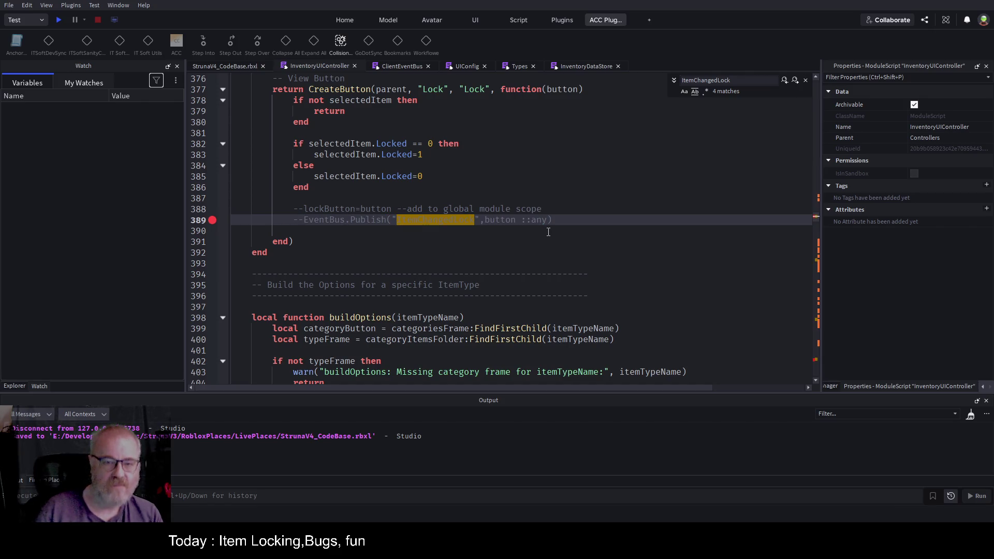
click(513, 191)
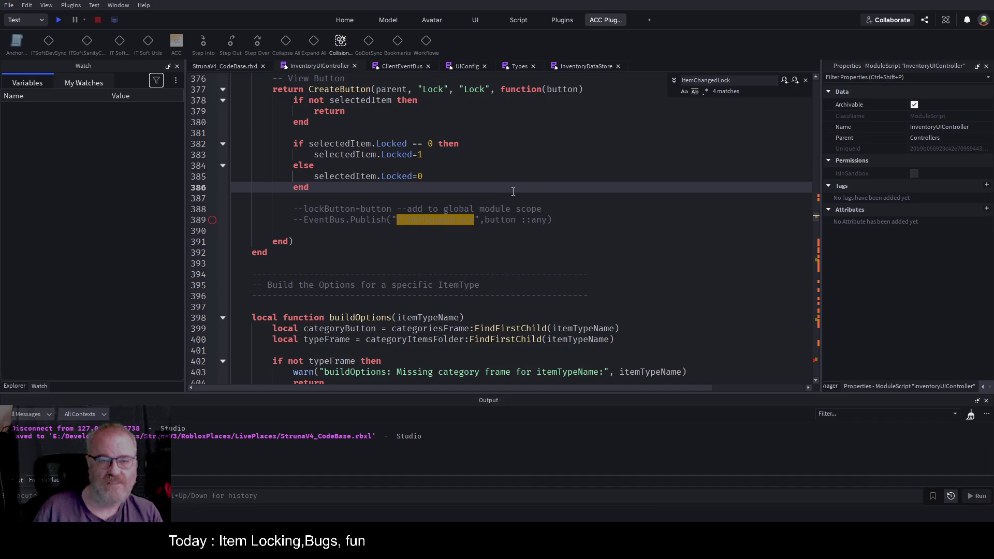
key(ctrl+s)
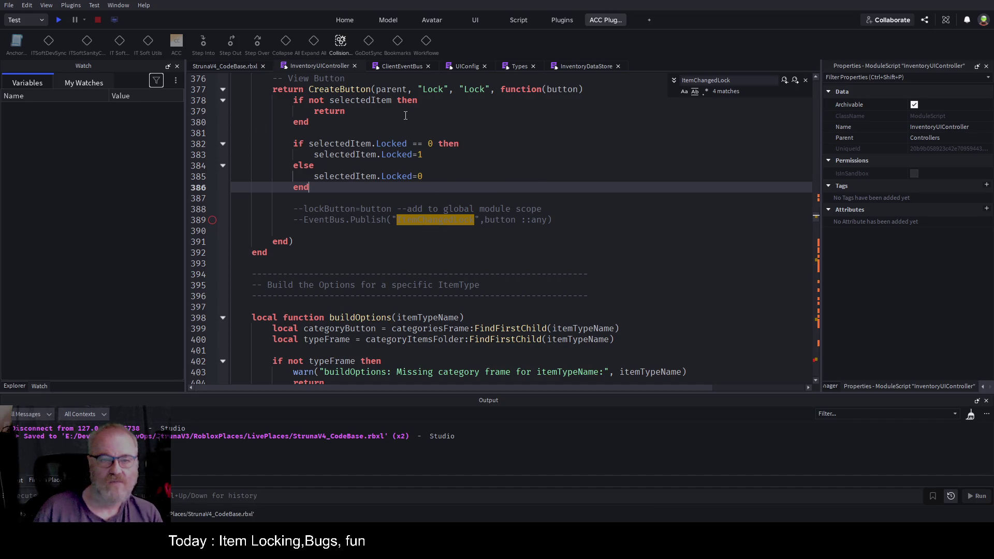
Comment out the lock toggle block, then uncomment it and the ItemChangedLock publish line
shift+click(290, 138)
key(ctrl+slash)
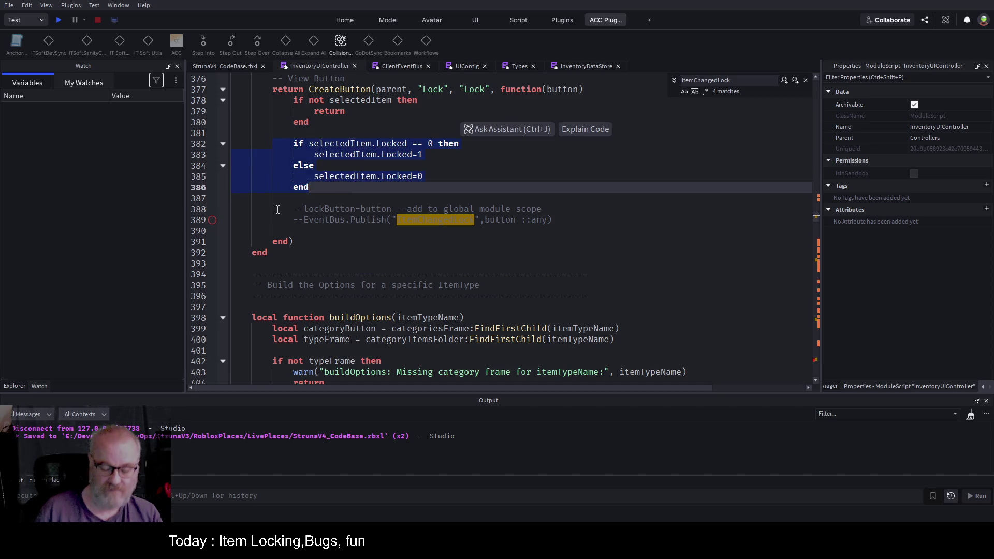
key(ctrl+s)
click(426, 127)
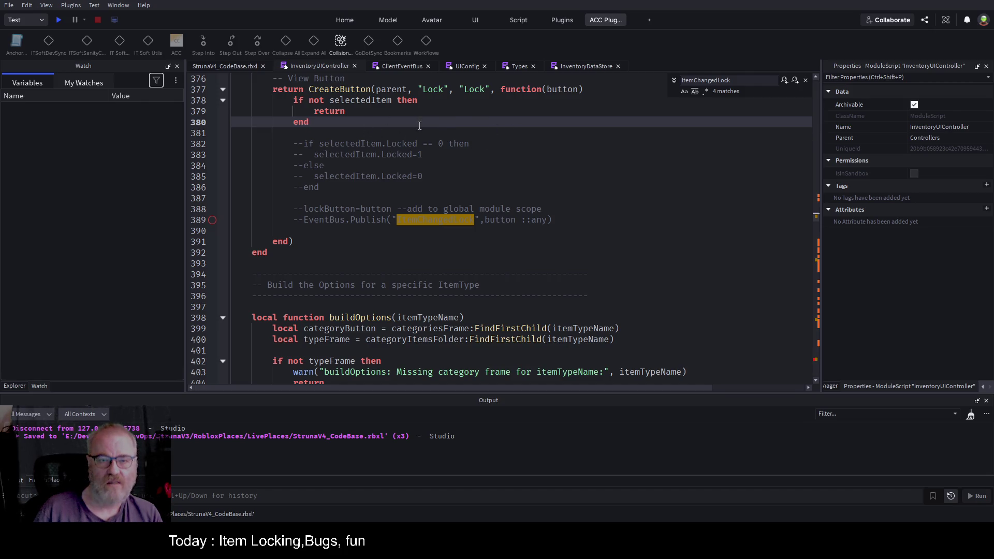
mouse_move(358, 133)
mouse_down()
mouse_move(331, 146)
mouse_move(321, 188)
mouse_up()
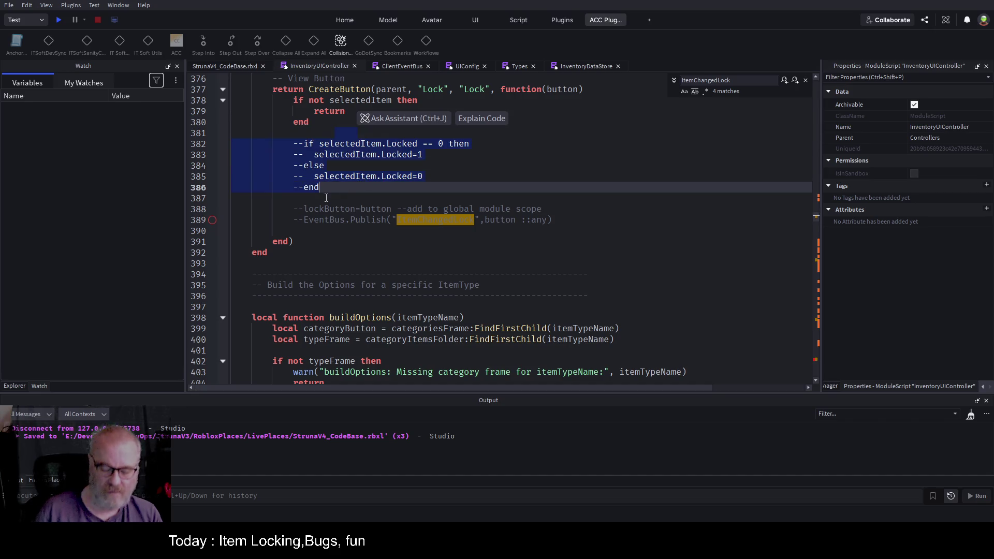
key(ctrl+slash)
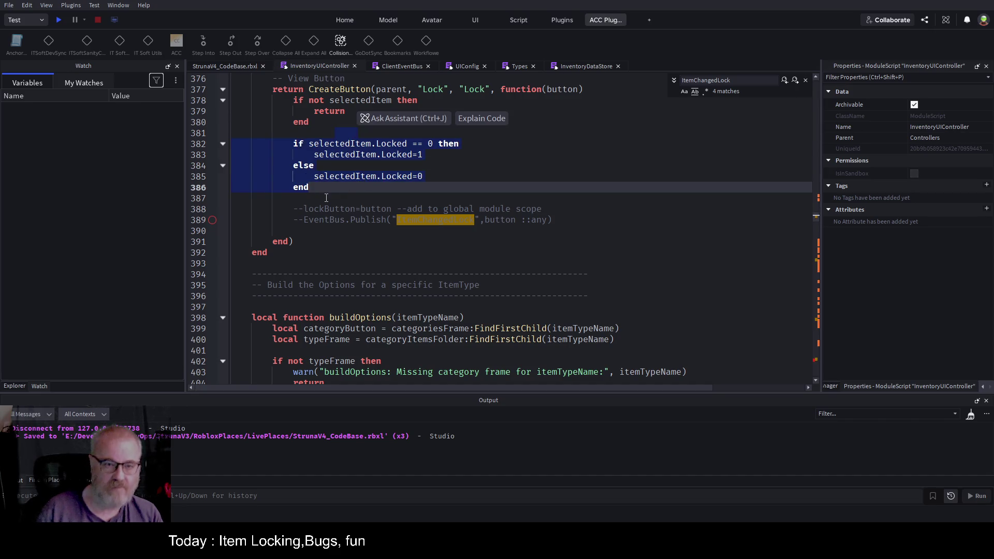
click(544, 187)
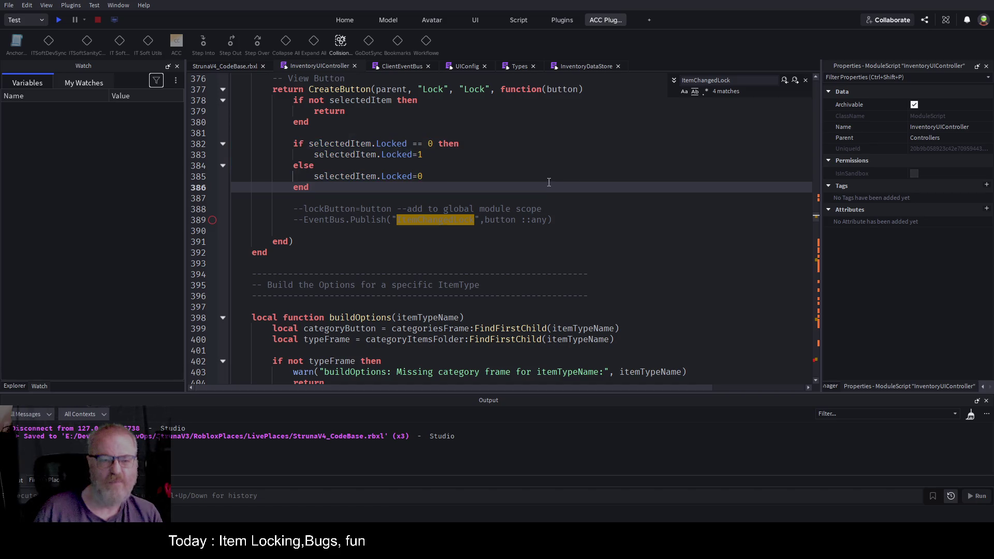
click(281, 218)
key(ctrl+slash)
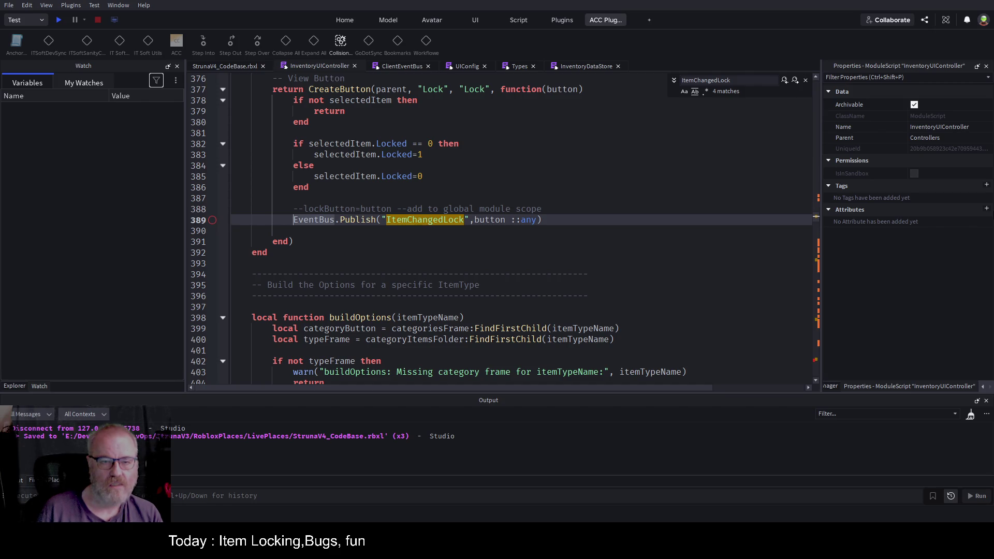
Add a buttonLock line assigned from button above the publish call and save
click(293, 209)
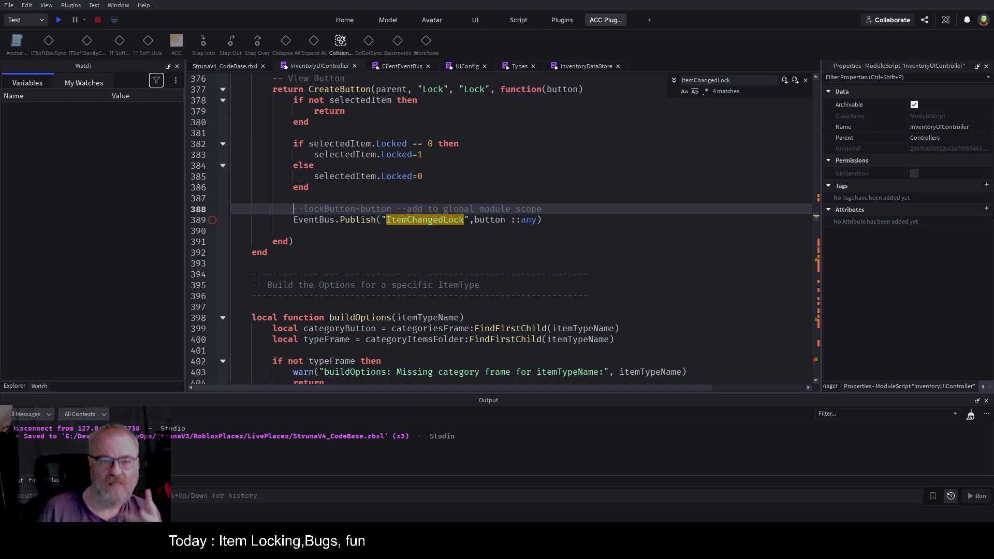
key(Up)
key(Up)
key(Up)
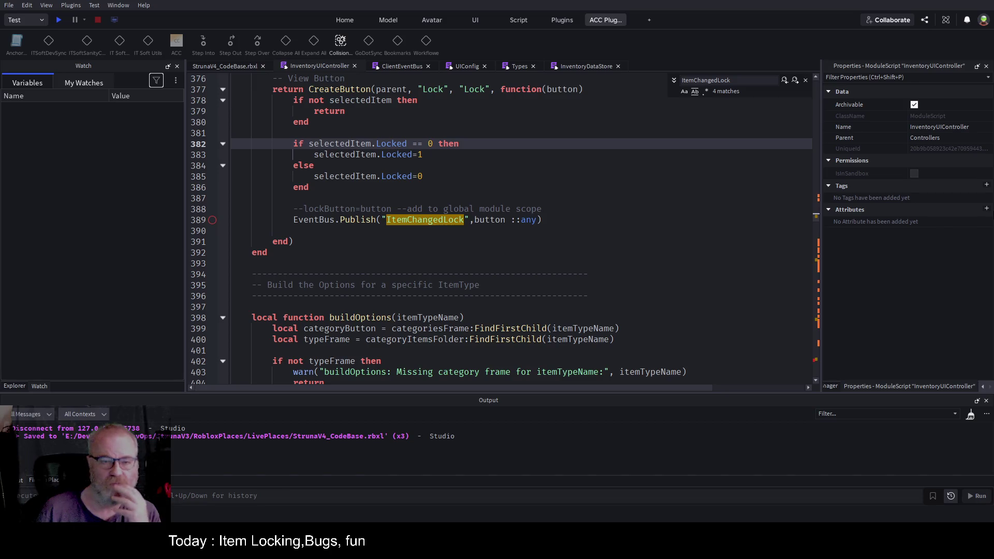
key(Down)
key(Down)
key(Down)
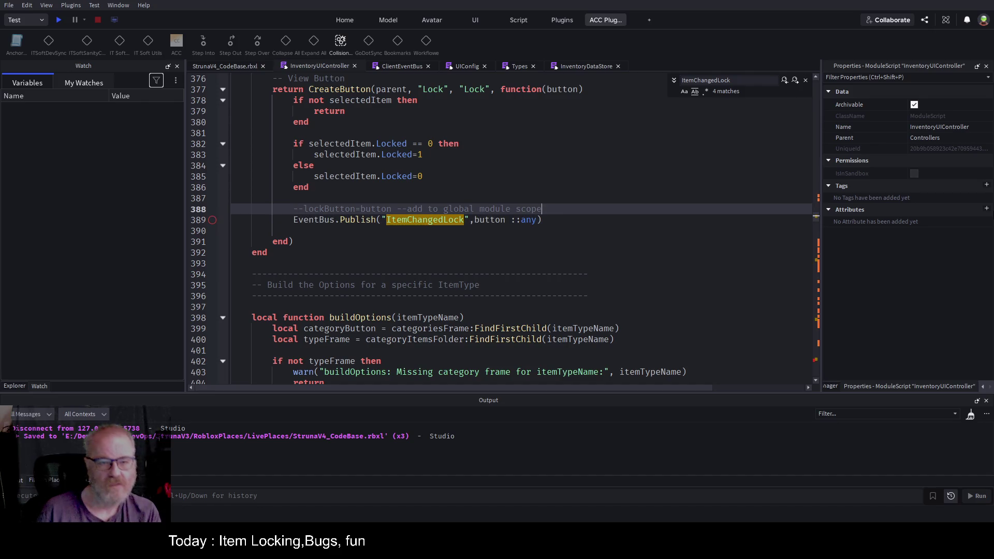
key(Return)
key(Up)
text(lock)
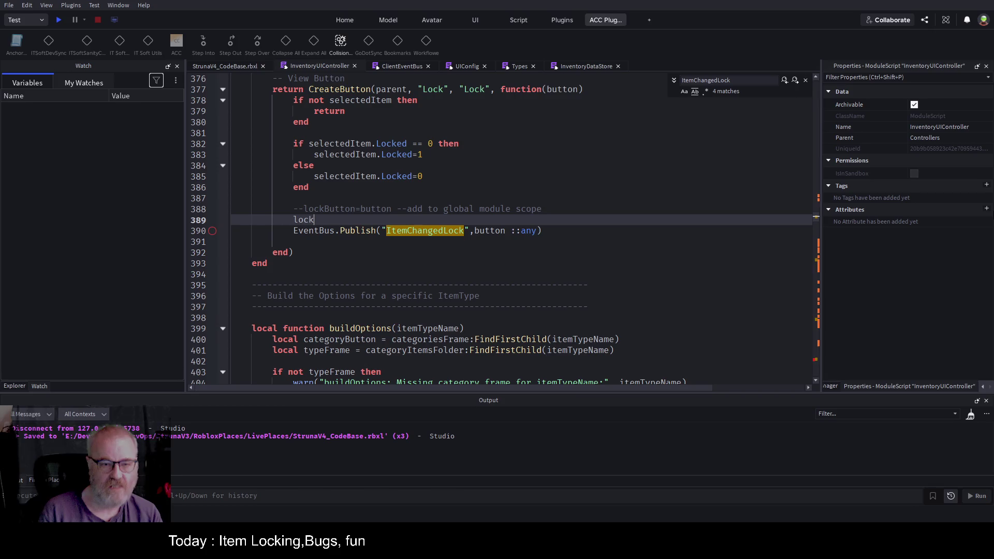
key(Tab)
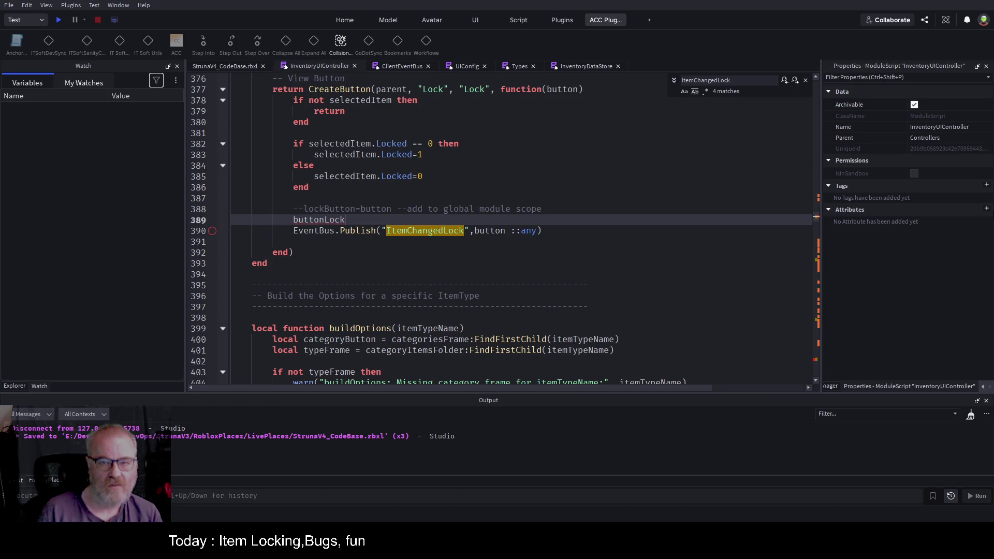
text(=button;)
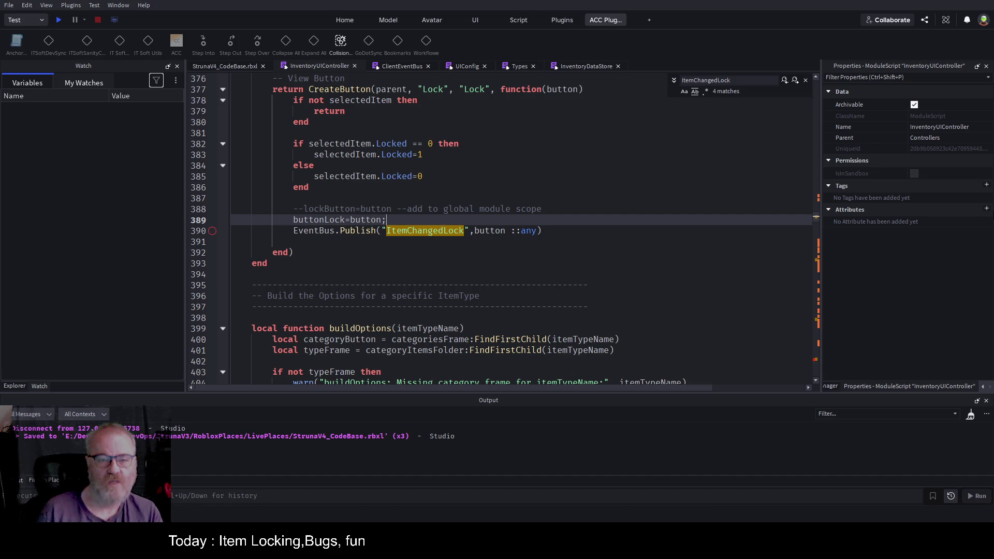
key(BackSpace)
key(Return)
key(ctrl+s)
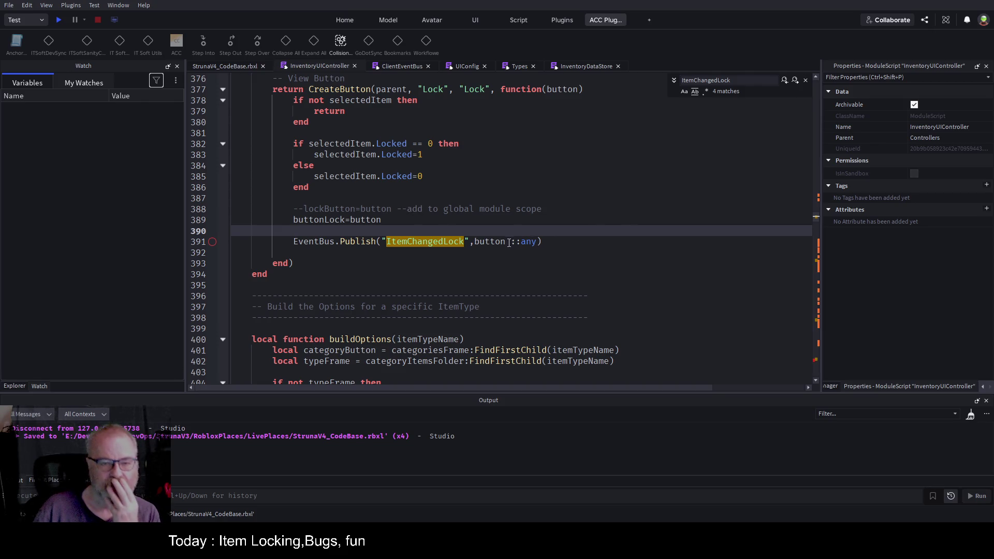
Replace the button argument in the ItemChangedLock publish call with buttonLock and save
drag(470, 242, 542, 241)
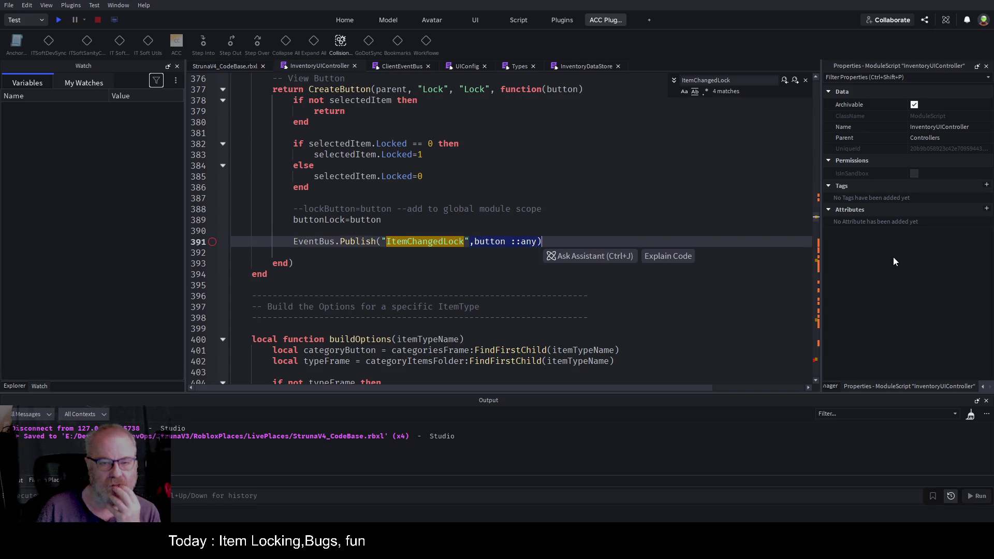
text())
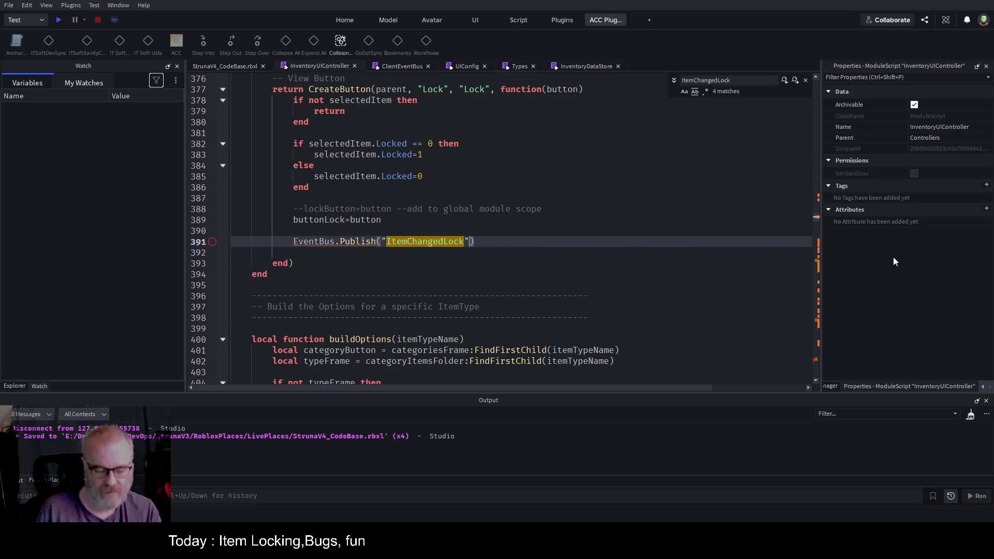
key(ctrl+z)
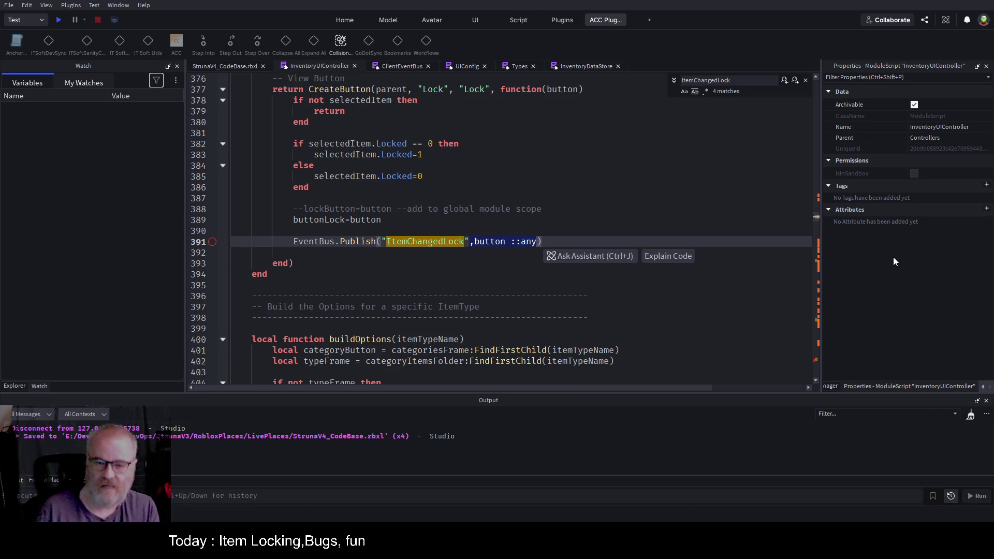
click(530, 222)
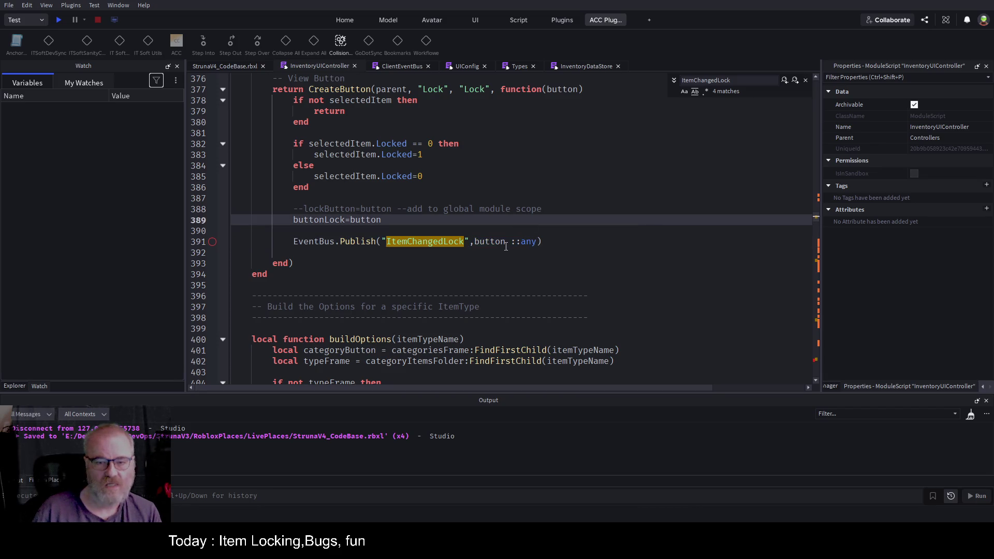
double_click(316, 220)
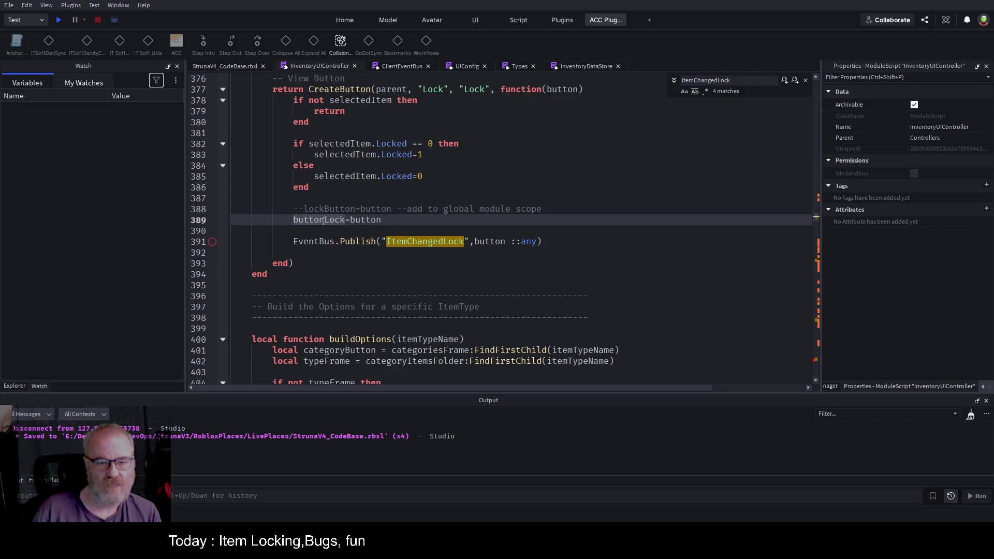
key(ctrl+c)
double_click(489, 240)
key(ctrl+v)
key(Up)
key(ctrl+s)
Save, then jump from ItemChangedLock to its subscription handler with F3
click(485, 200)
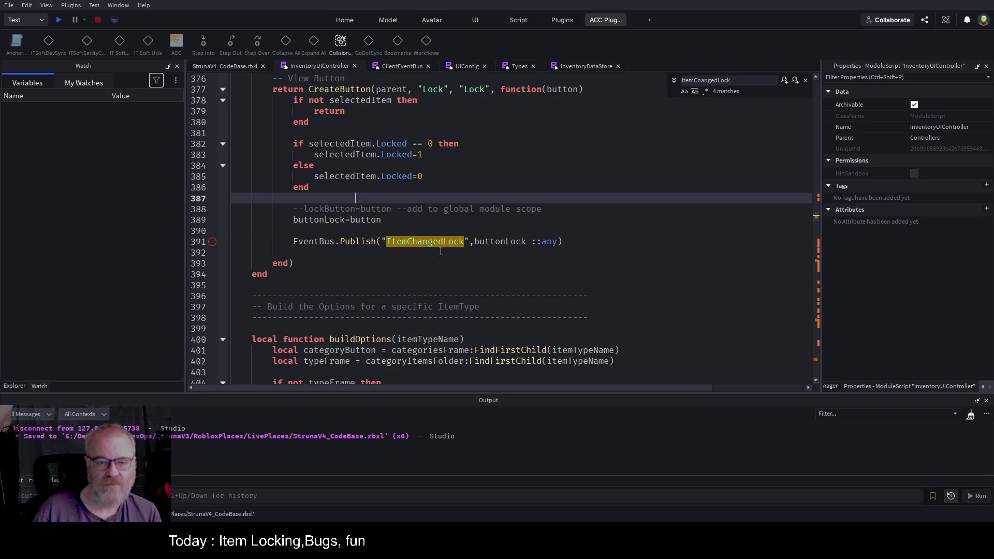
double_click(422, 241)
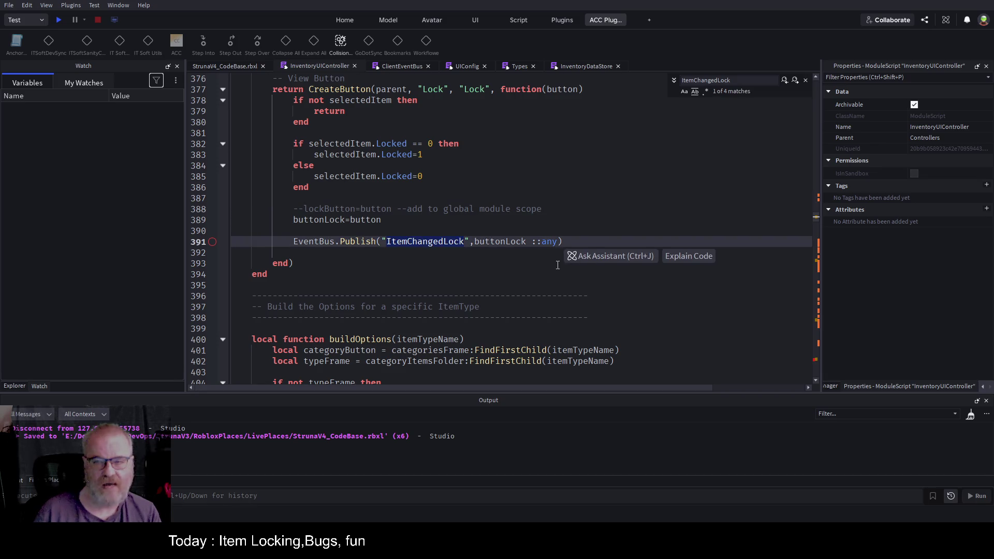
click(450, 257)
key(ctrl+s)
double_click(432, 241)
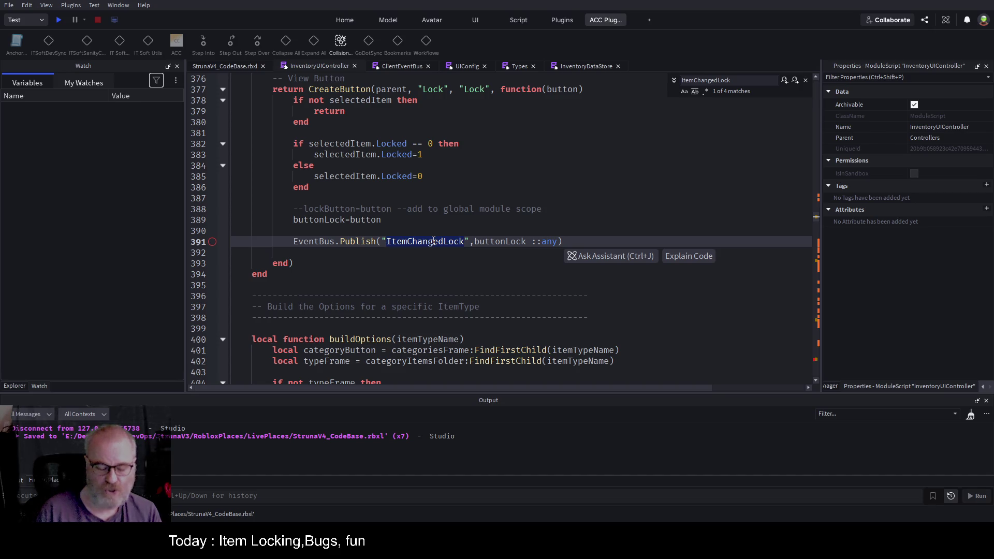
key(F3)
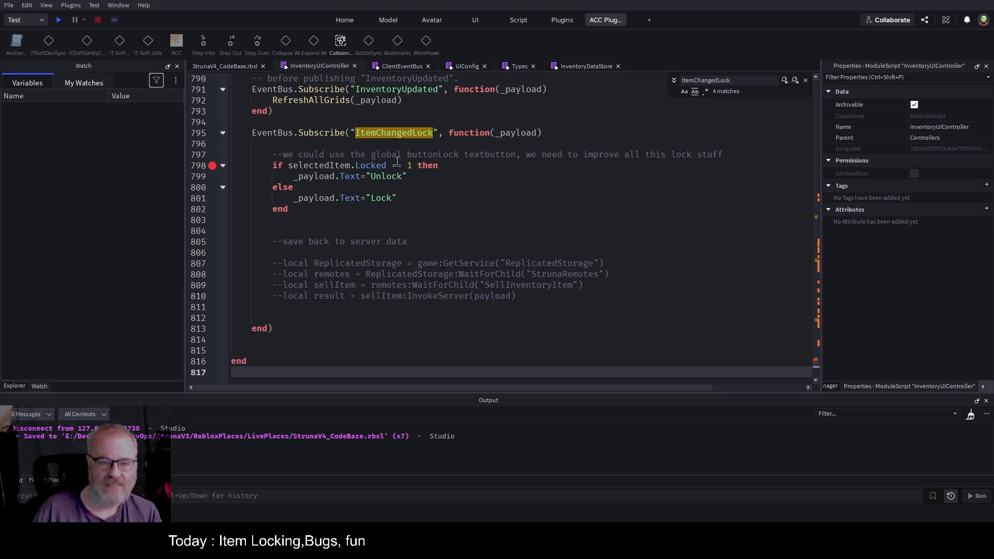
Review the handler's Lock text line, then scroll up to the MakeLockedButton call in buildOptions
scroll(465, 220, up, 12)
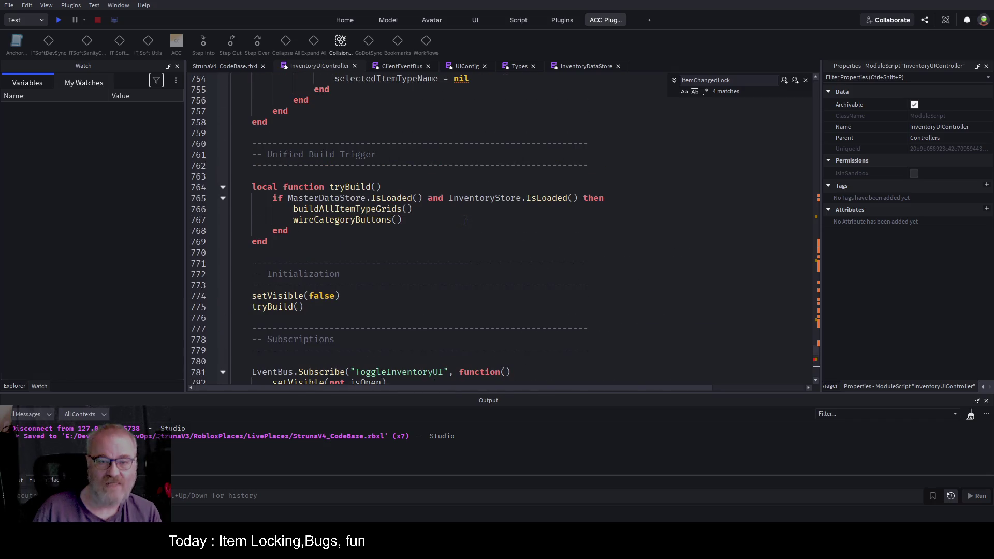
scroll(465, 220, down, 12)
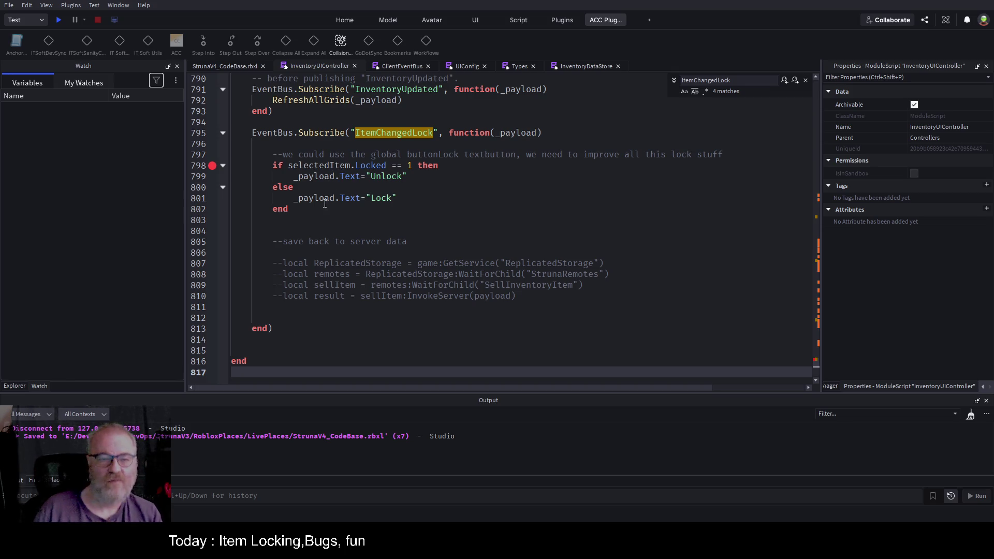
click(473, 198)
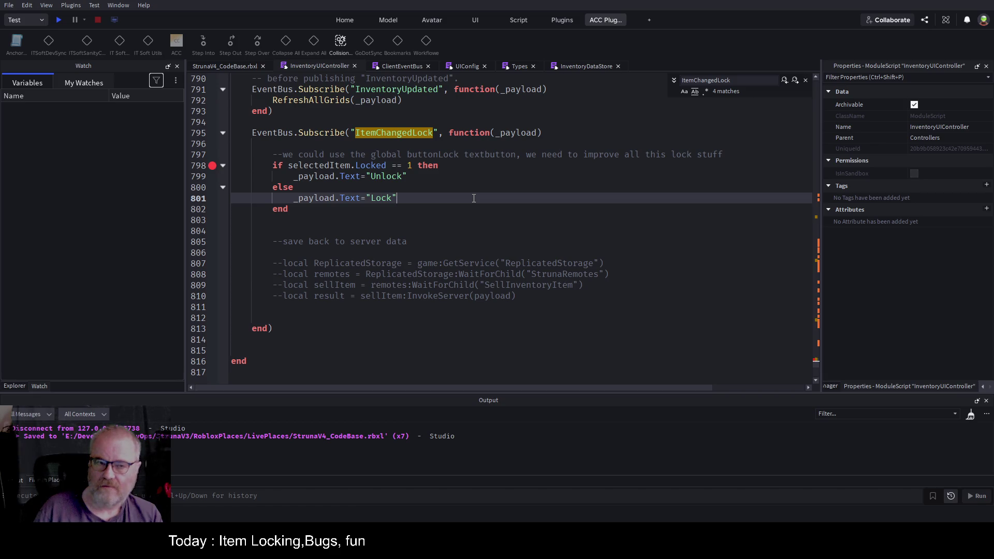
scroll(636, 174, up, 20)
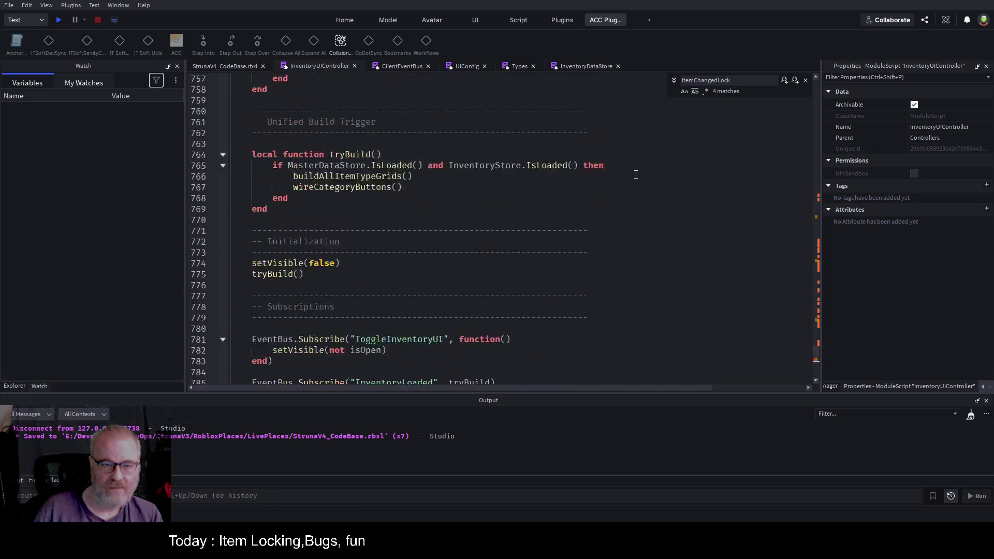
scroll(630, 172, up, 17)
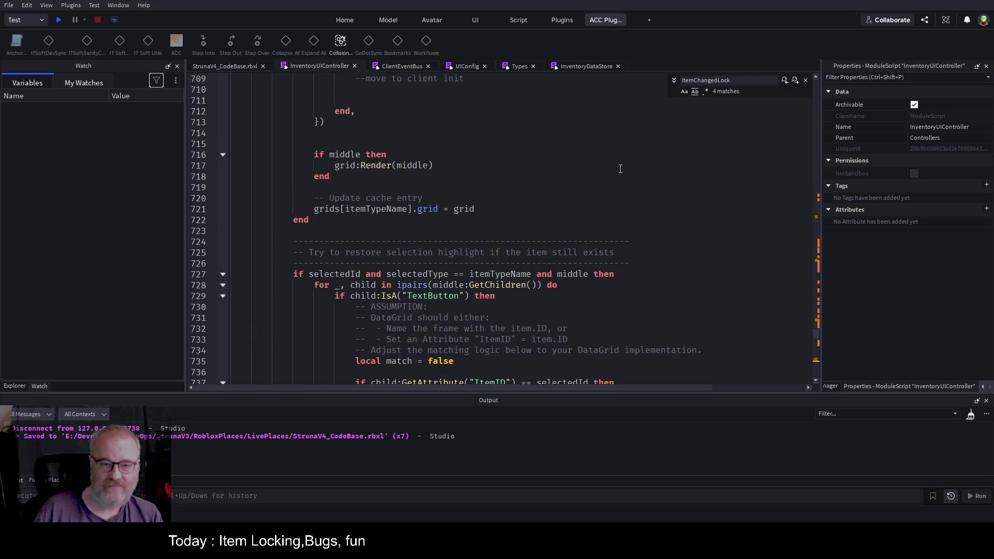
scroll(612, 164, up, 20)
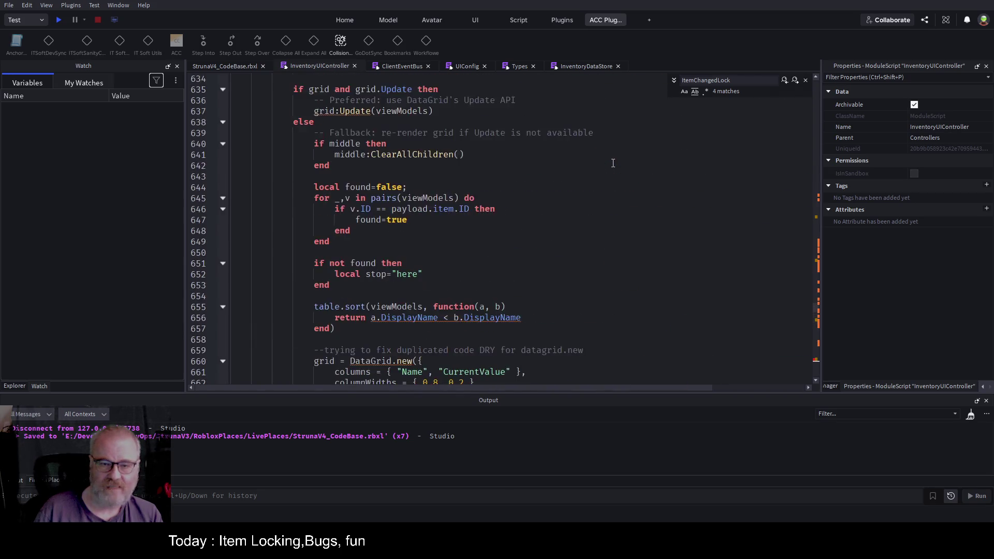
scroll(601, 159, up, 15)
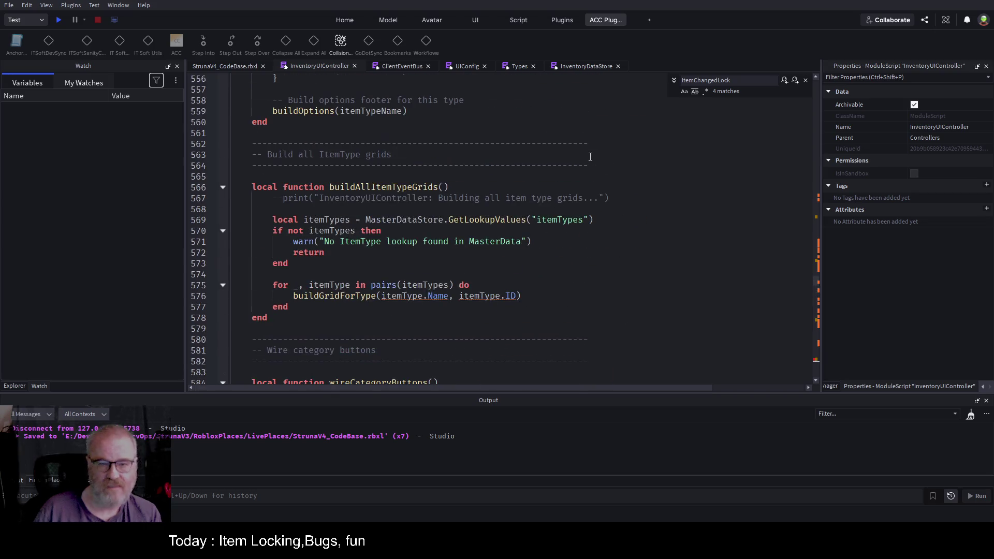
scroll(590, 157, up, 20)
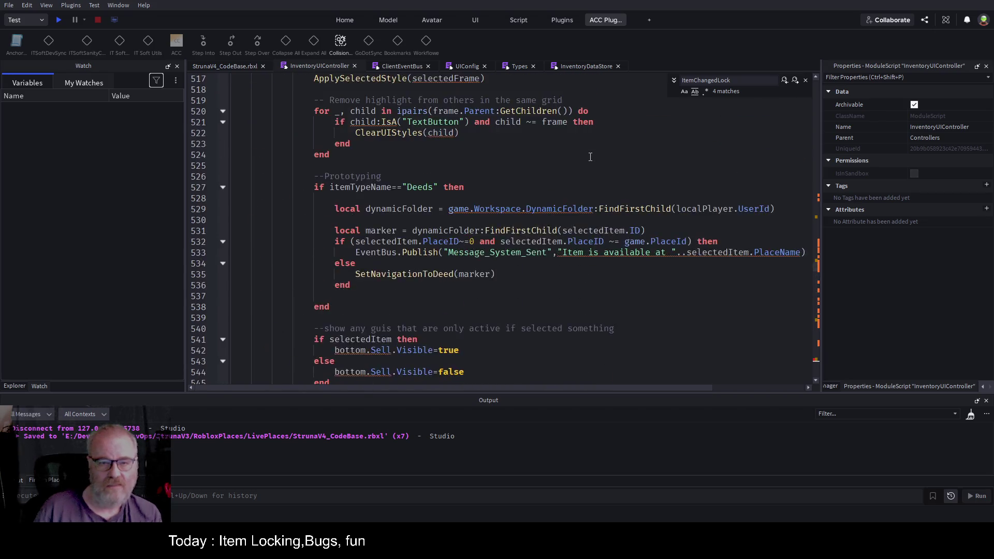
scroll(588, 152, up, 20)
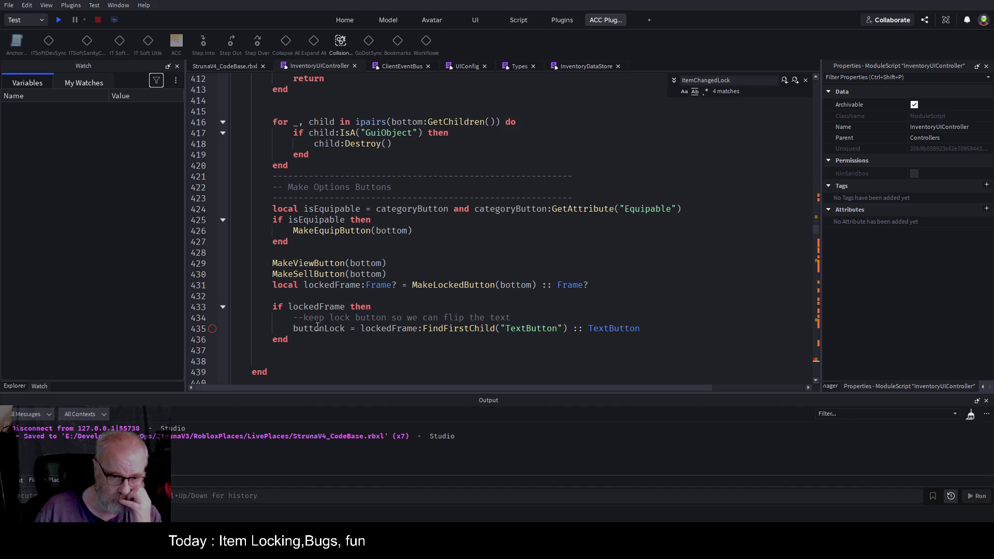
Copy the buttonLock assignment onto line 432, comment out the if lockedFrame block, and save
drag(293, 329, 648, 330)
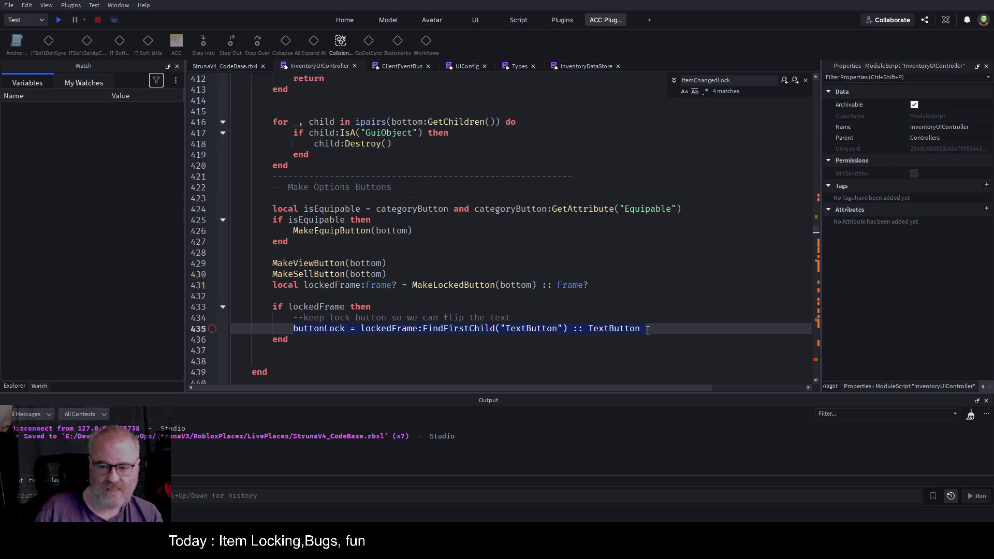
key(ctrl+c)
click(307, 296)
key(ctrl+v)
key(Up)
key(Up)
key(Up)
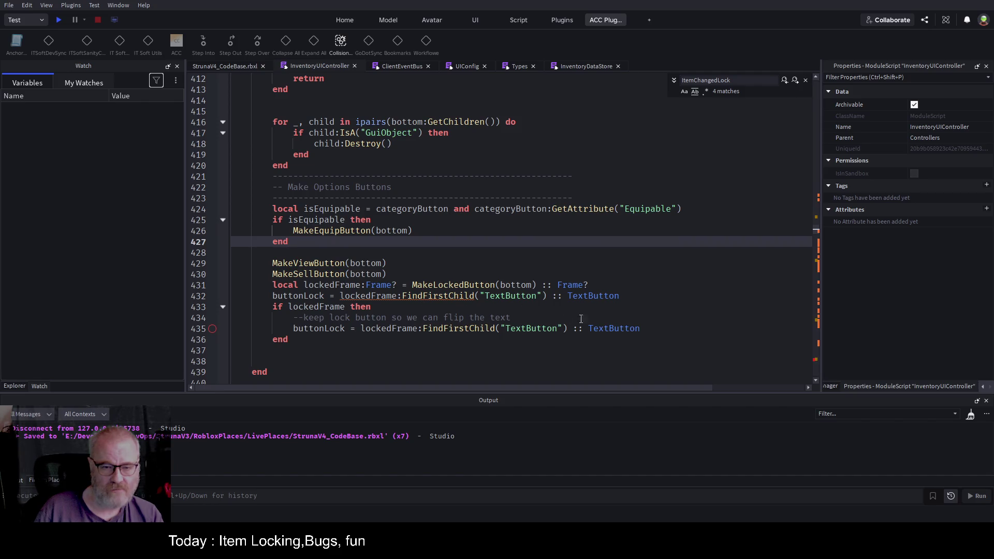
drag(269, 309, 293, 341)
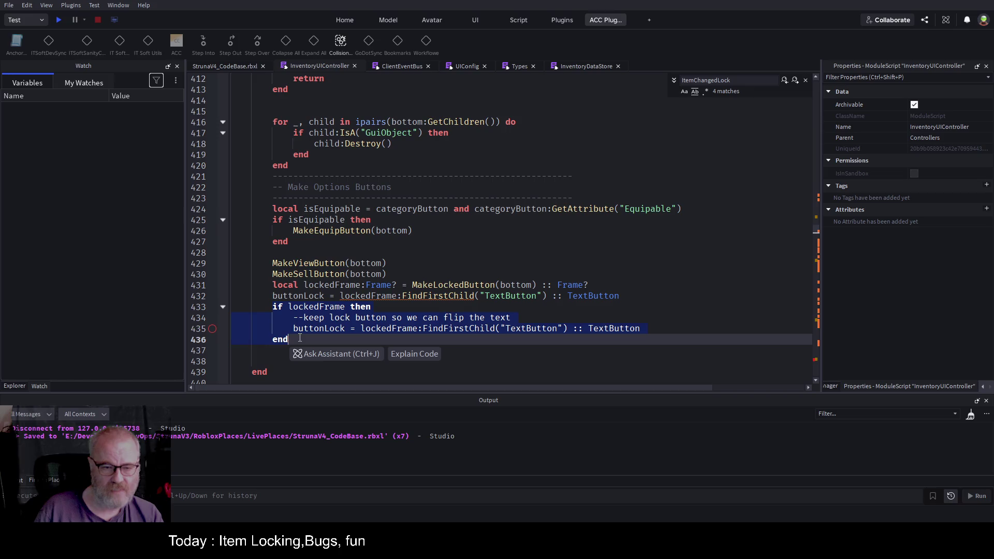
key(ctrl+slash)
key(ctrl+s)
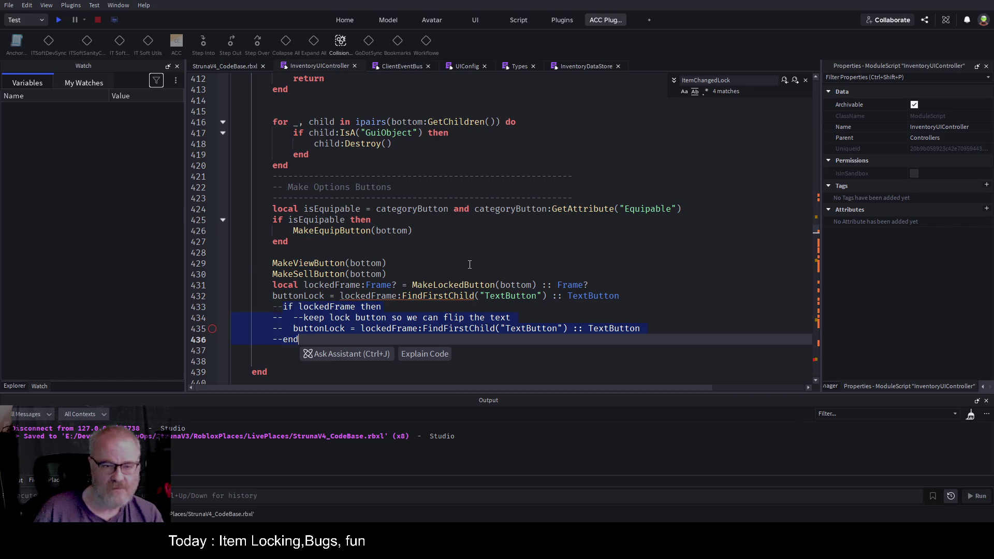
click(414, 267)
Check line 432's TextButton lookup, save, set a breakpoint there, and start a playtest
double_click(300, 297)
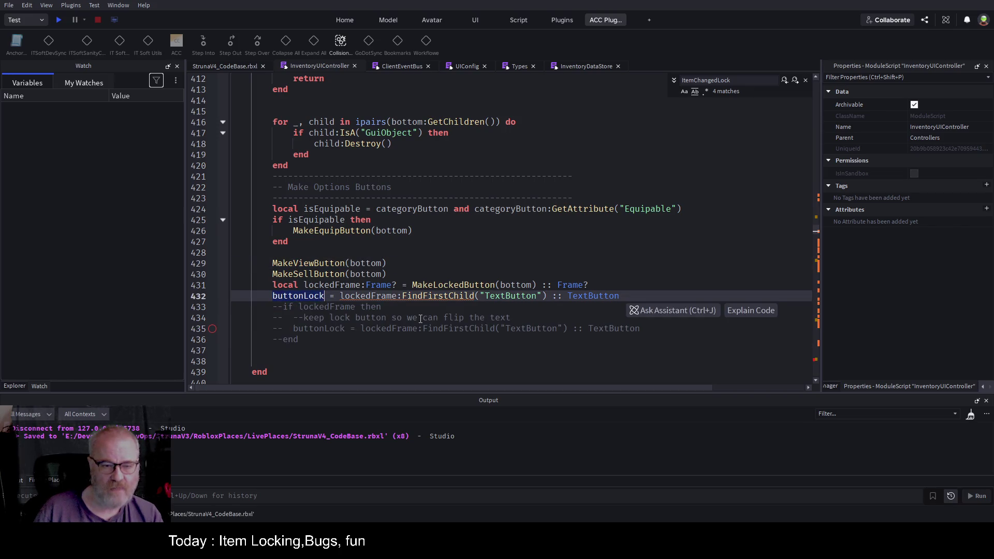
click(444, 329)
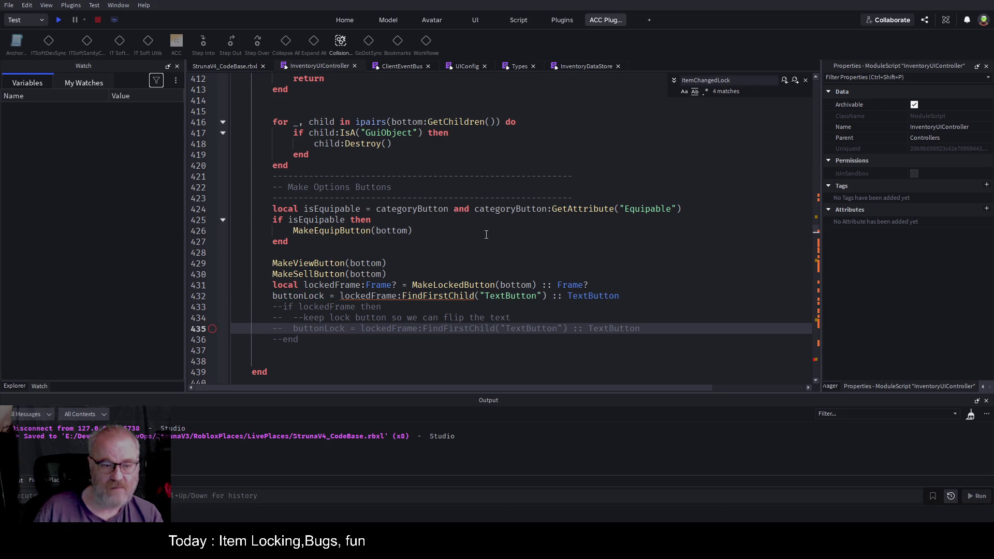
scroll(486, 235, up, 5)
scroll(486, 234, down, 4)
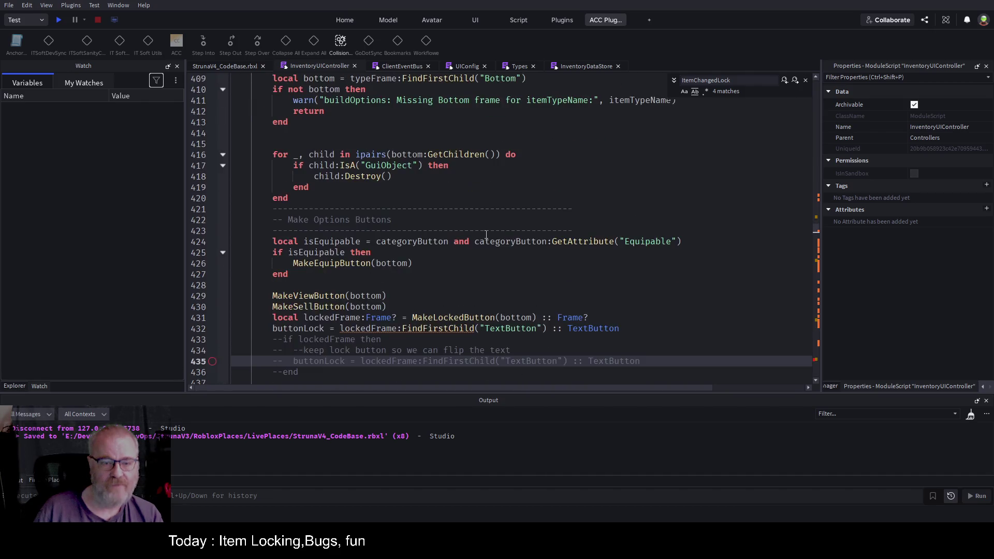
scroll(486, 234, down, 2)
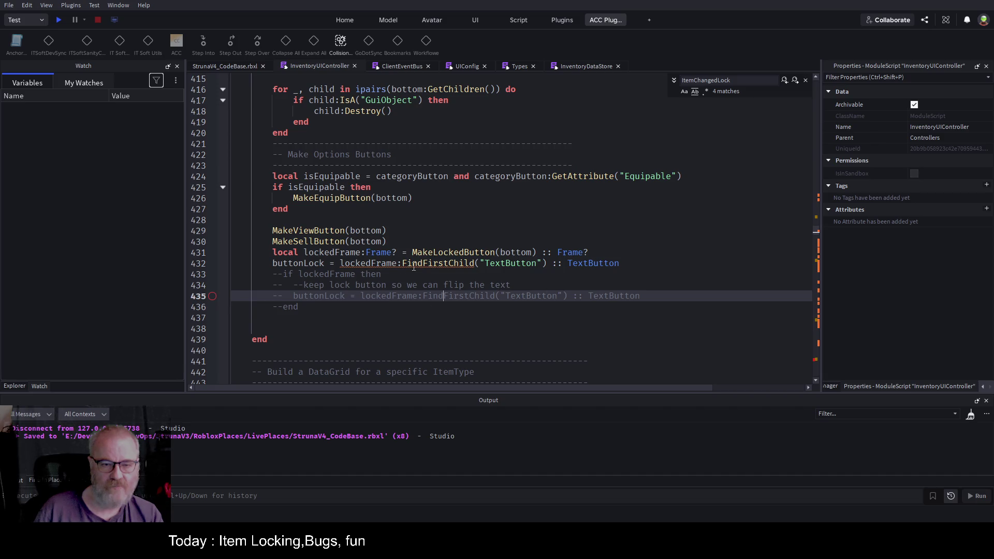
double_click(516, 264)
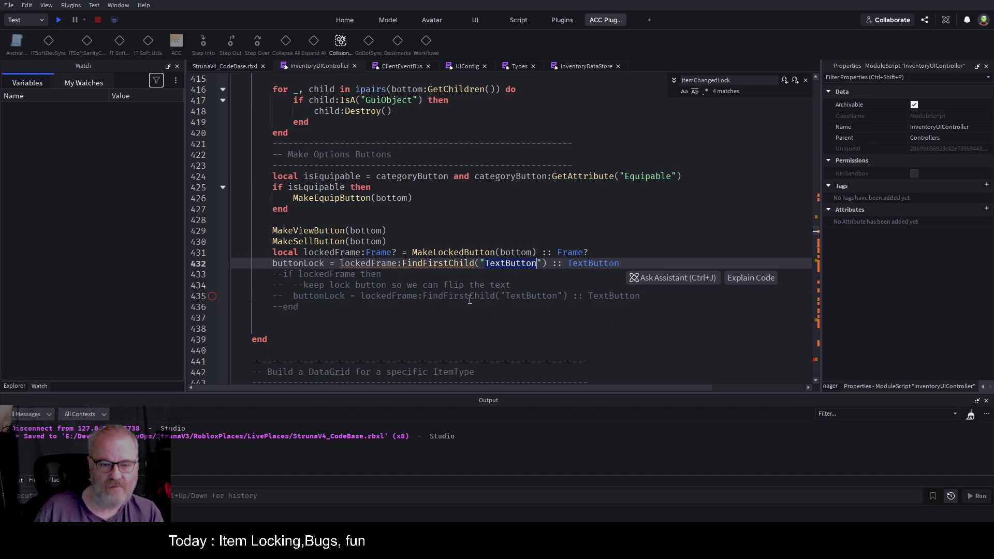
key(ctrl+s)
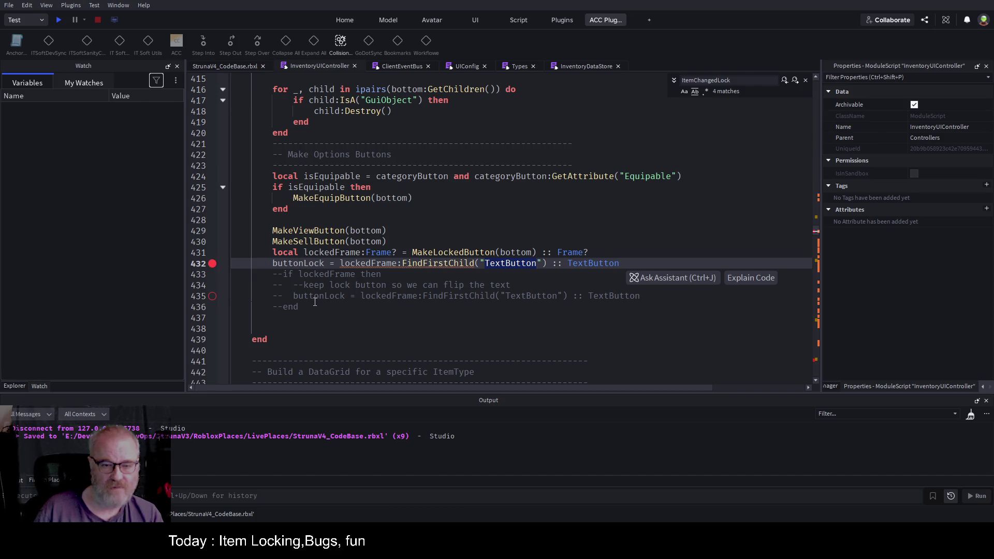
click(618, 260)
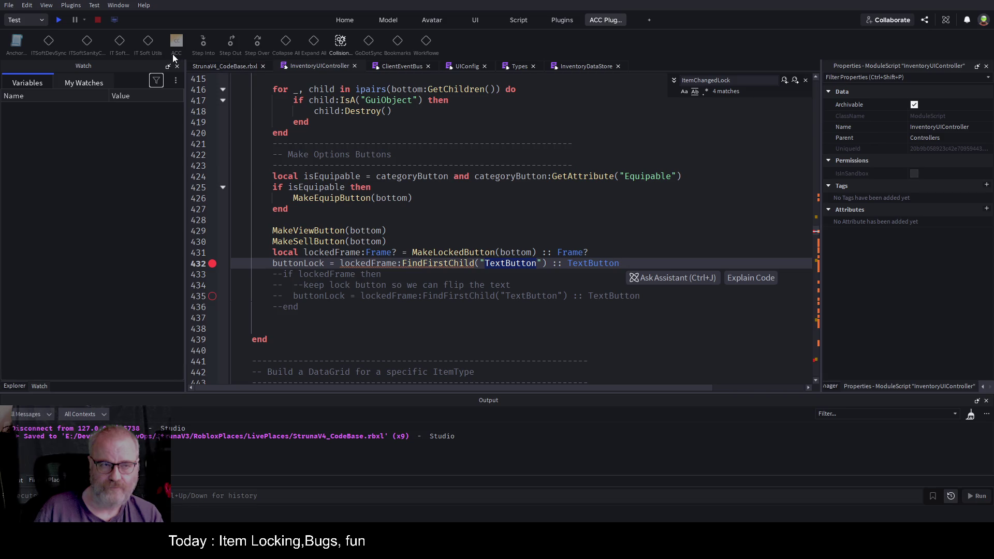
click(59, 20)
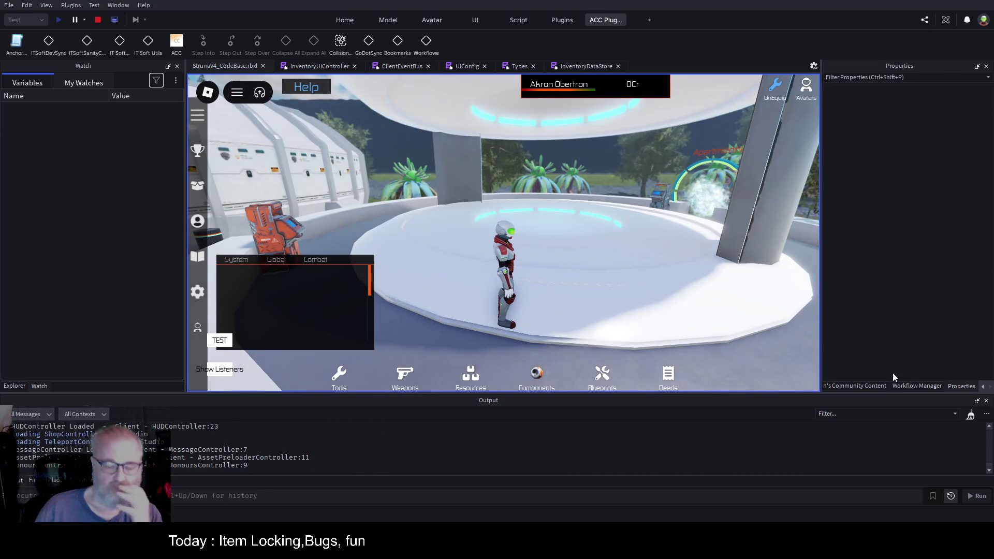
Clear the Output, step out from the line 432 breakpoint, and expand buttonLock in the debugger
click(971, 415)
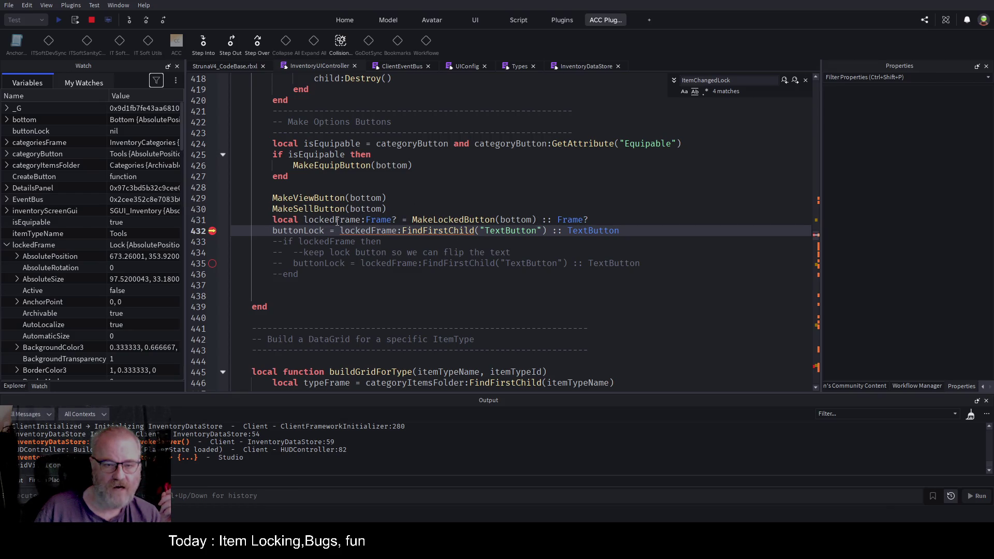
click(231, 42)
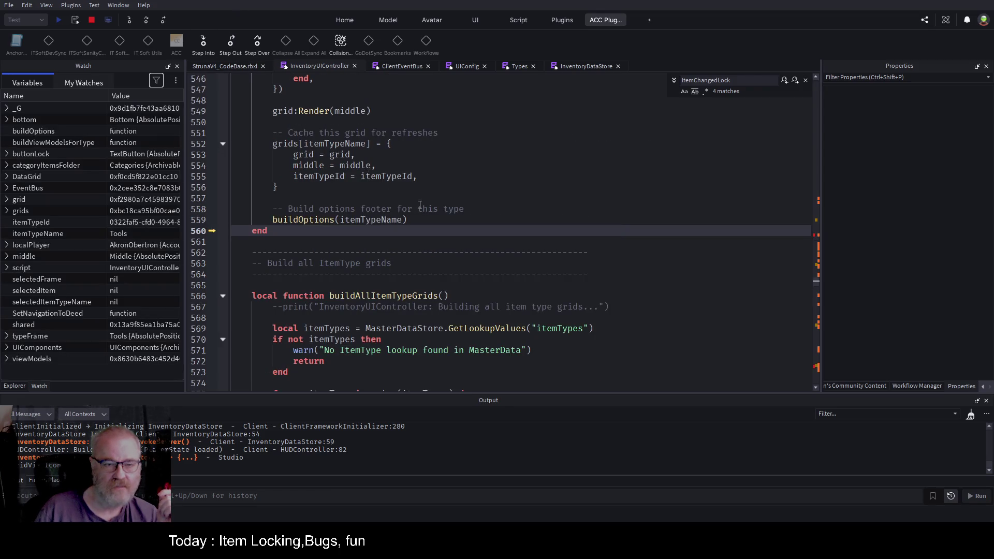
scroll(420, 204, up, 6)
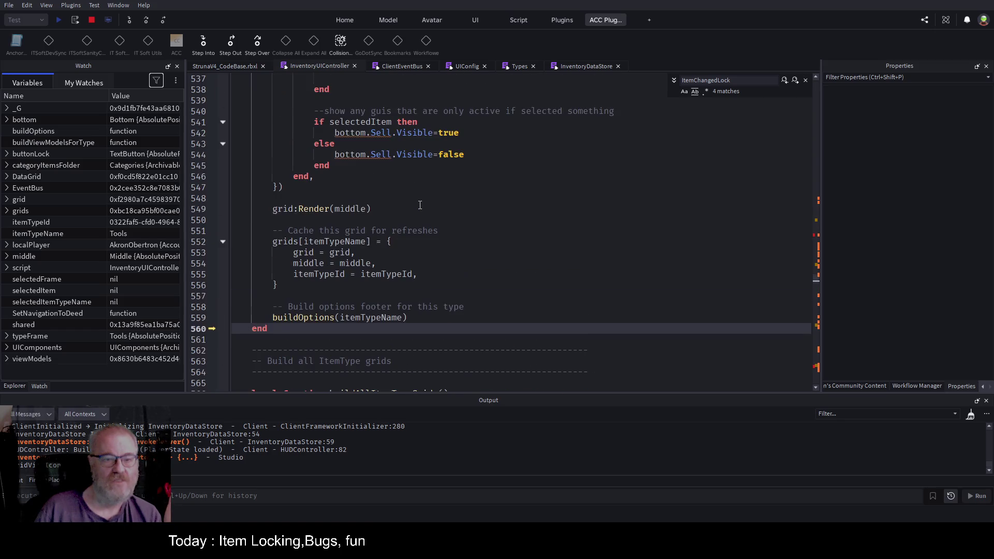
scroll(420, 205, up, 8)
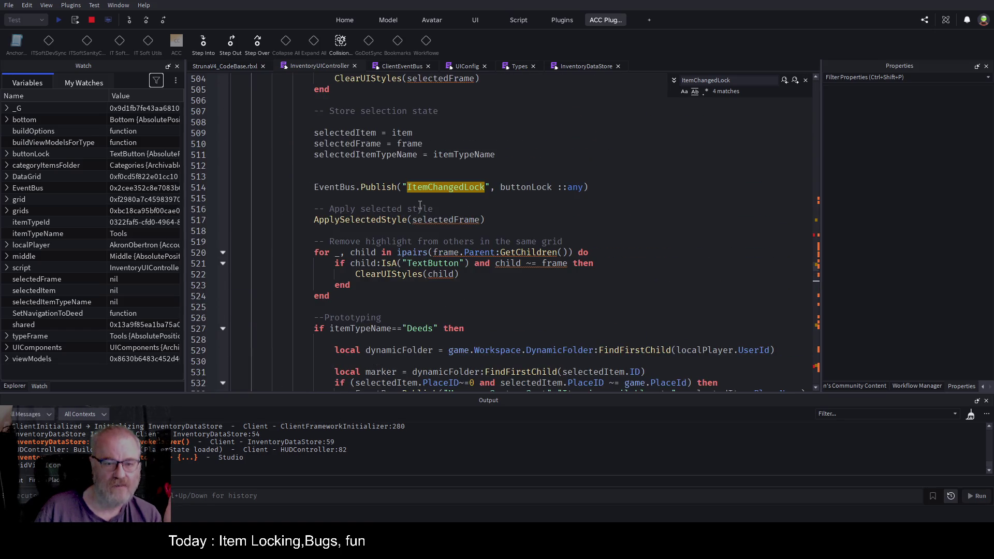
scroll(420, 204, up, 13)
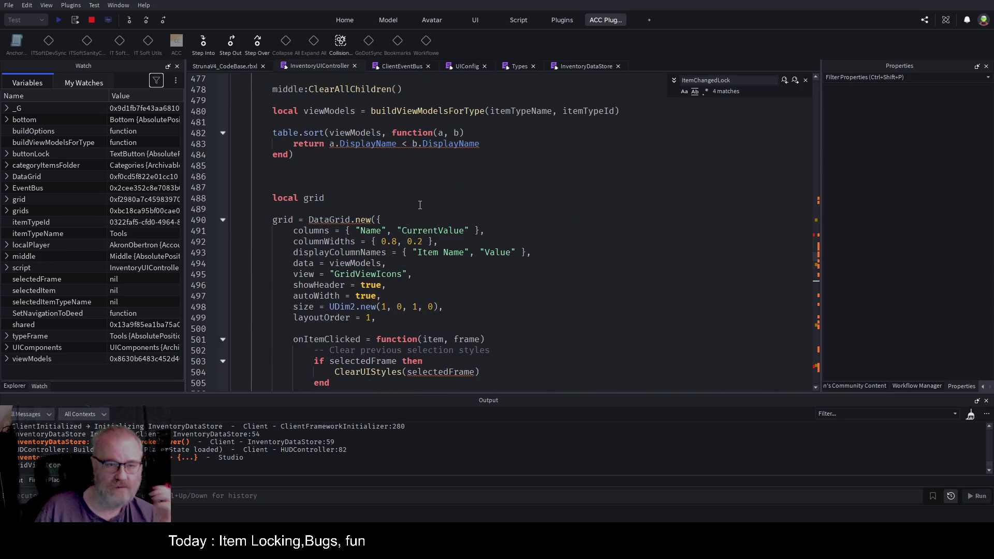
scroll(420, 205, up, 8)
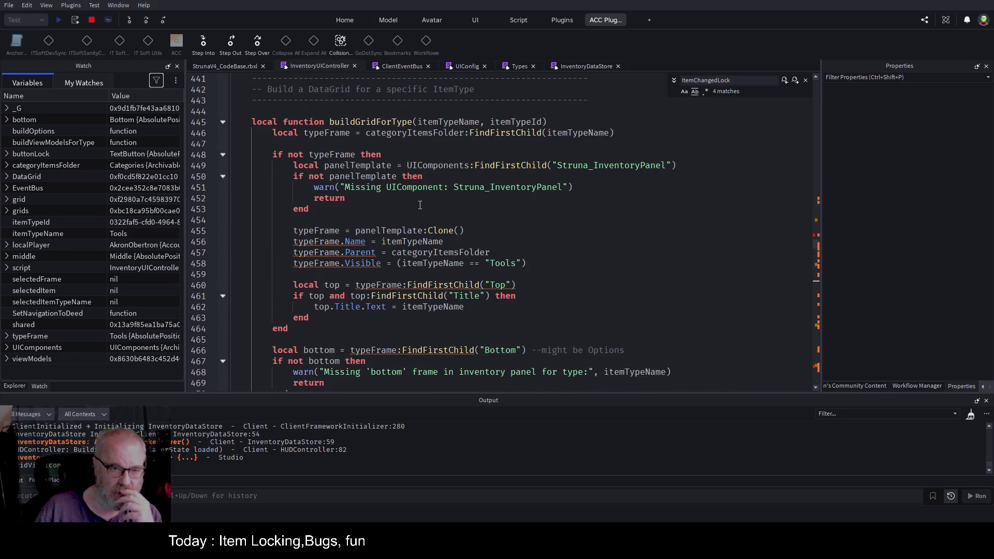
scroll(420, 204, down, 18)
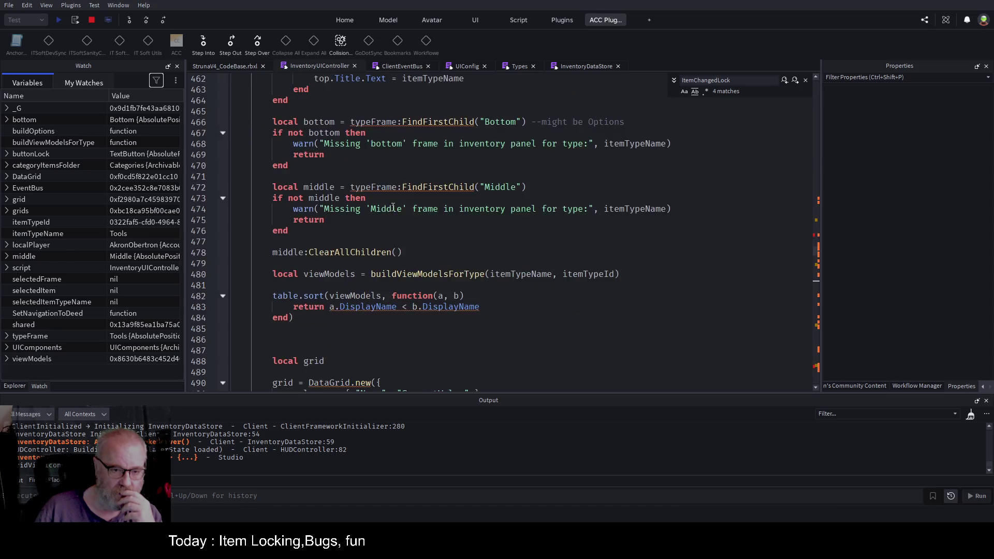
scroll(409, 203, down, 1)
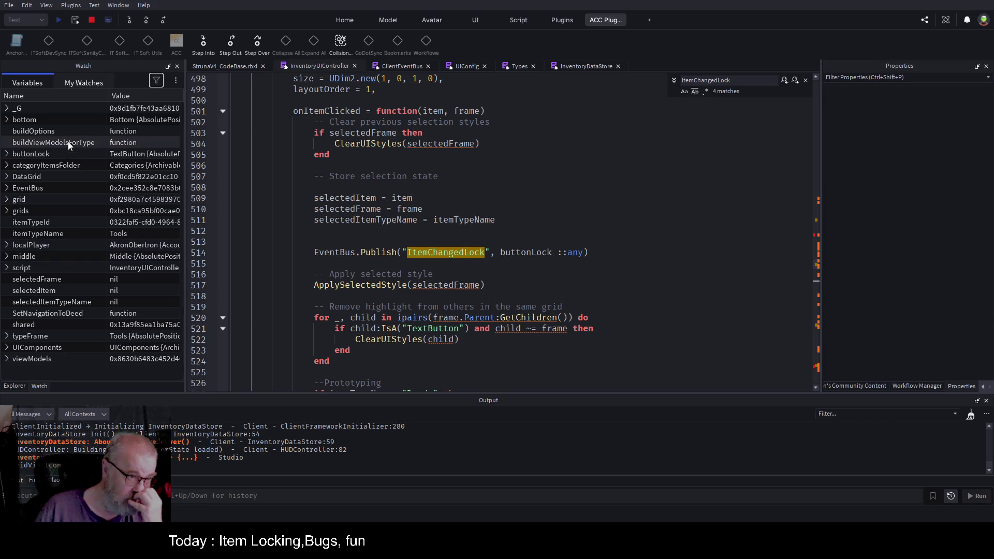
click(7, 153)
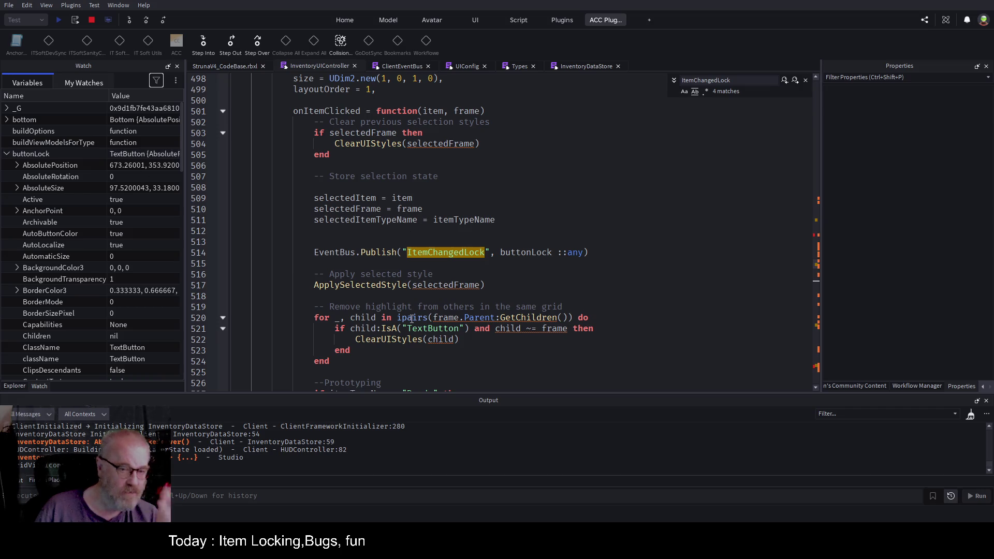
Scroll through buttonLock's properties confirming Text is 'Lock', then resume with F10 and F5
scroll(124, 218, down, 5)
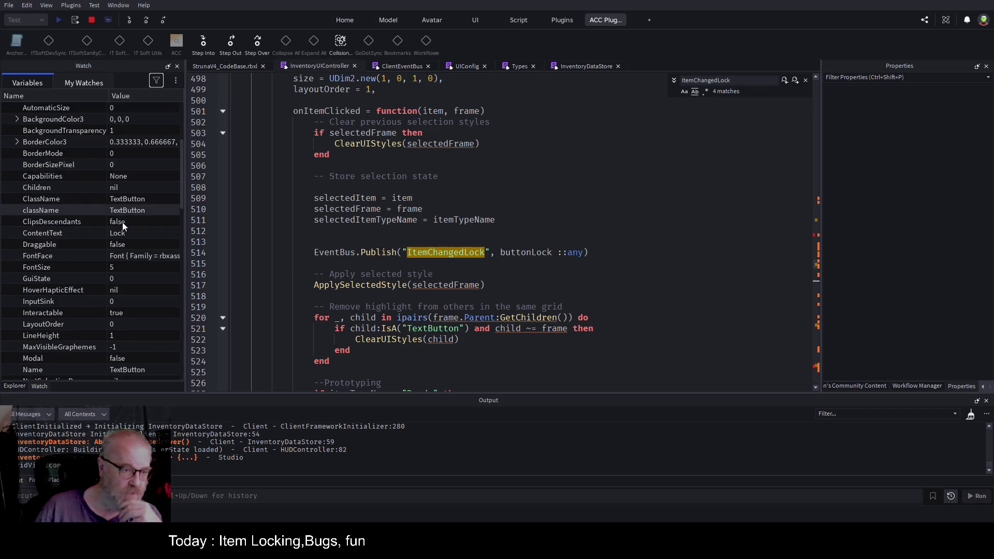
scroll(138, 275, down, 3)
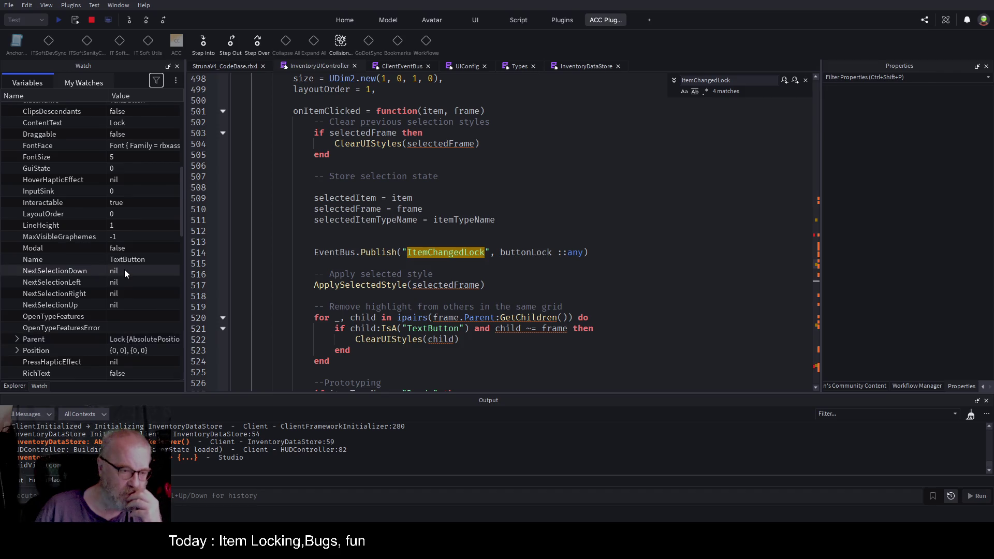
scroll(124, 269, down, 8)
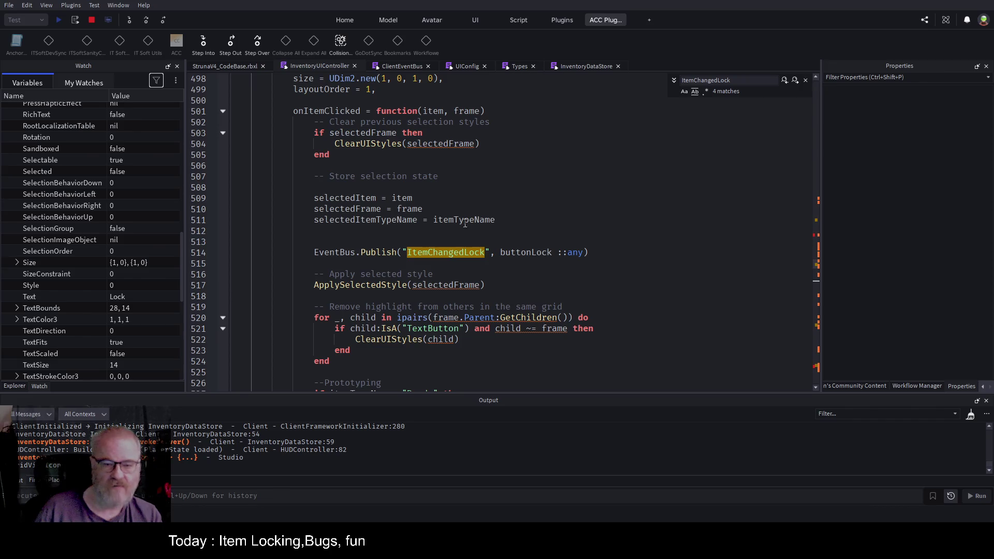
key(F10)
key(F5)
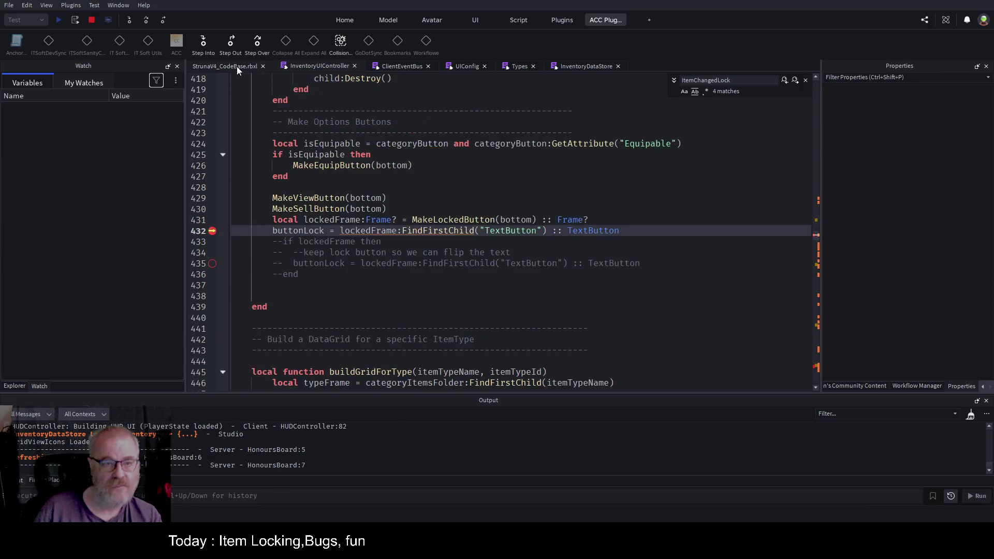
Check the InventoryUIController script once more, then return to the running StrunaV4_CodeBase game view
click(237, 66)
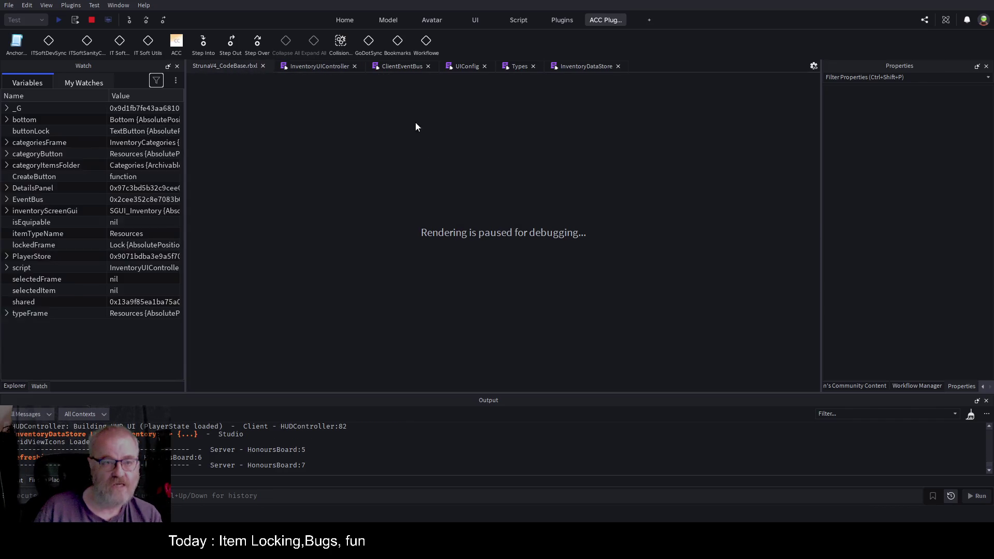
click(327, 67)
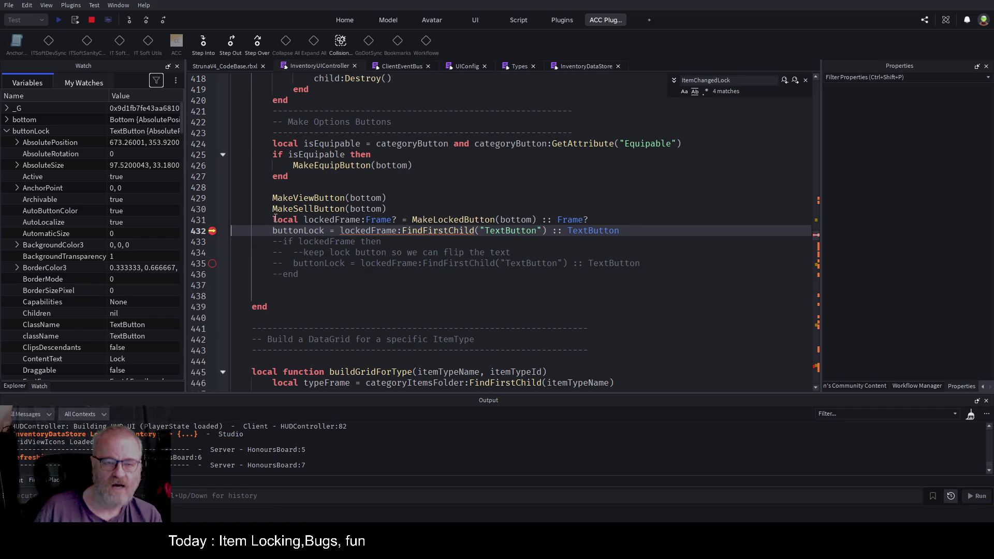
scroll(282, 207, up, 9)
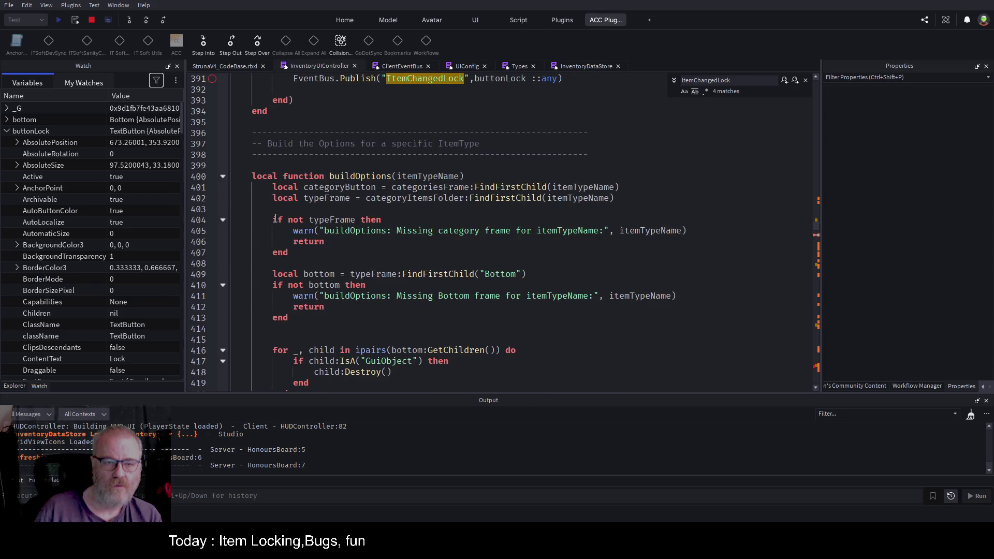
scroll(276, 218, down, 9)
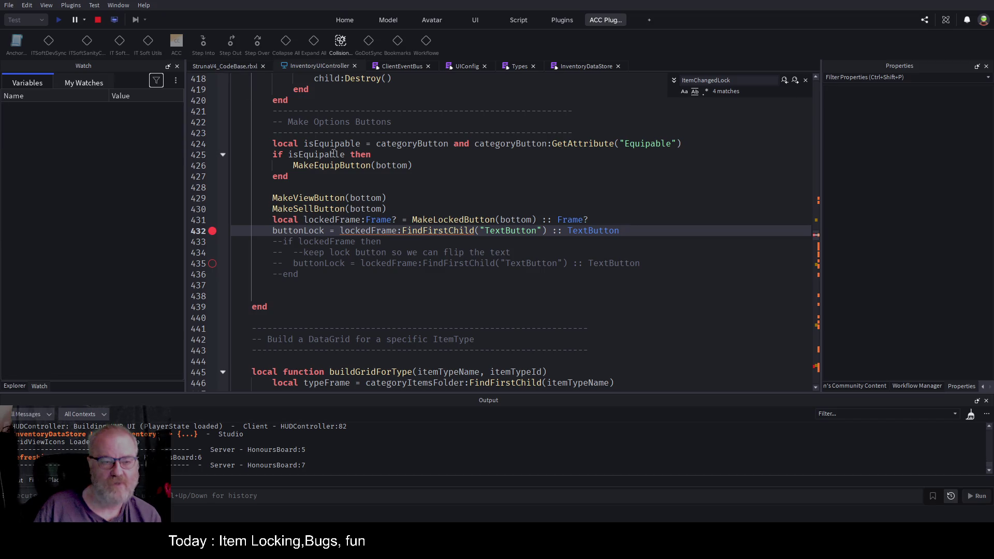
click(244, 66)
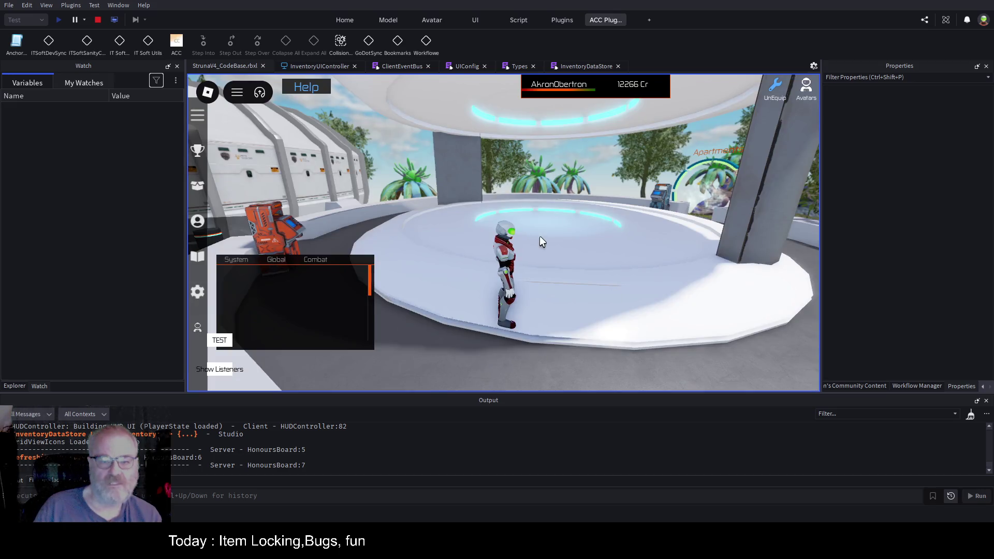
Open the inventory, check the Weapons and Tools panels for a Lock option, then stop the playtest
key(i)
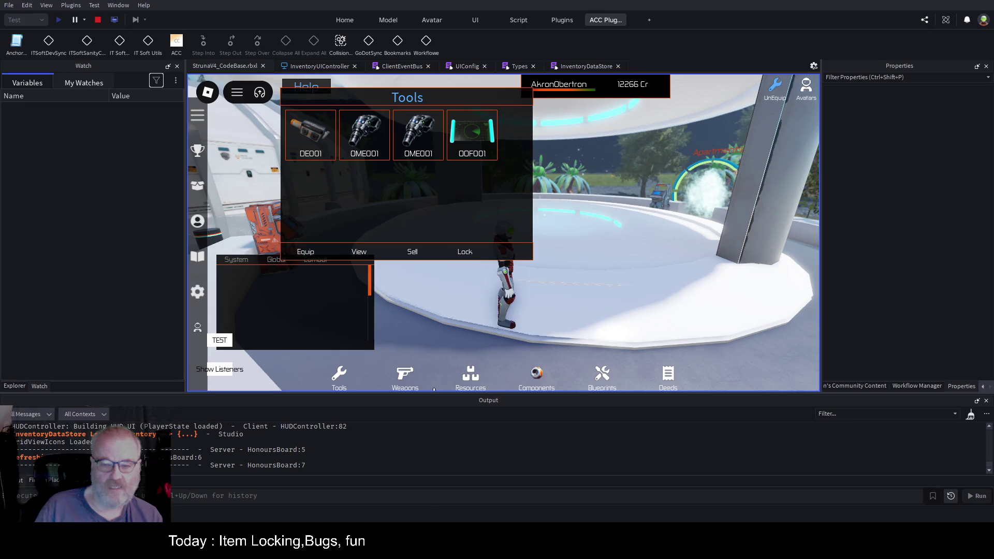
click(401, 375)
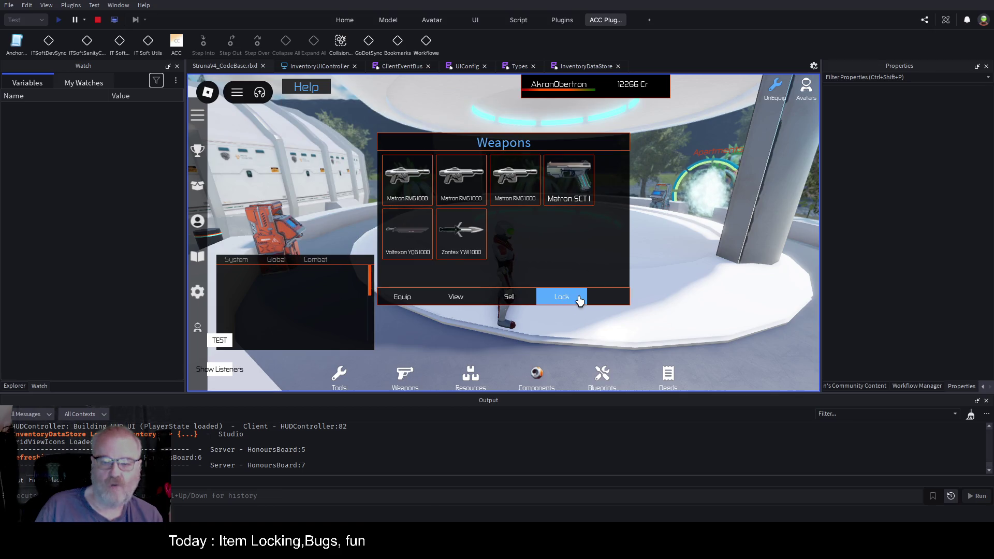
mouse_move(555, 268)
mouse_down()
mouse_move(725, 281)
mouse_move(704, 258)
mouse_move(713, 242)
mouse_up()
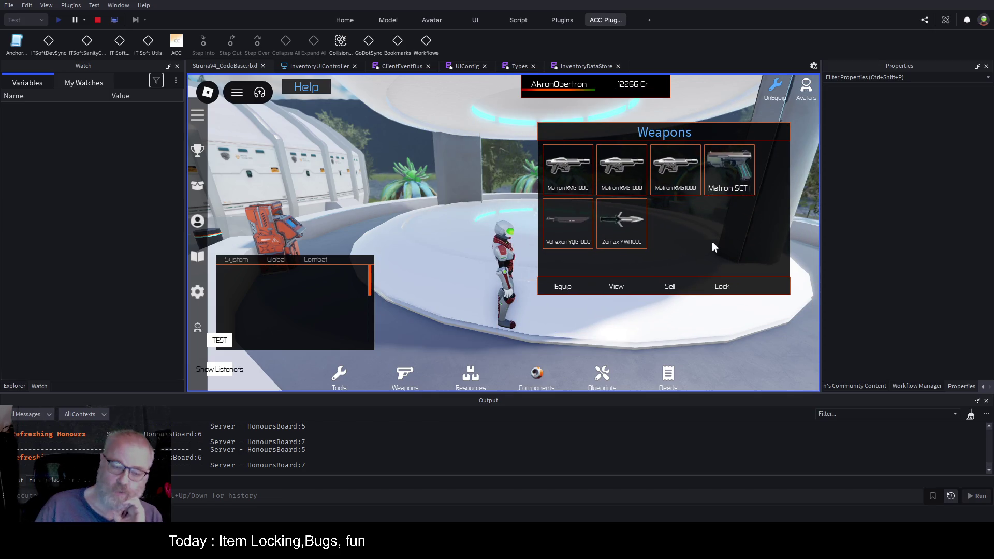
click(339, 376)
mouse_move(427, 181)
mouse_down()
mouse_move(548, 256)
mouse_move(623, 230)
mouse_move(449, 204)
mouse_up()
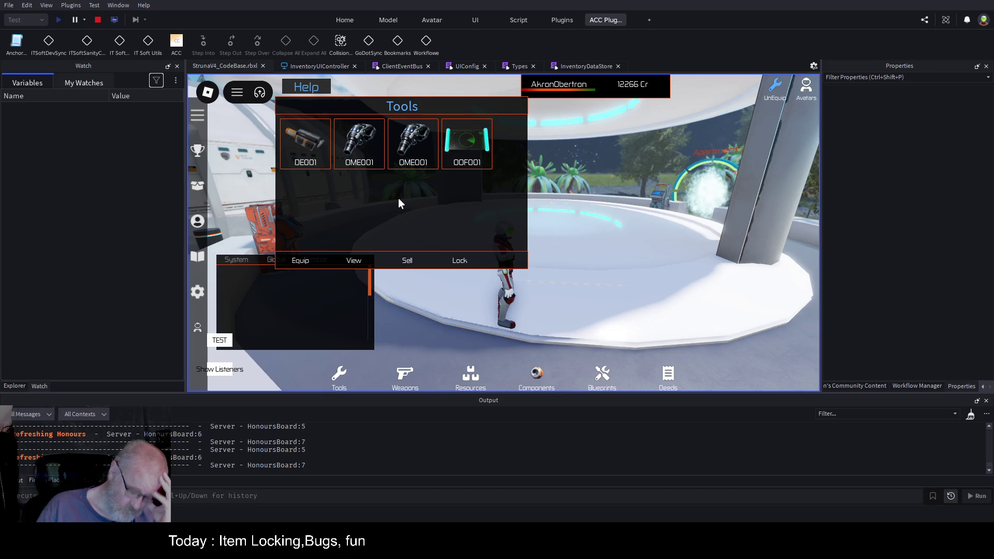
click(97, 20)
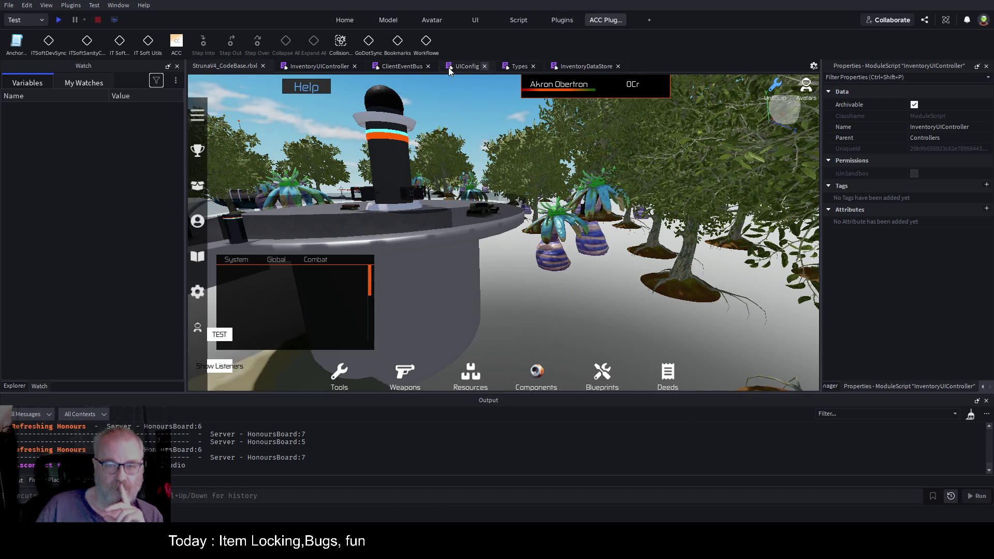
Open InventoryUIController and scroll from the top to the module-level buttonLock declaration
click(342, 69)
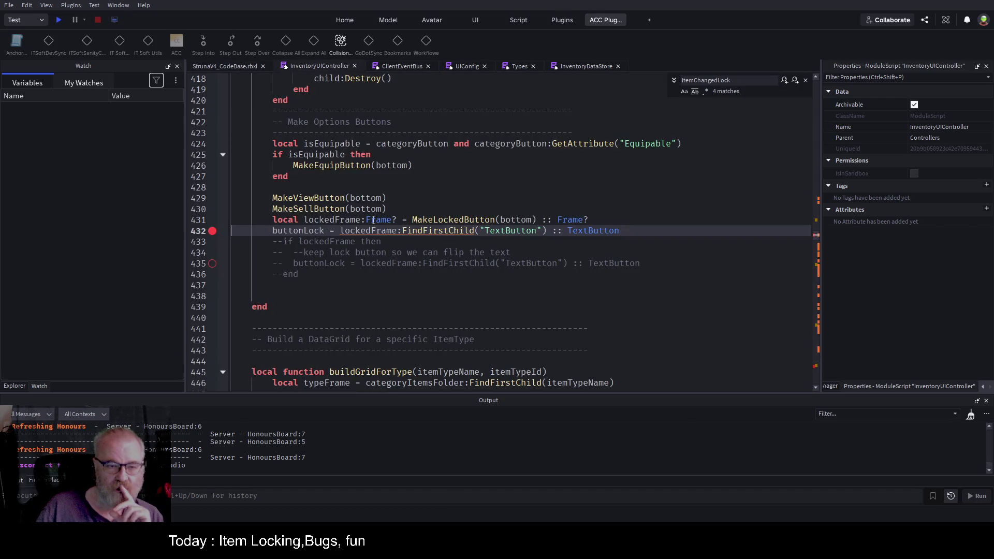
double_click(319, 230)
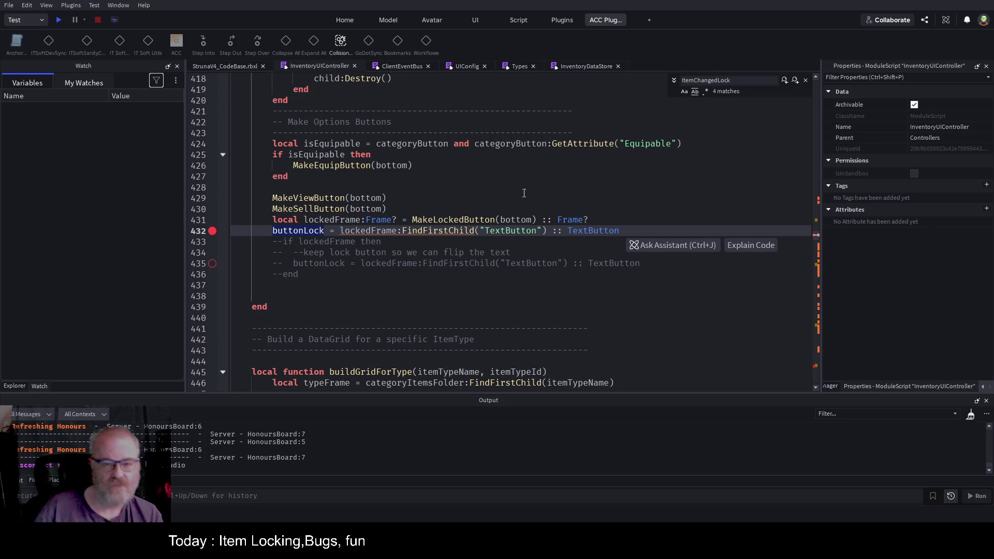
click(428, 284)
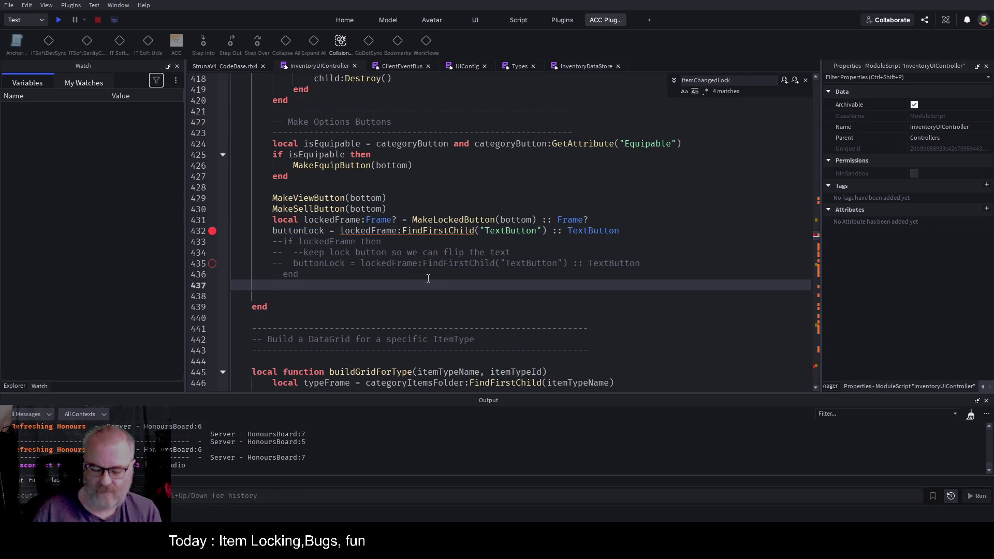
key(ctrl+Home)
scroll(405, 248, down, 10)
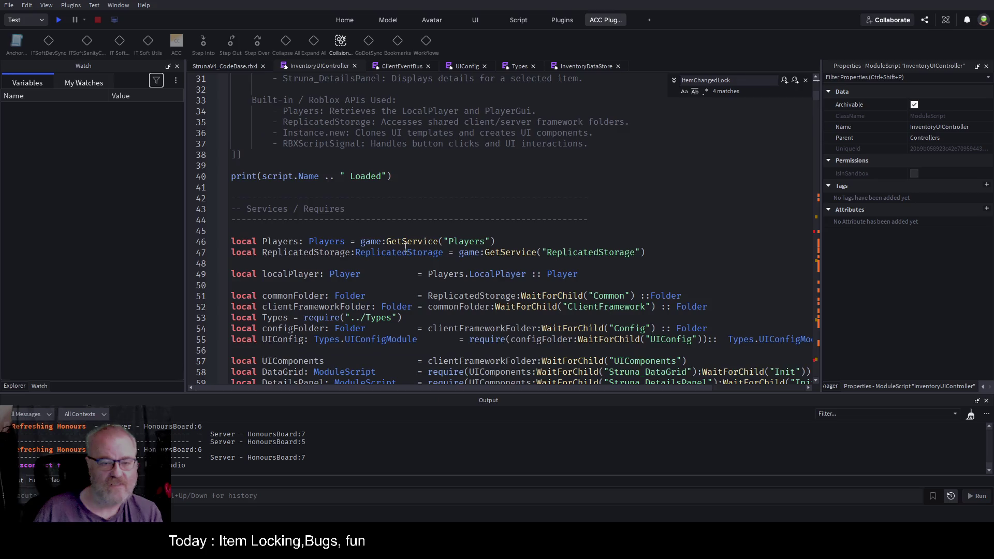
scroll(405, 248, down, 19)
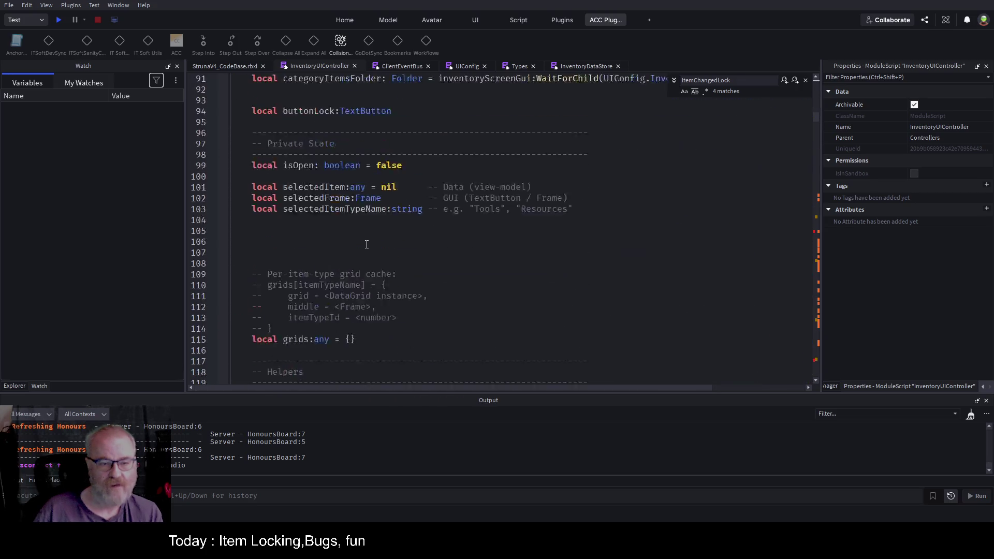
scroll(367, 244, down, 3)
scroll(367, 243, down, 4)
scroll(353, 243, up, 11)
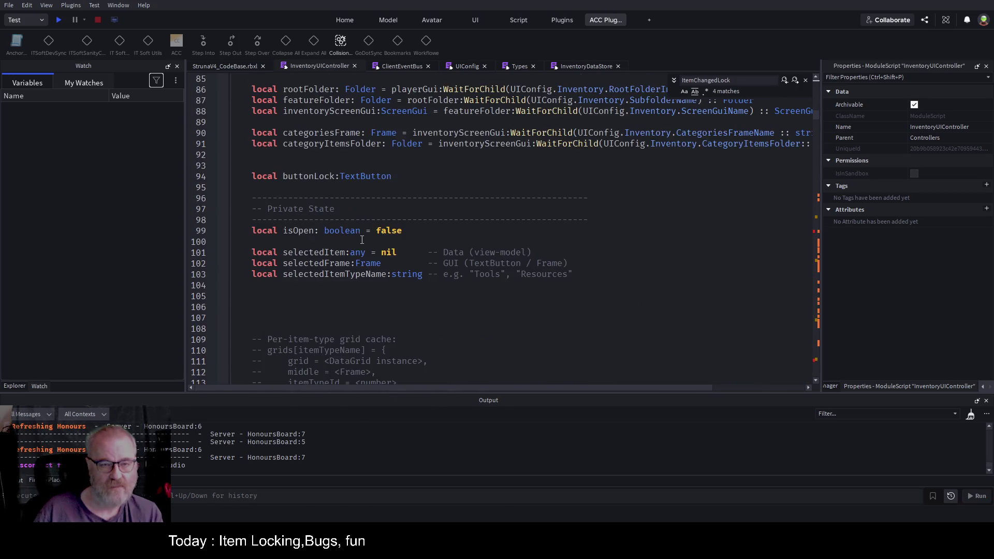
Delete the 'local buttonLock:TextButton' line and its surrounding blank lines, then save
click(428, 272)
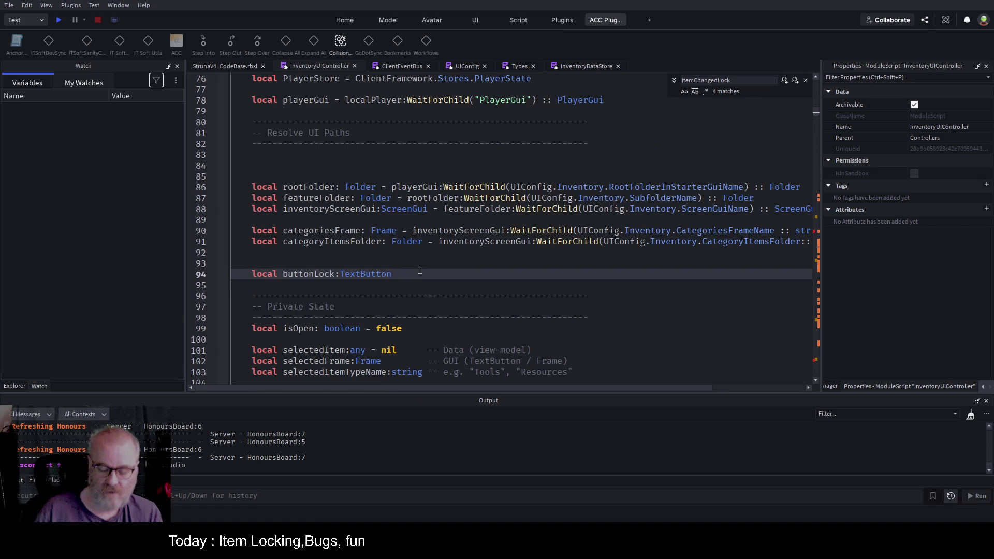
key(shift+Home)
key(BackSpace)
key(BackSpace)
key(Up)
key(Down)
key(Down)
key(BackSpace)
key(BackSpace)
scroll(376, 209, down, 4)
key(ctrl+s)
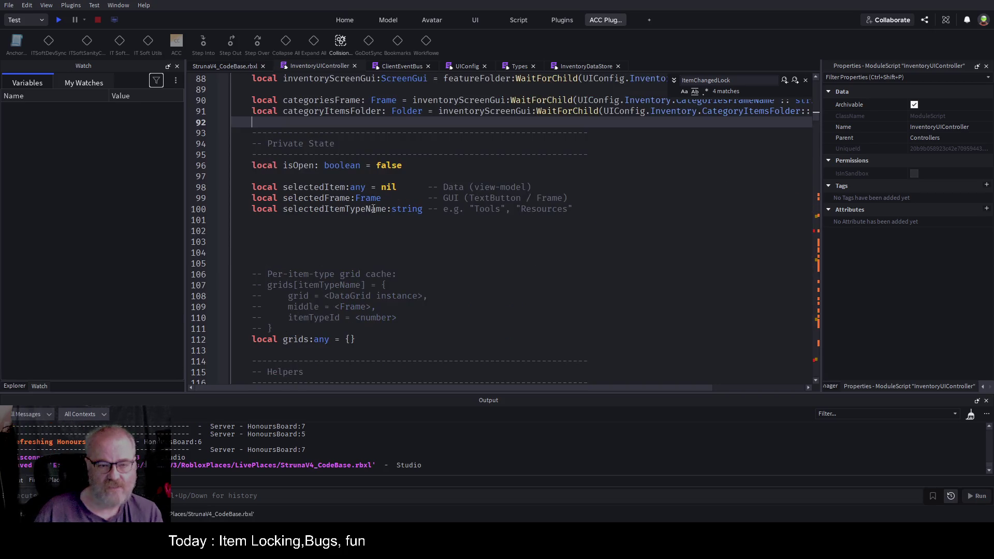
Remove the empty lines before the grid cache and save again
click(323, 256)
key(BackSpace)
key(BackSpace)
key(BackSpace)
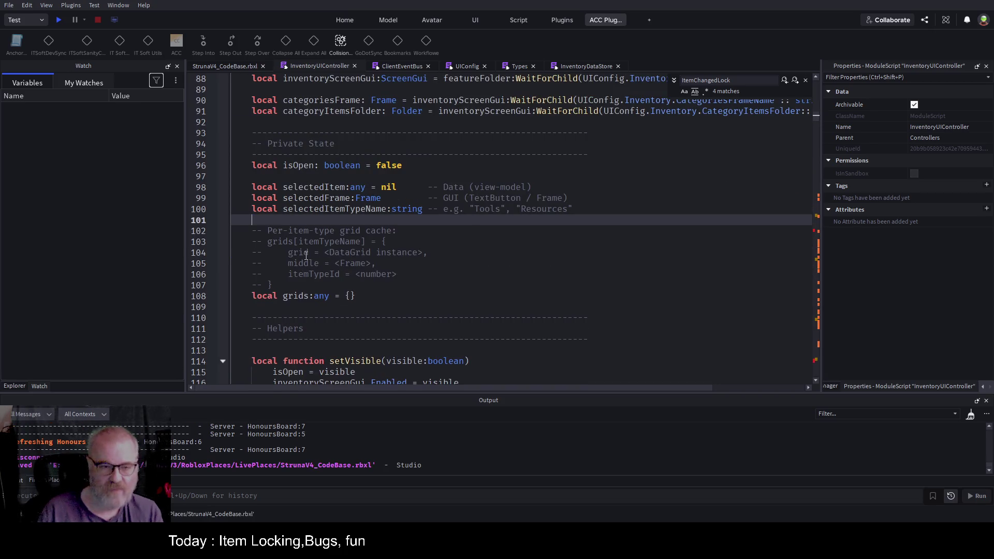
key(ctrl+s)
scroll(363, 259, down, 4)
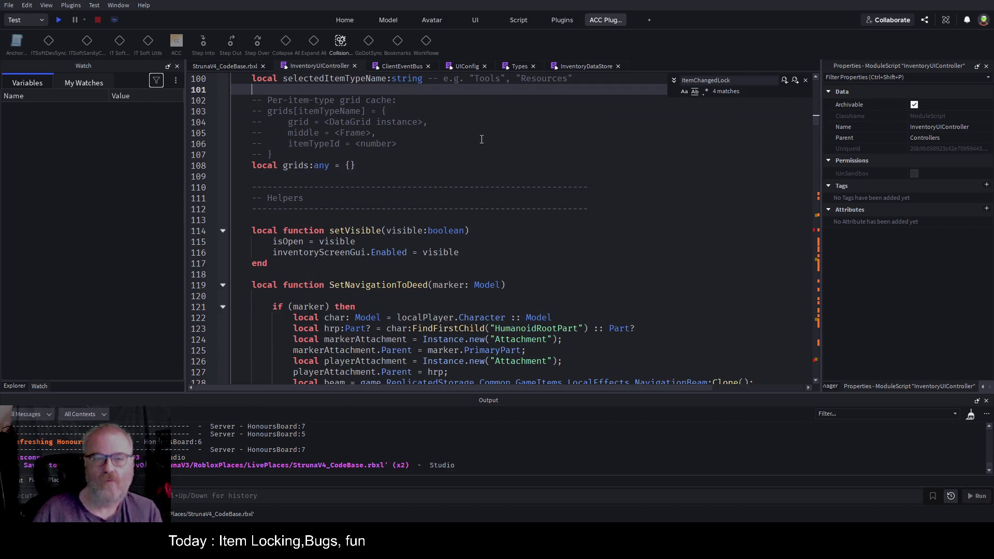
Widen the side panel, open the ACC Function List, and jump to MakeLockedButton
scroll(426, 151, down, 5)
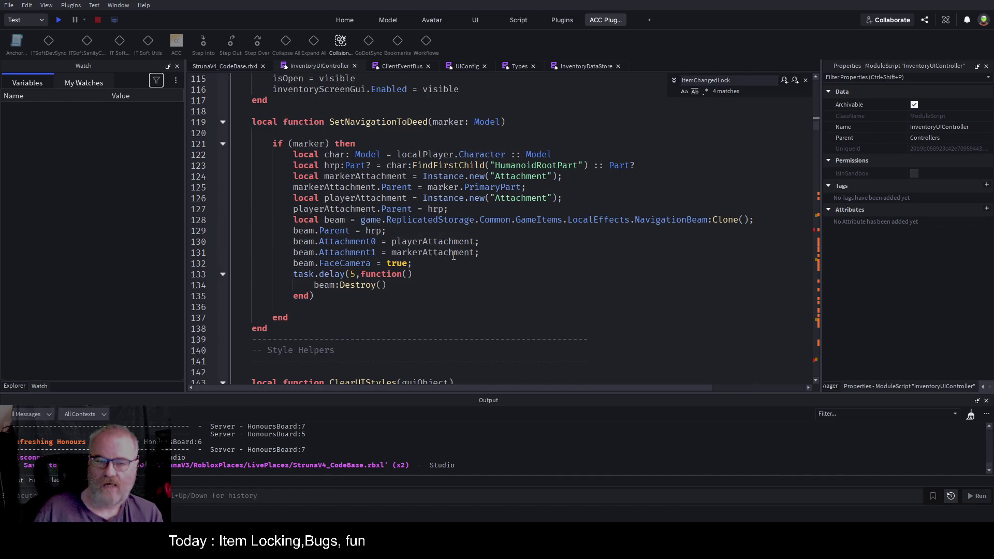
click(507, 311)
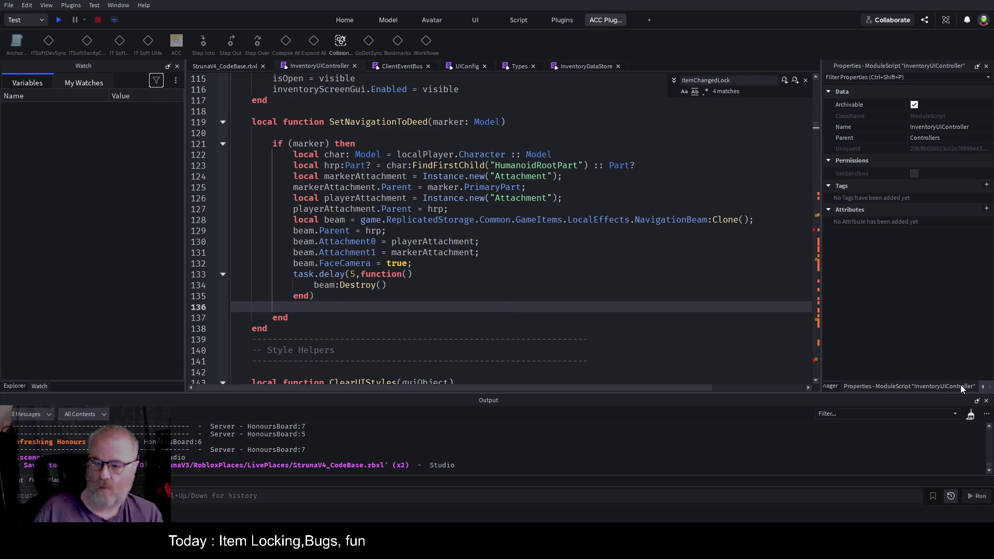
drag(822, 376, 702, 377)
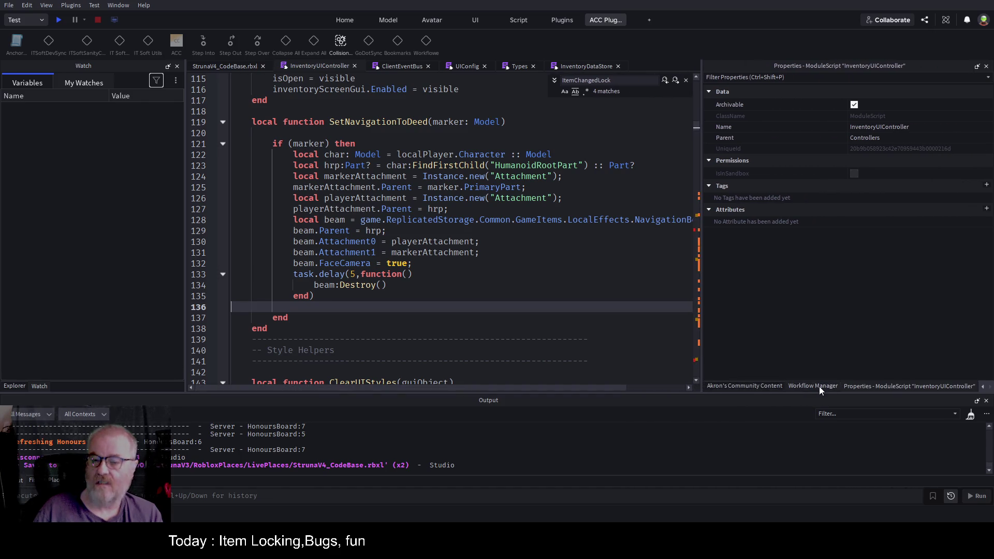
click(982, 387)
click(983, 387)
click(777, 387)
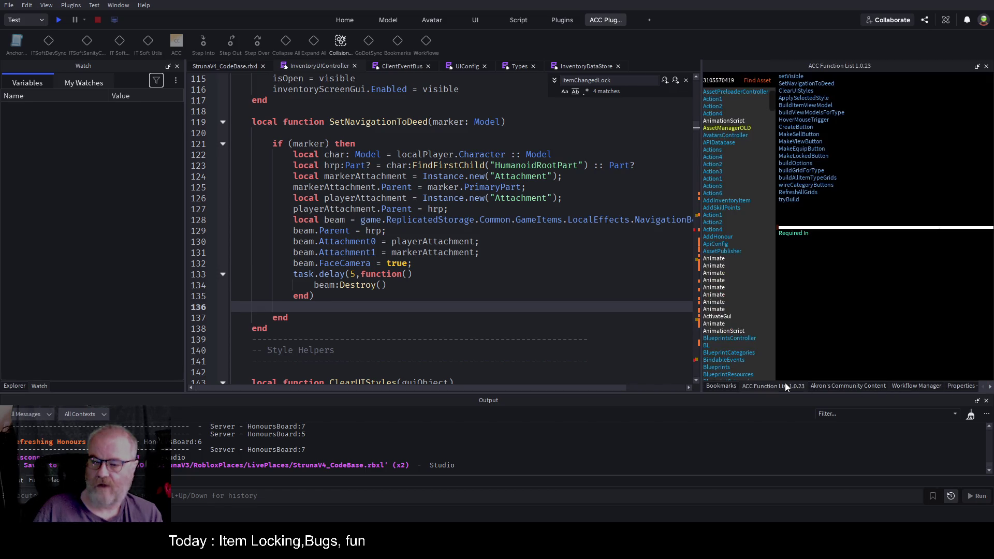
click(819, 156)
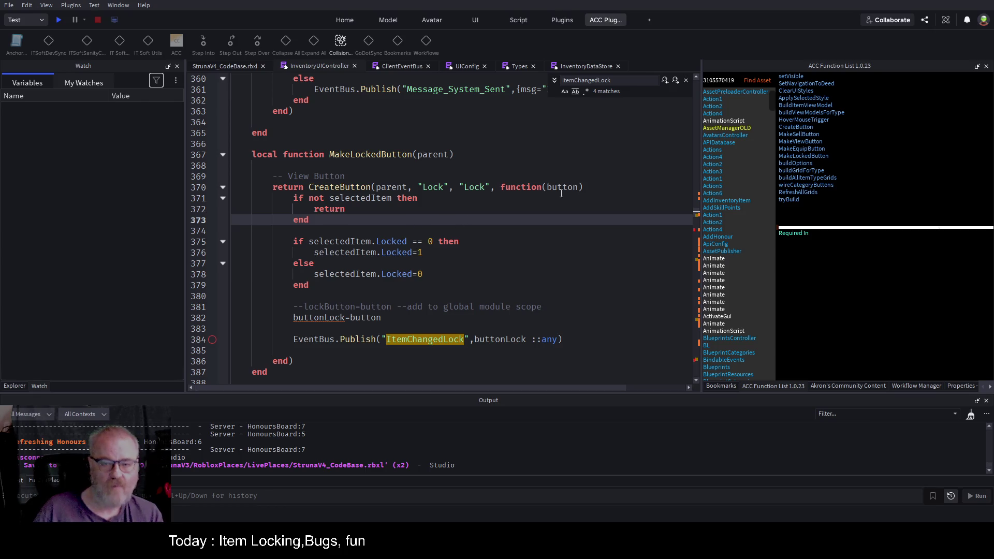
Delete the lockButton comment, the 'buttonLock=button' line and the leftover blank lines
mouse_move(233, 198)
mouse_down()
mouse_move(311, 209)
mouse_move(476, 320)
mouse_up()
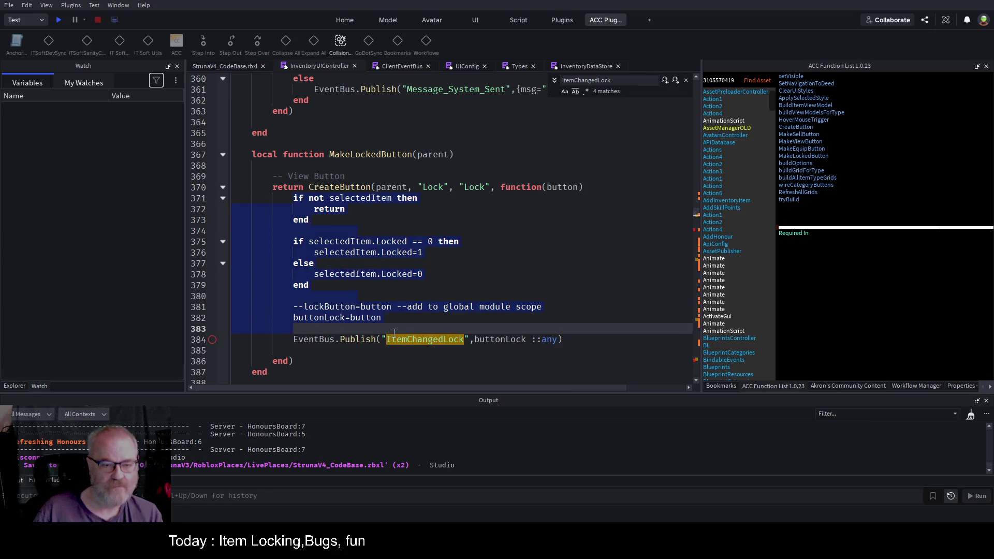
click(473, 280)
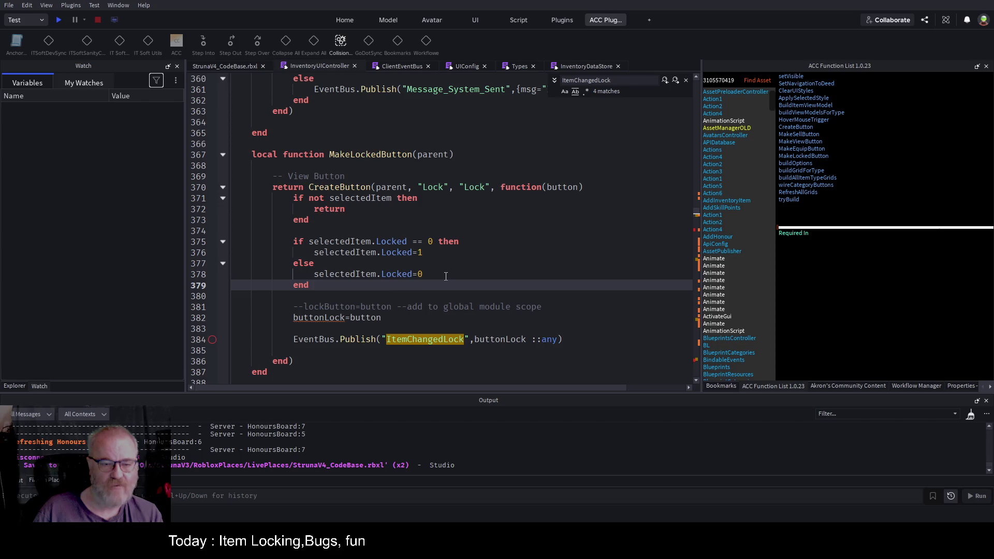
drag(287, 308, 470, 318)
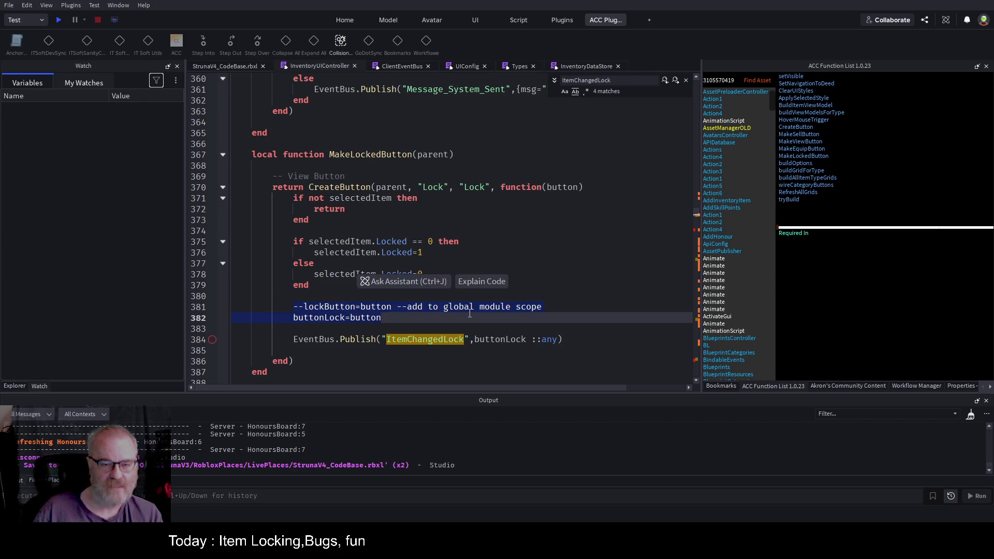
key(BackSpace)
key(Up)
key(shift+Down)
key(shift+Down)
key(Delete)
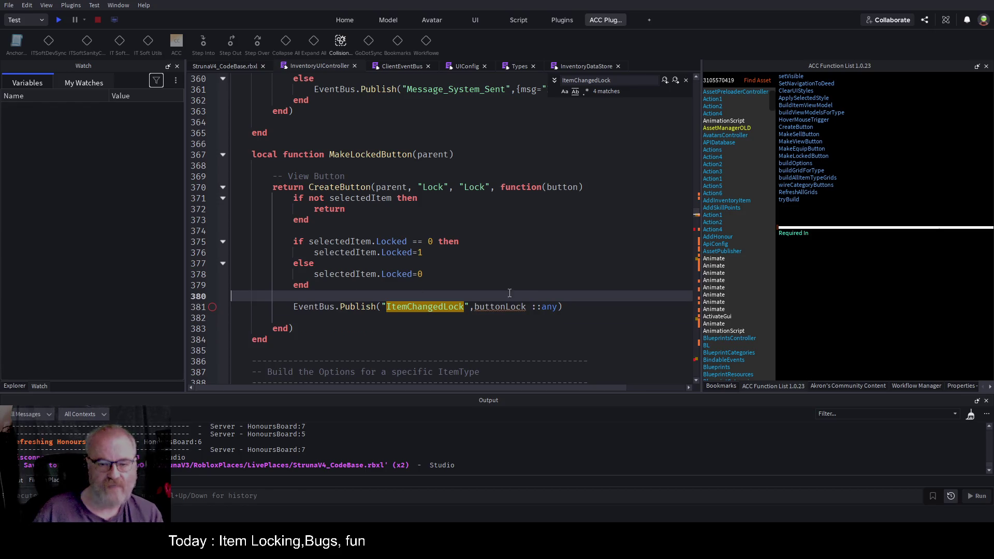
Replace buttonLock with button in the ItemChangedLock Publish call and save the place
double_click(509, 310)
text(bu)
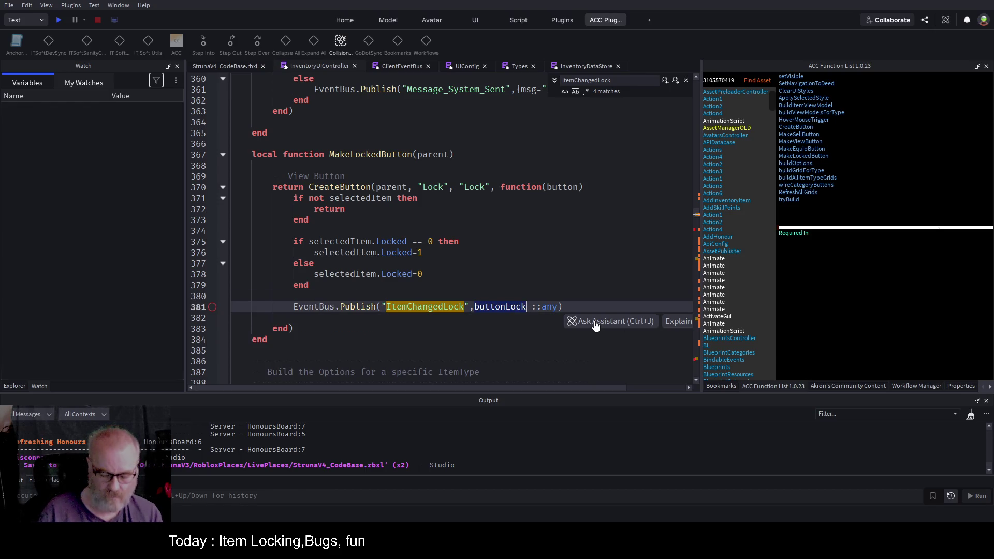
key(Escape)
text(tton)
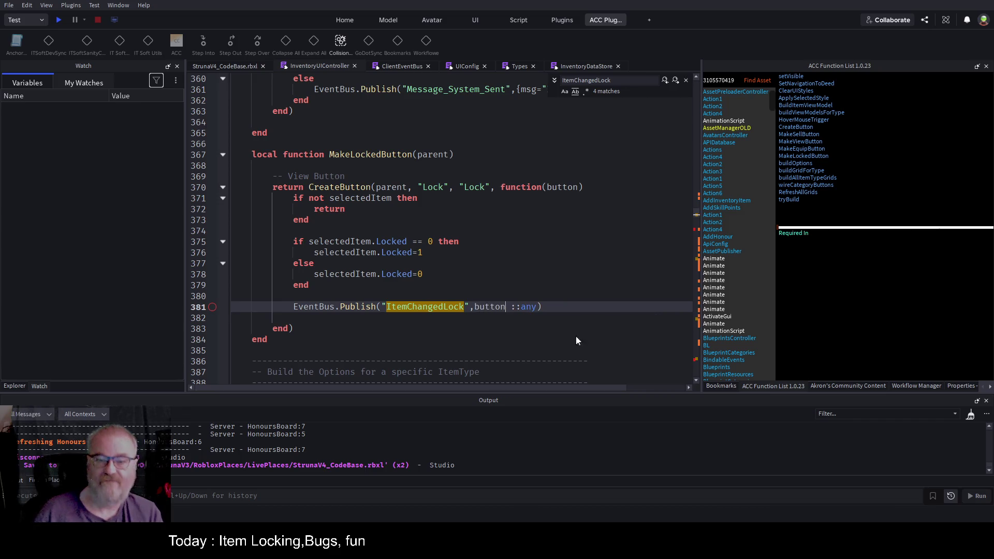
click(511, 270)
click(363, 305)
key(ctrl+s)
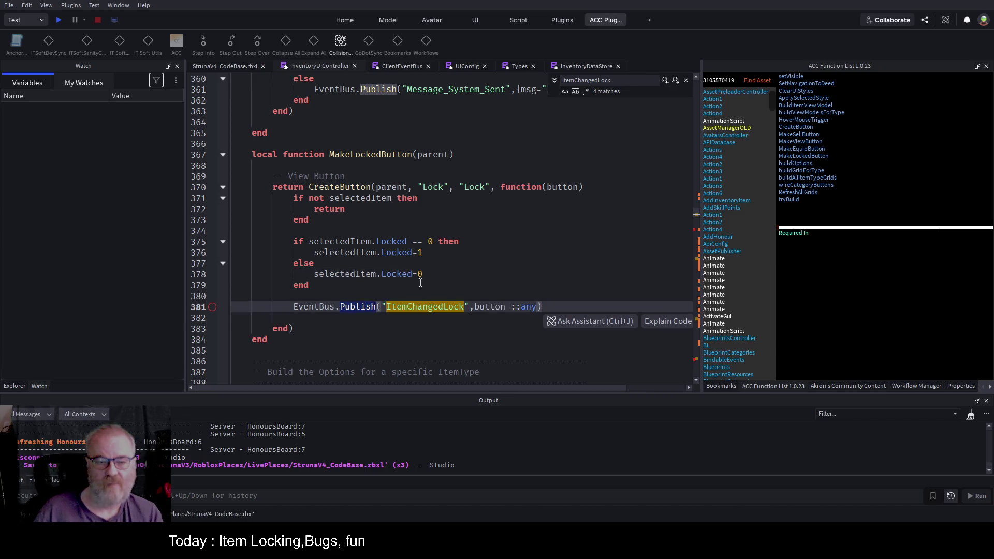
Review the Locked lines, then find the MakeLockedButton call in buildOptions
click(592, 269)
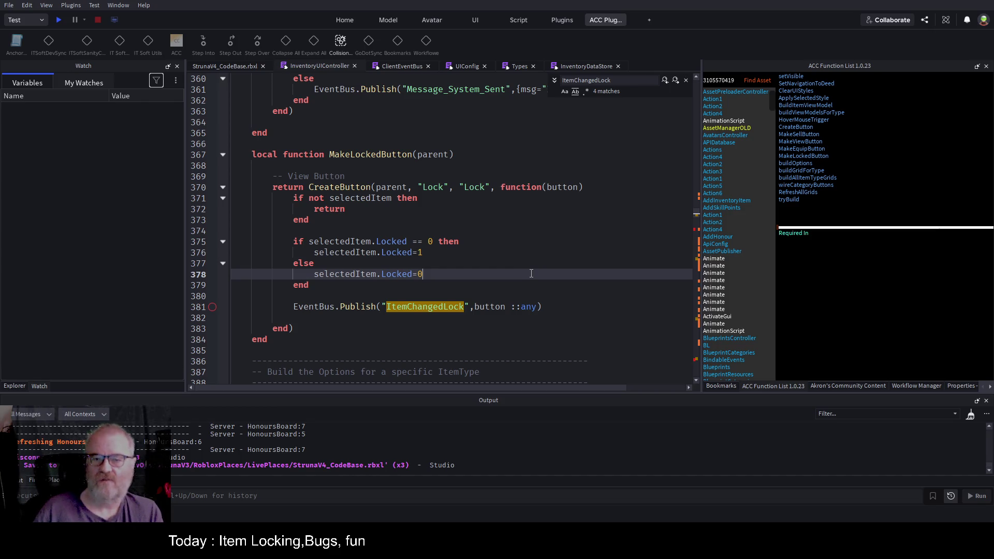
click(525, 251)
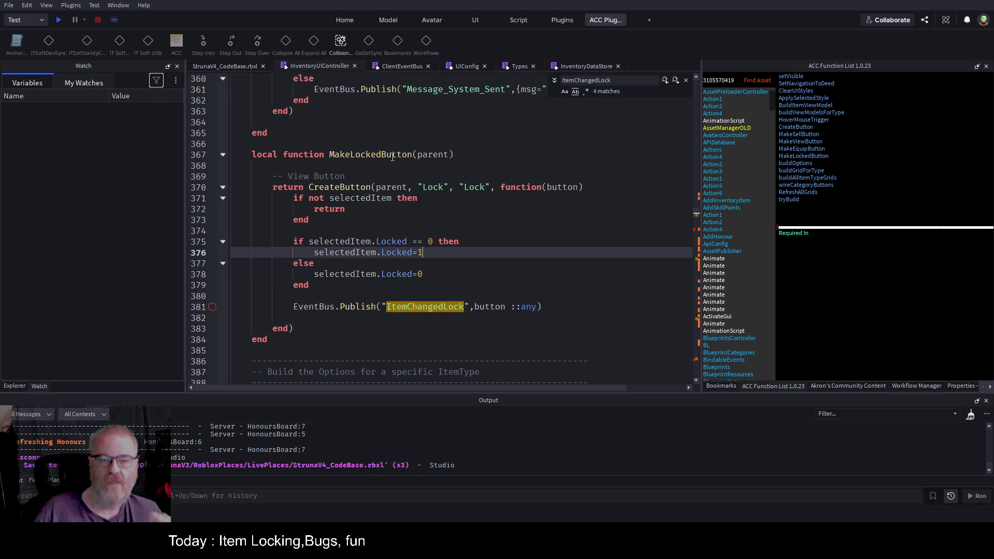
click(393, 155)
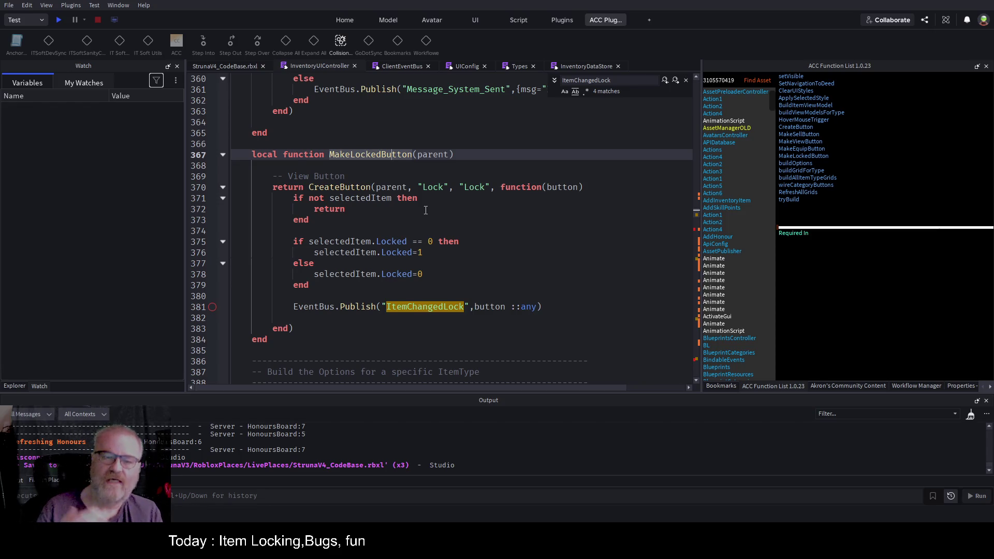
click(455, 198)
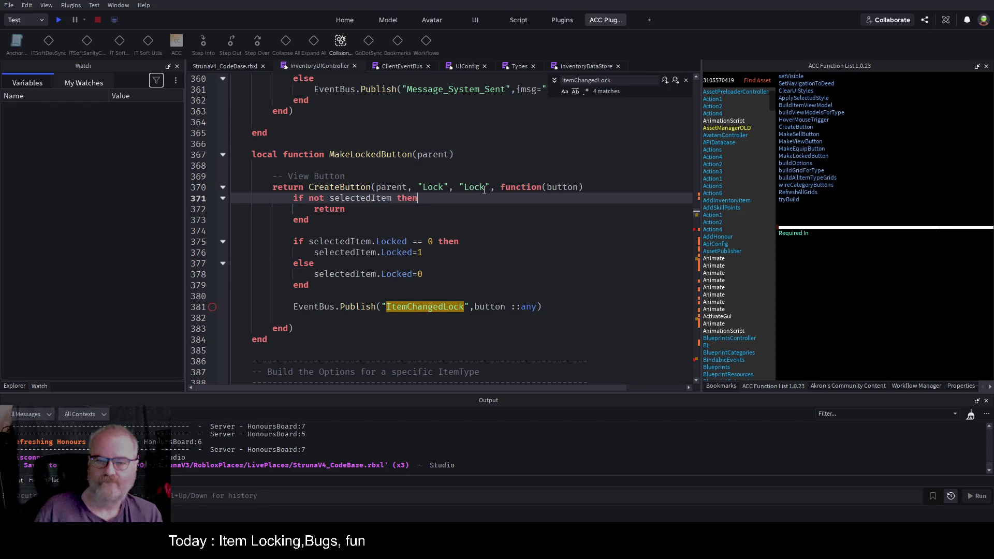
double_click(387, 155)
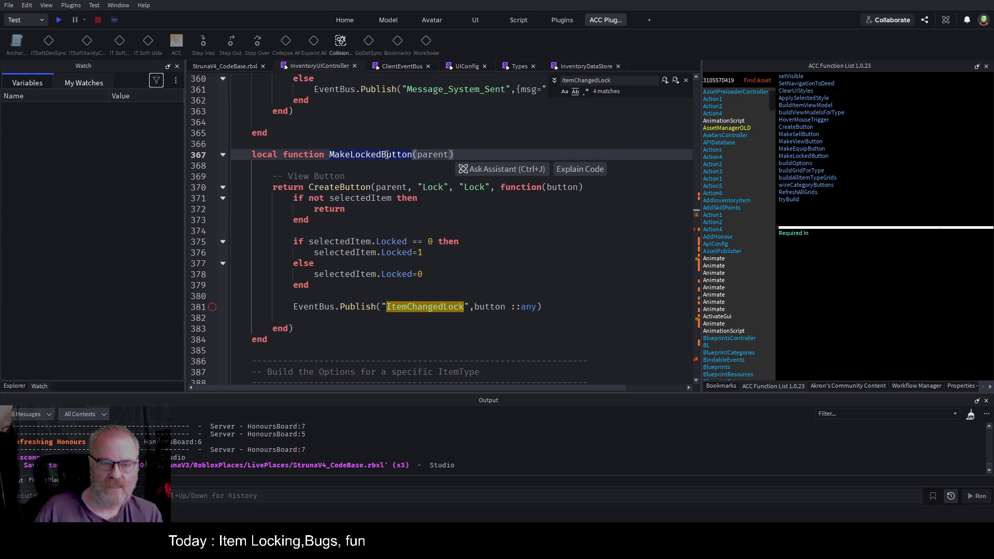
key(ctrl+f)
key(Return)
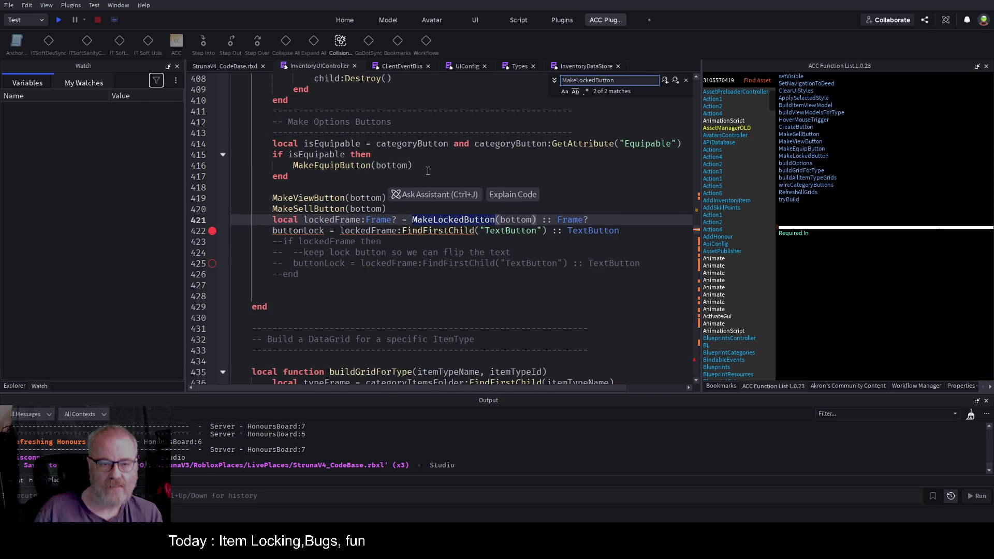
Confirm buildOptions takes itemTypeName, then place the cursor after 'bottom' in the MakeLockedButton call
scroll(428, 171, up, 8)
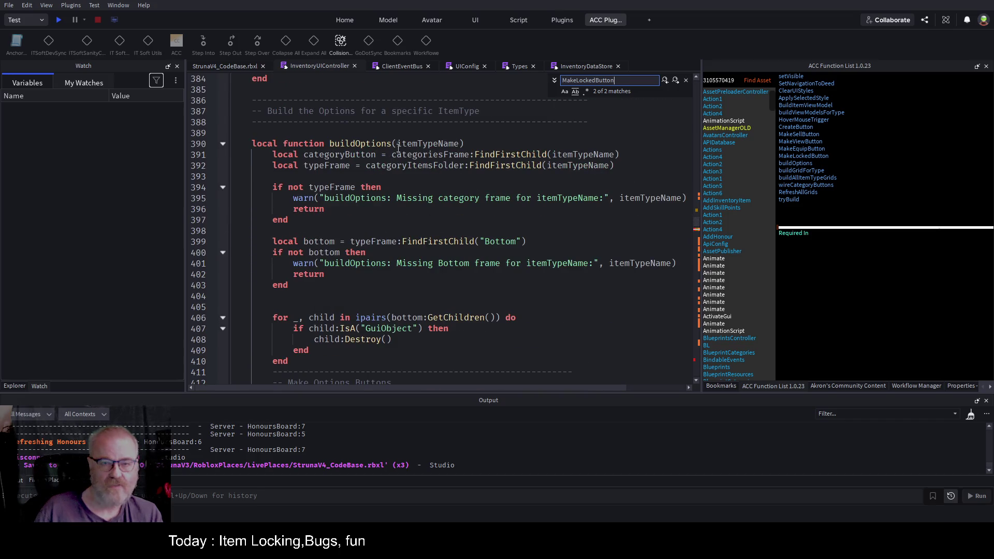
double_click(440, 143)
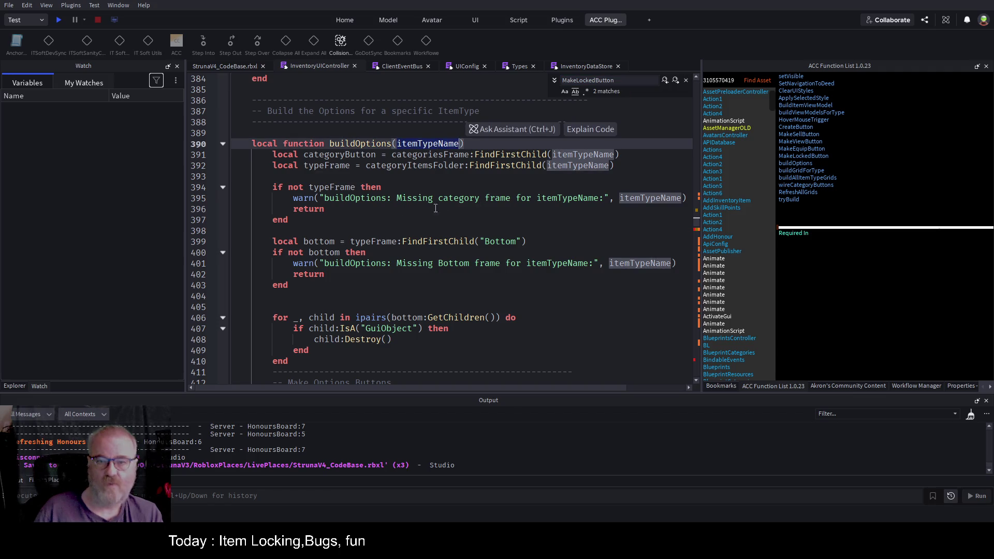
scroll(440, 228, down, 6)
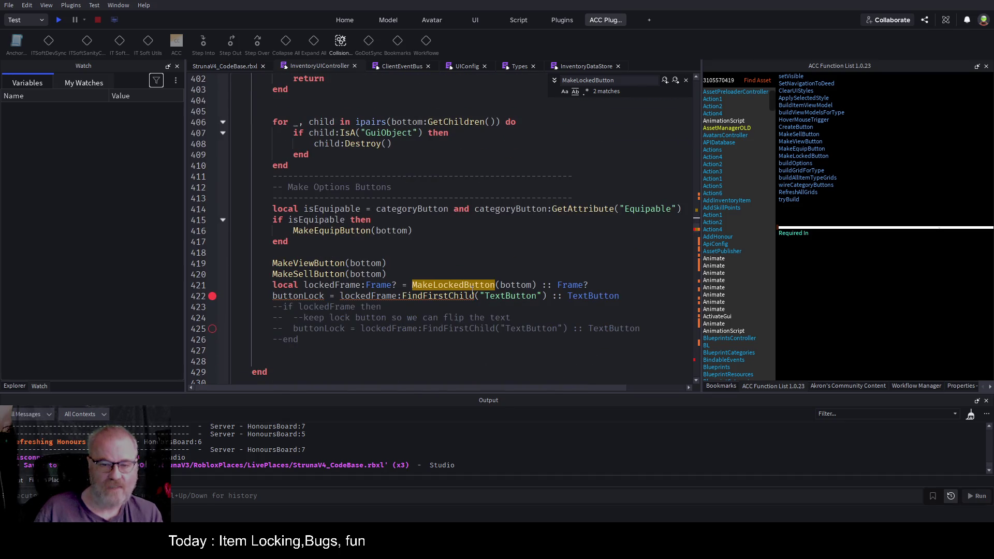
click(528, 285)
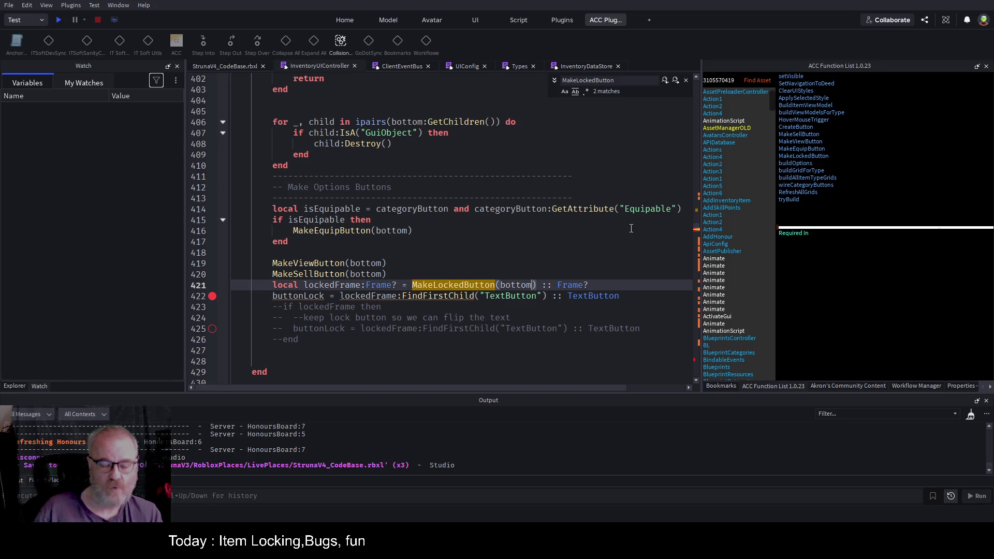
Pass itemTypeName in the MakeLockedButton call and add an itemTypeName:string parameter to its definition
text(,itemTypeName)
key(ctrl+s)
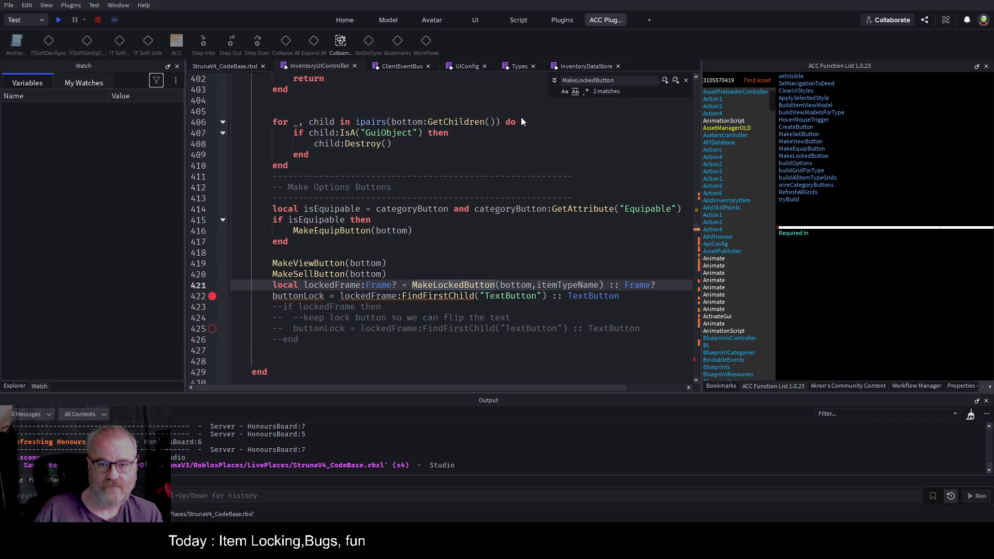
key(F3)
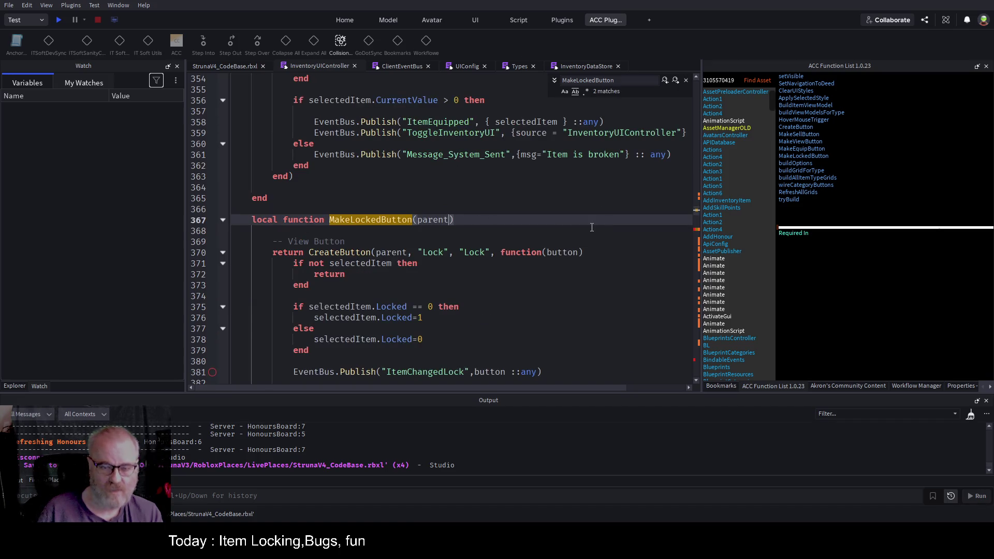
text(,itemTypeName:string)
key(ctrl+s)
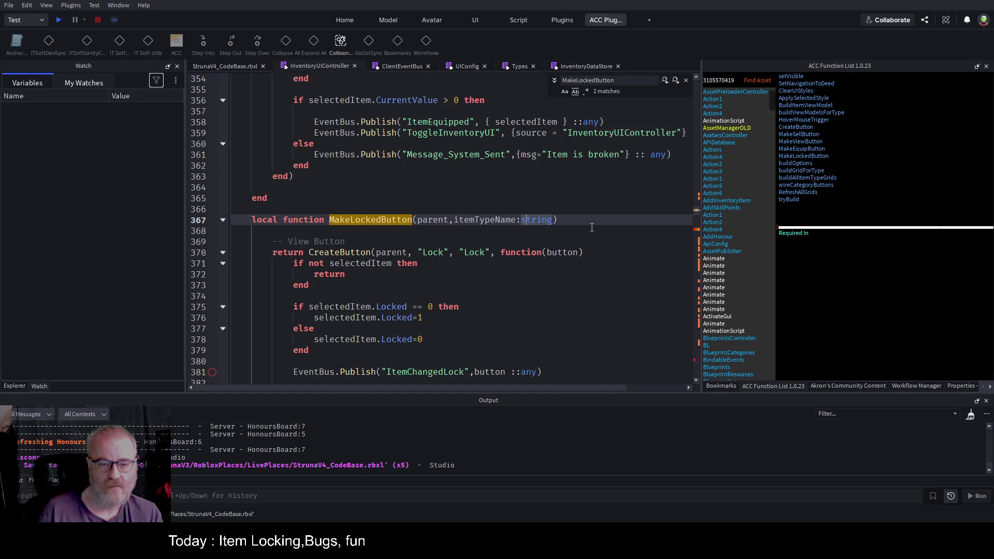
key(Left)
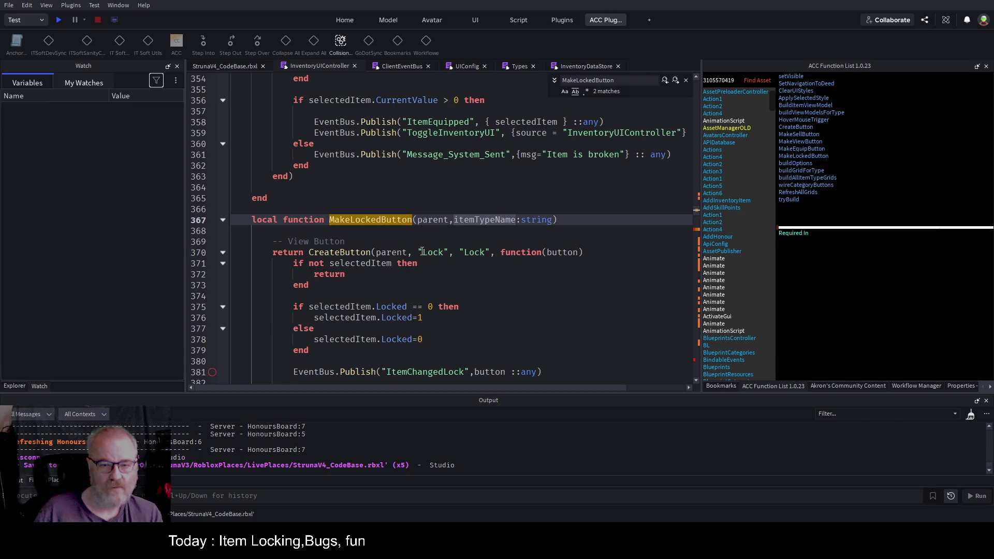
Prefix the "Lock" button name on line 370 with itemTypeName.. and save the place
click(420, 252)
text(it)
key(BackSpace)
key(BackSpace)
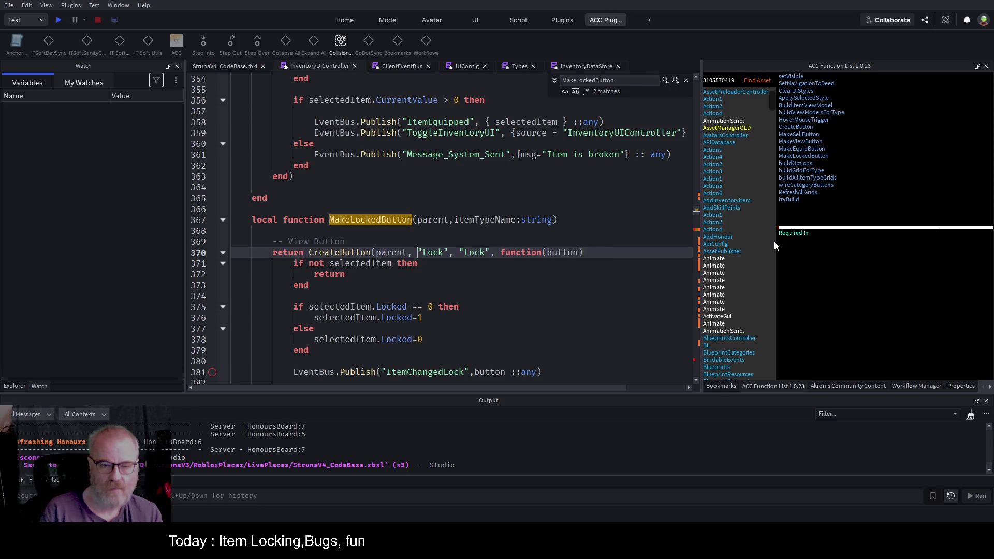
key(Escape)
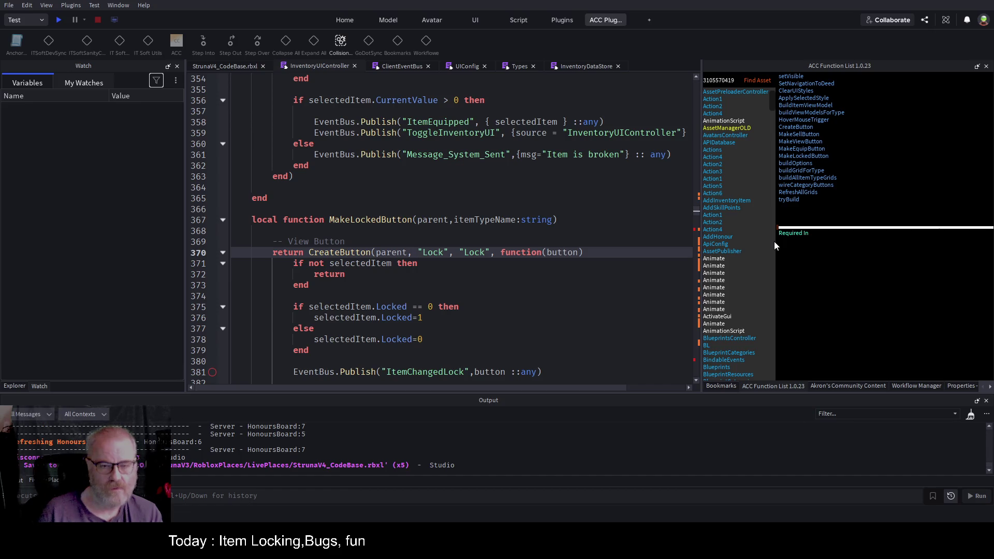
text(ie)
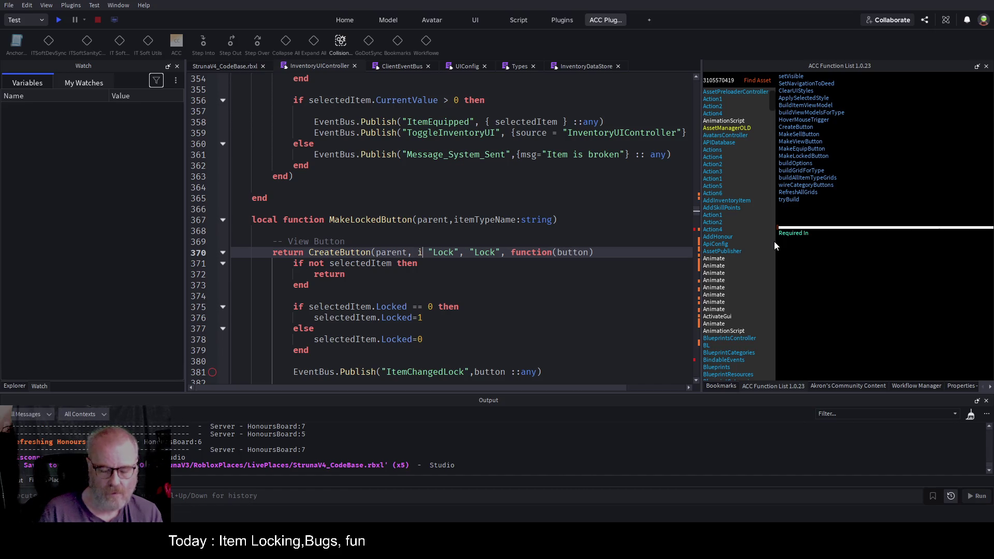
key(Tab)
text(..)
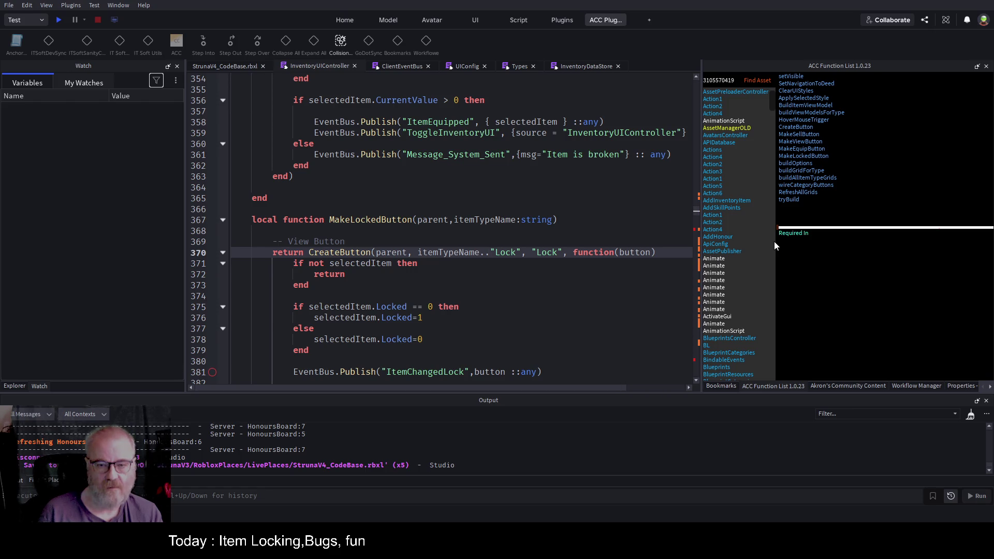
key(shift+Left)
key(shift+Left)
key(shift+Left)
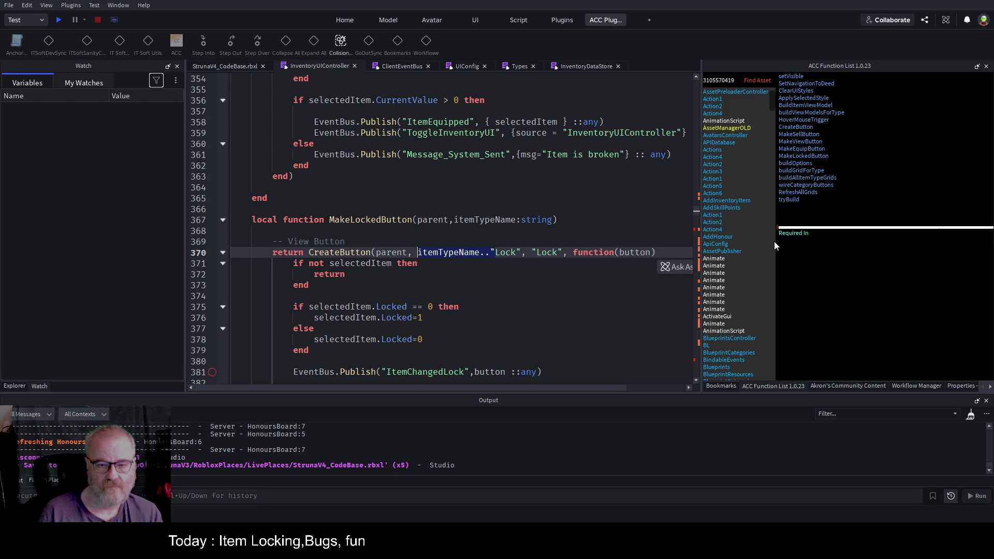
key(Up)
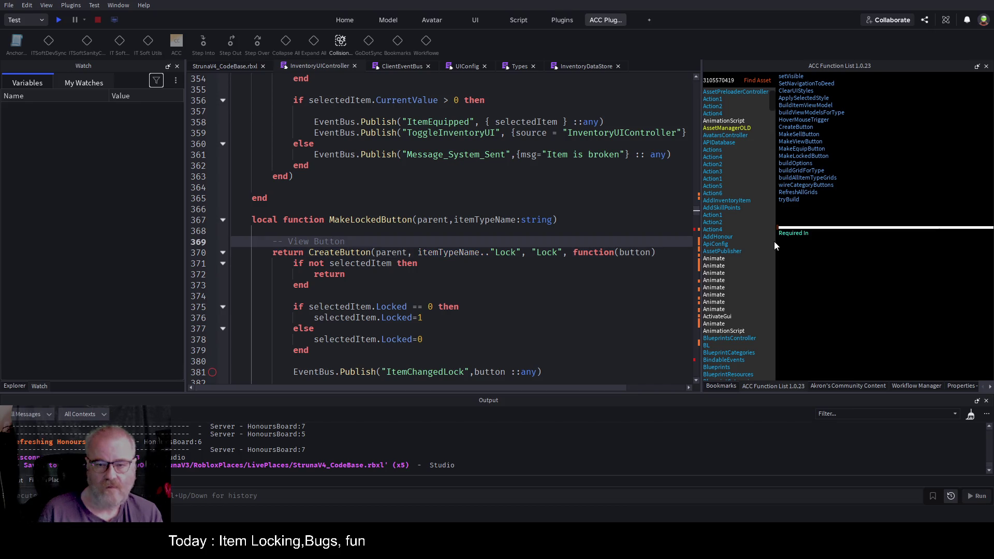
key(ctrl+s)
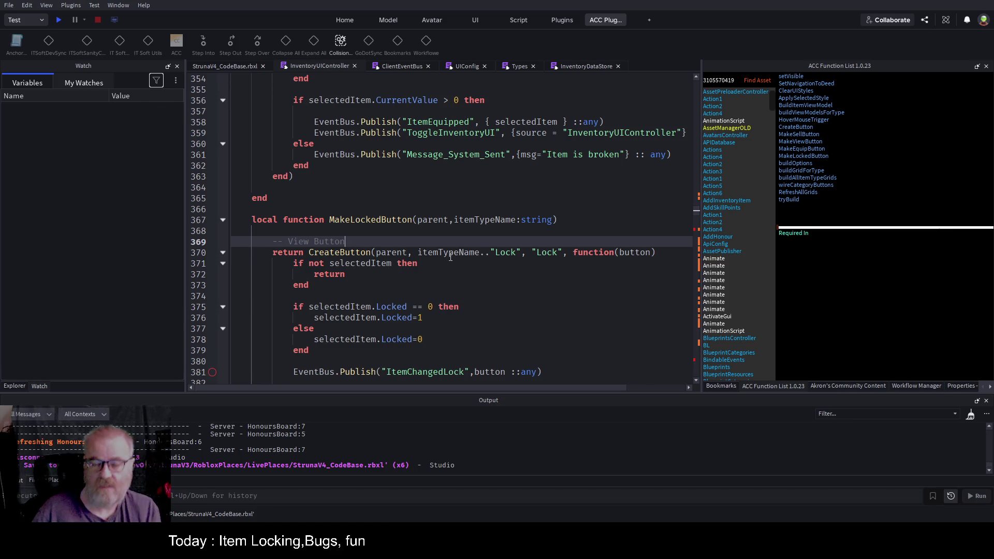
click(455, 252)
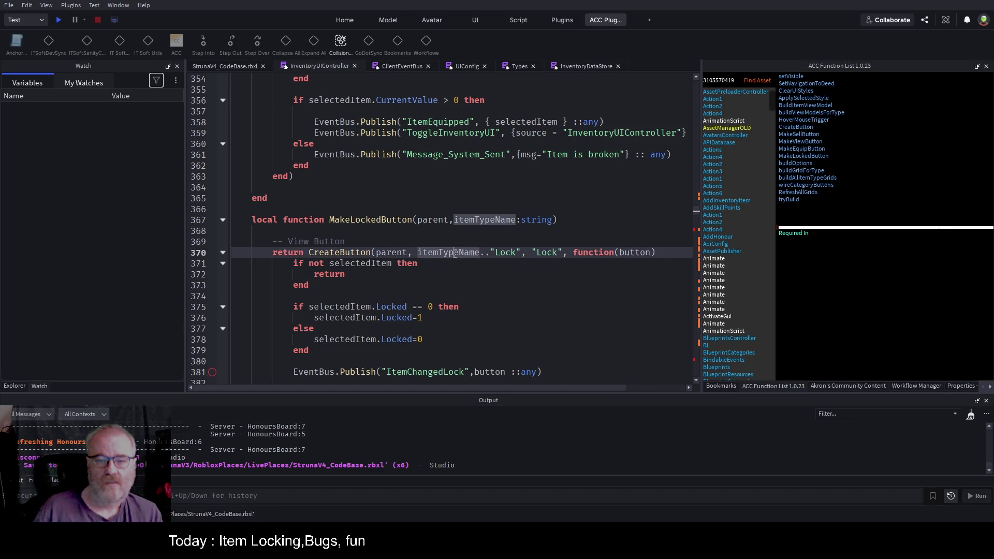
click(508, 253)
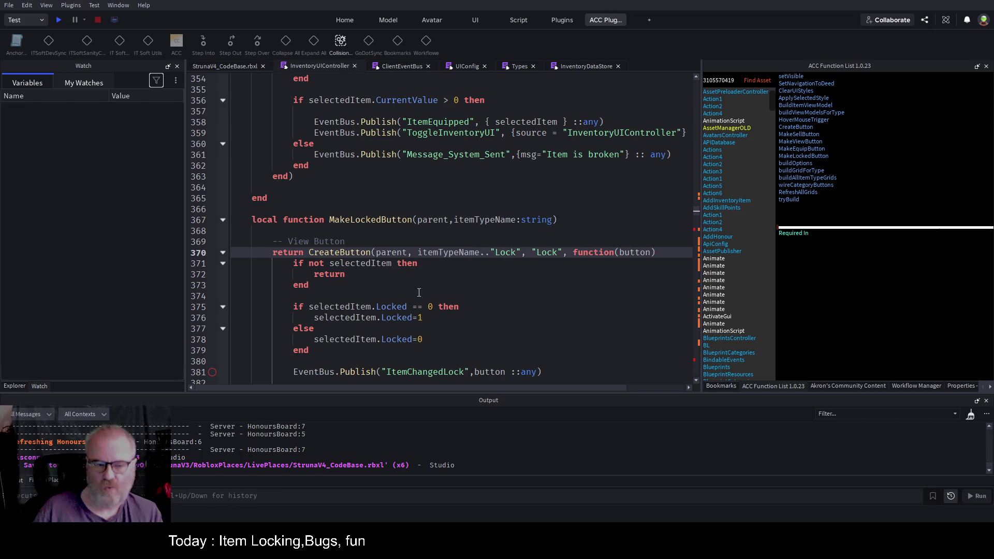
scroll(412, 296, down, 2)
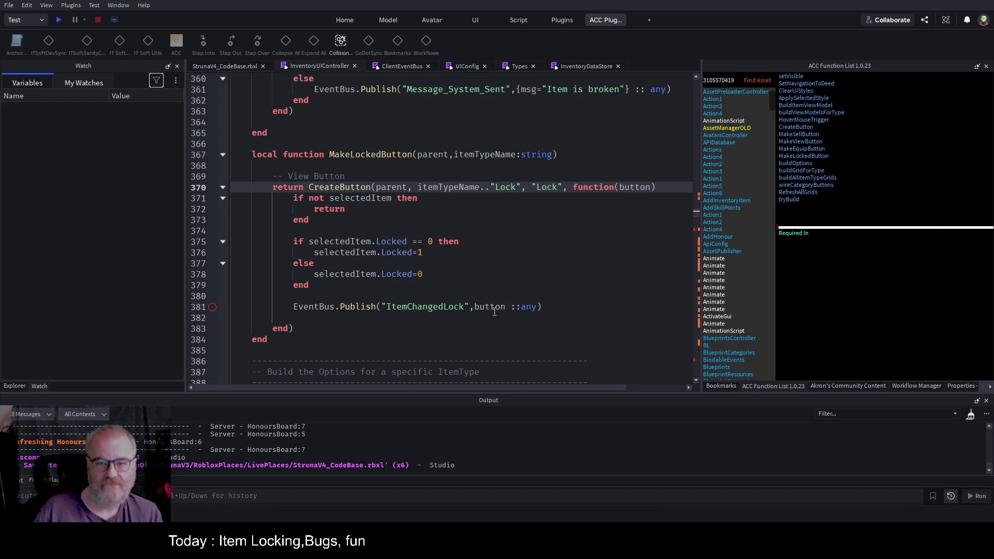
Check how the ItemChangedLock Subscribe handler uses _payload, then start a play test
double_click(449, 307)
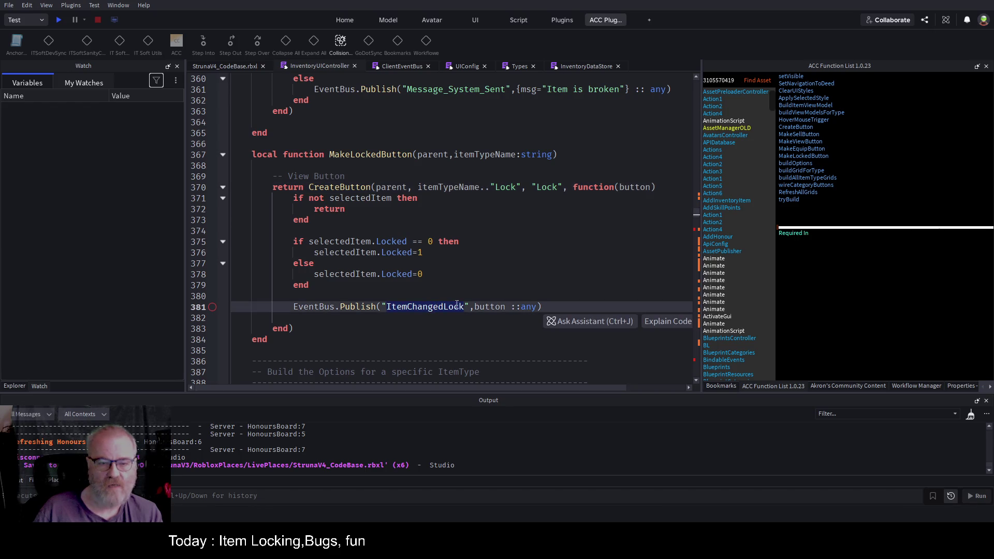
key(F3)
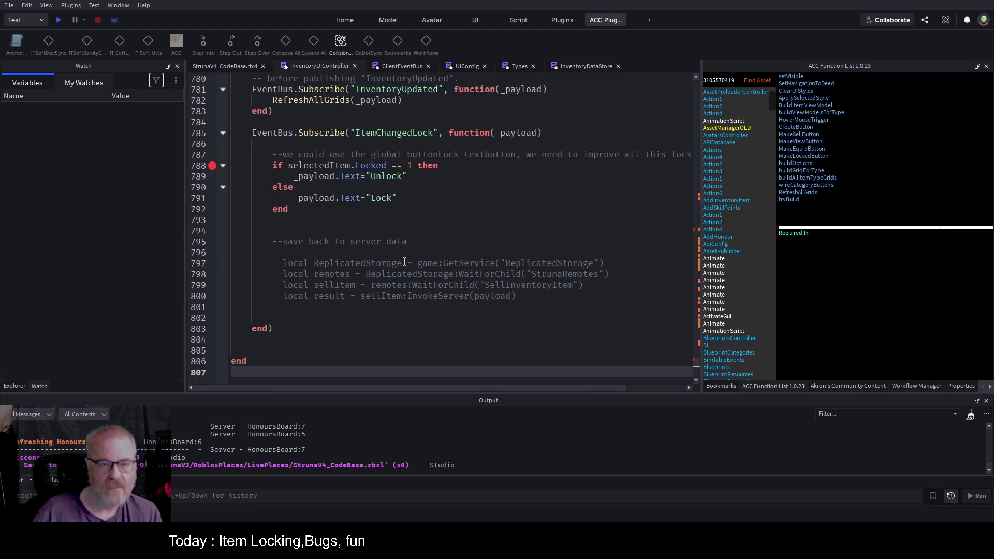
double_click(516, 231)
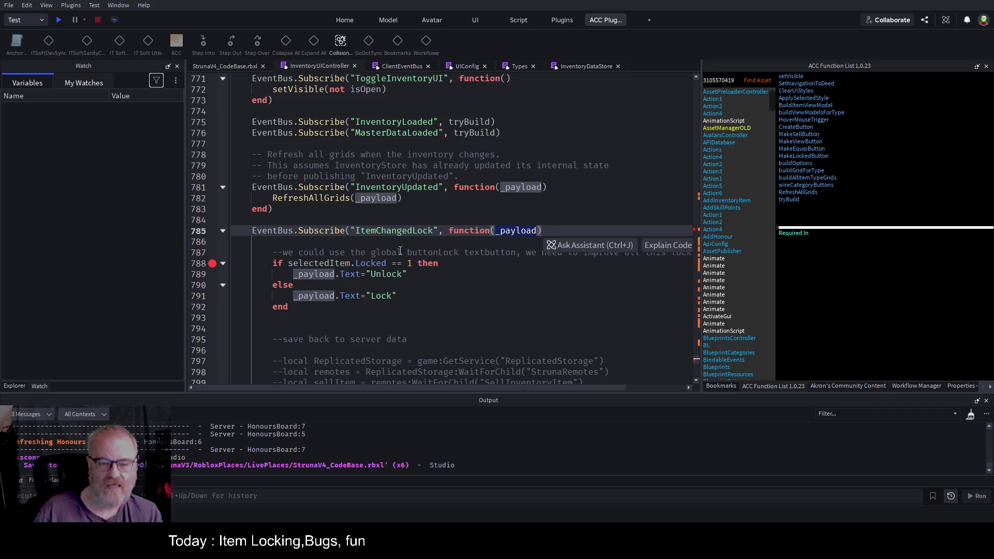
click(58, 21)
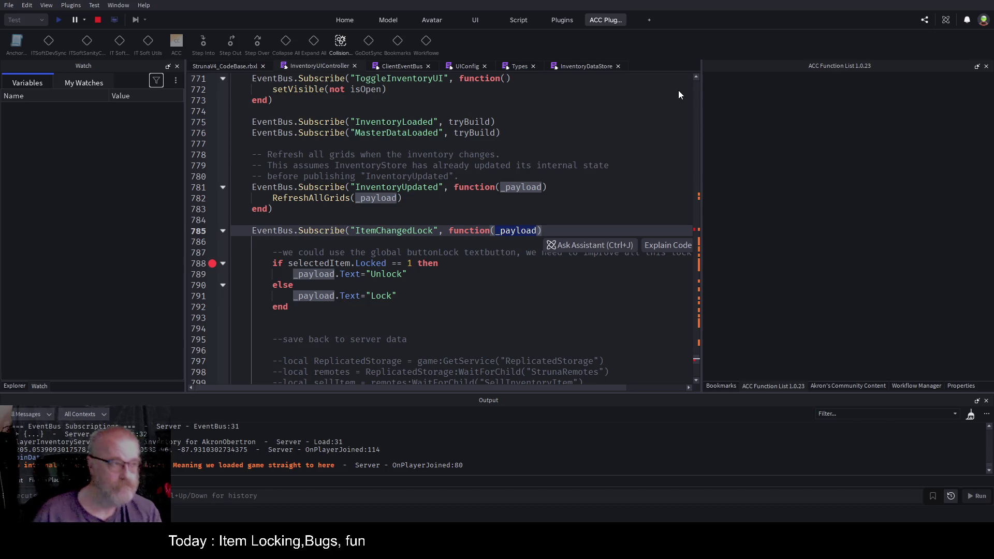
click(660, 90)
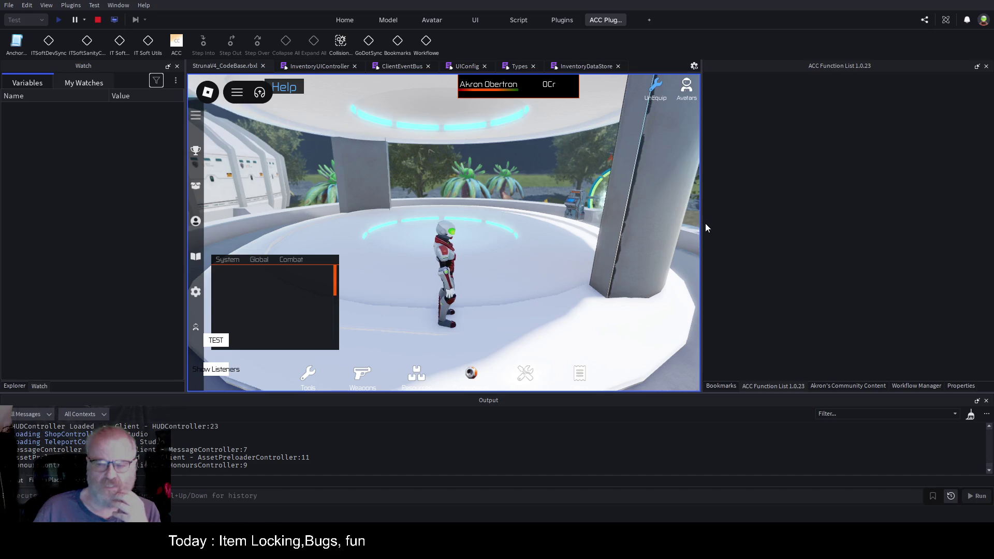
Widen the game viewport and clear the Output log as the game reaches the line 422 breakpoint
drag(702, 209, 910, 209)
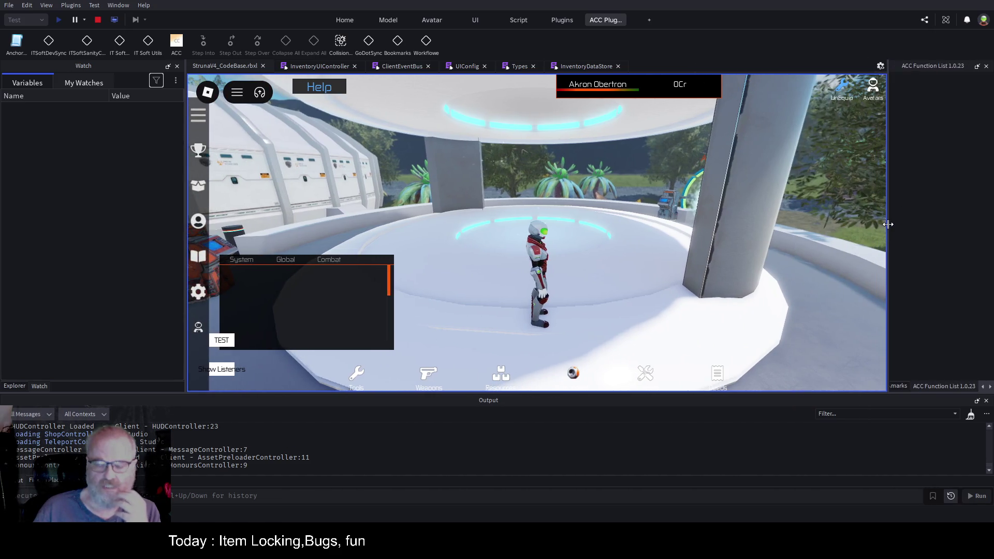
click(971, 414)
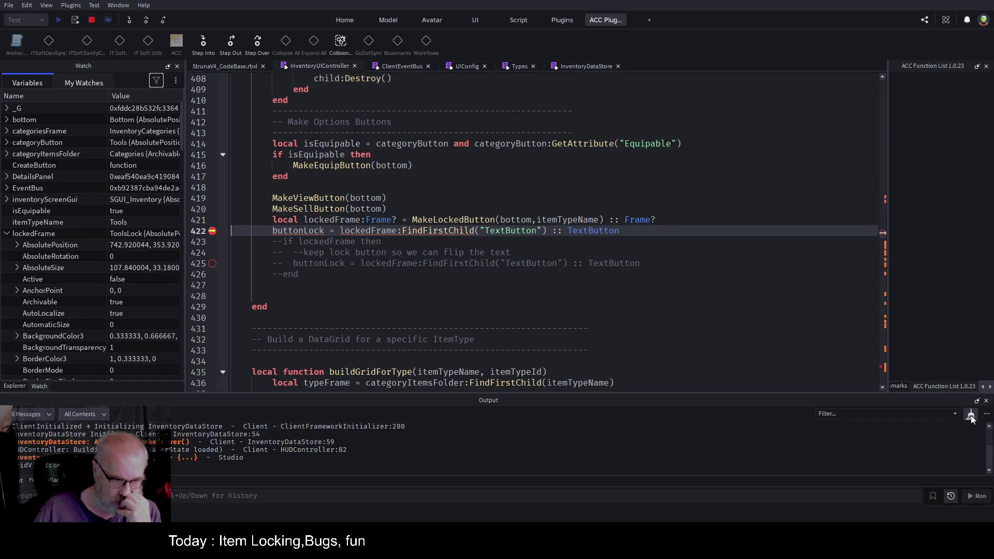
Clear the Output log, stop the play test, and return to the line 422 buttonLock code
click(970, 416)
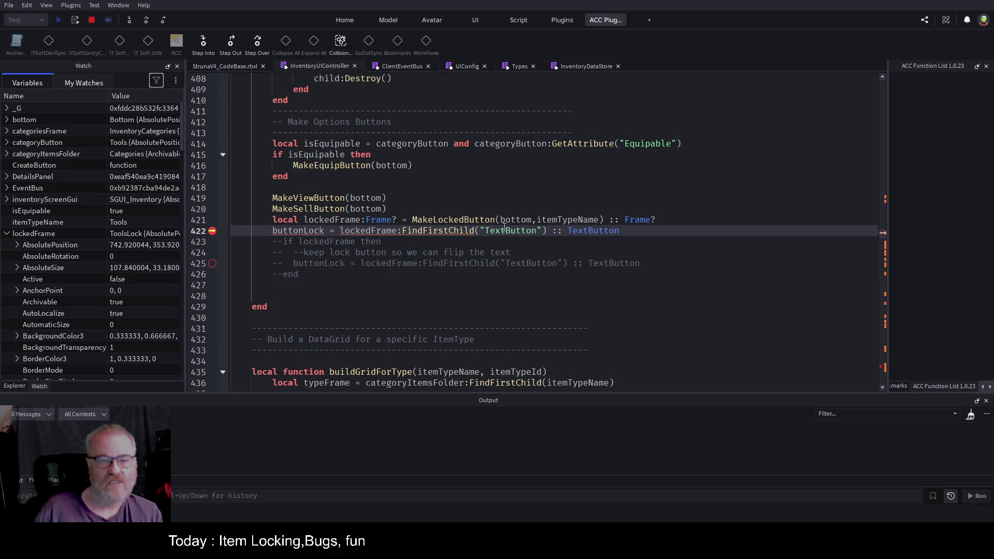
scroll(567, 260, up, 1)
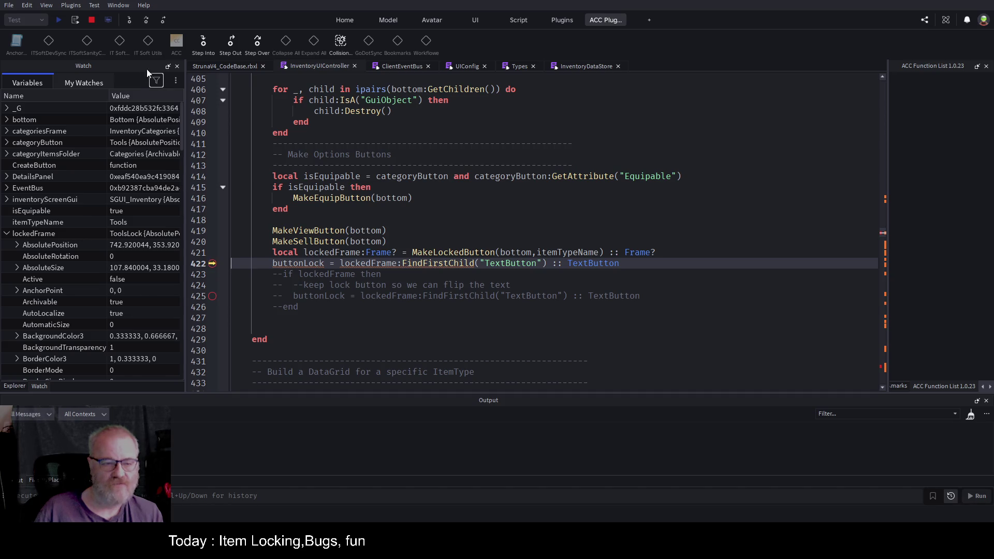
click(88, 20)
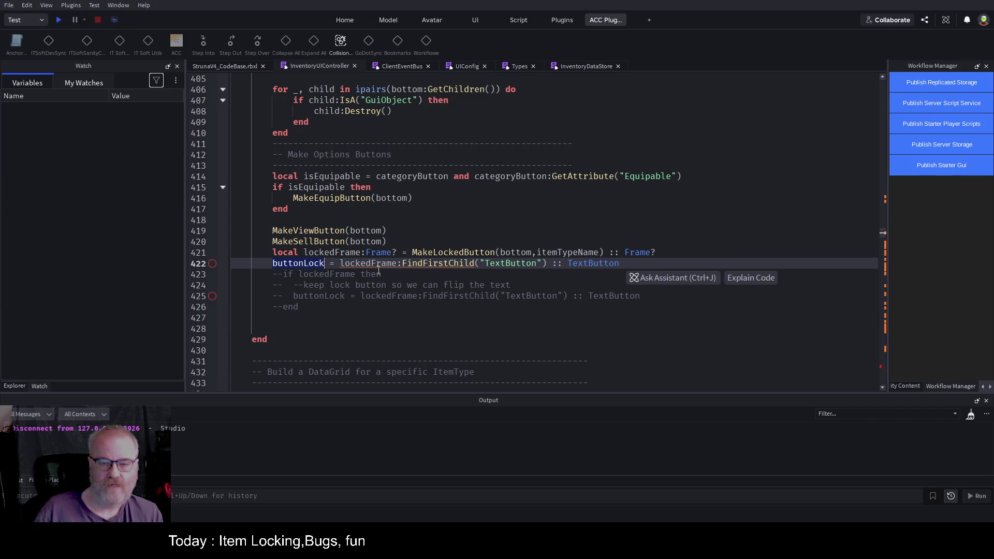
scroll(376, 247, up, 12)
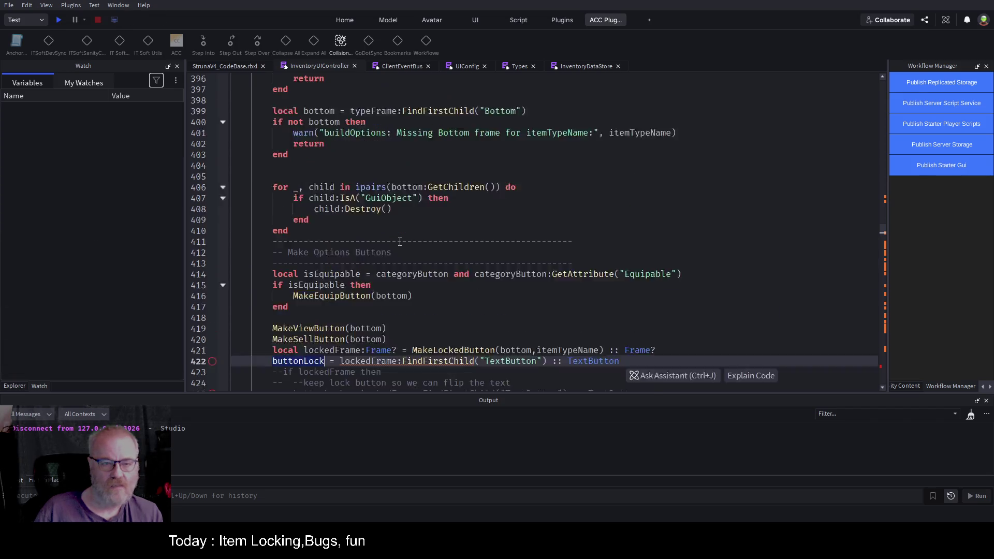
scroll(382, 254, down, 8)
scroll(382, 254, down, 3)
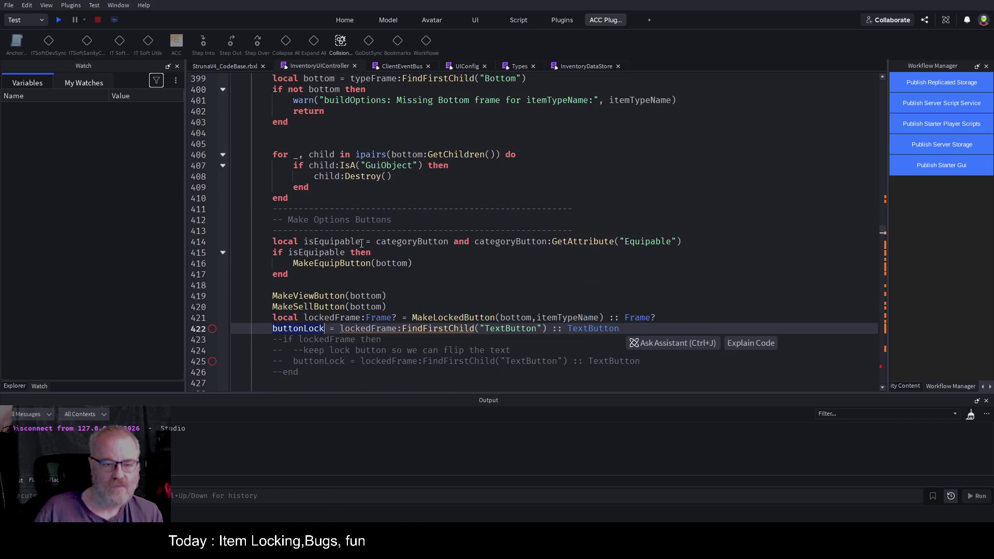